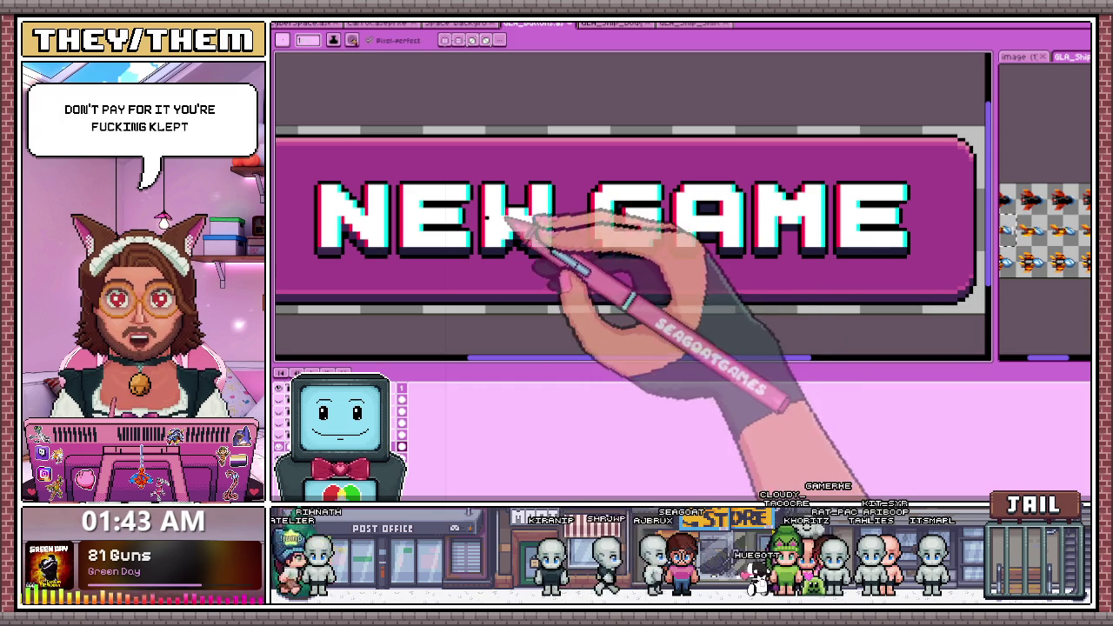
Zoom in around the NEW GAME button and switch to the Magic Wand tool
scroll(564, 265, down, 2)
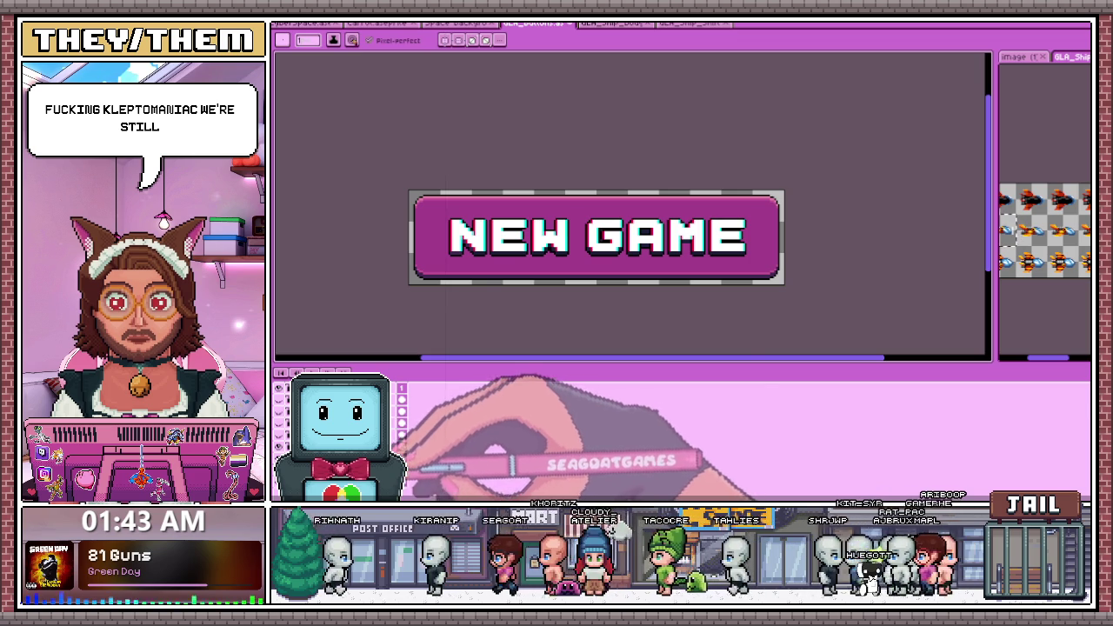
scroll(529, 201, up, 2)
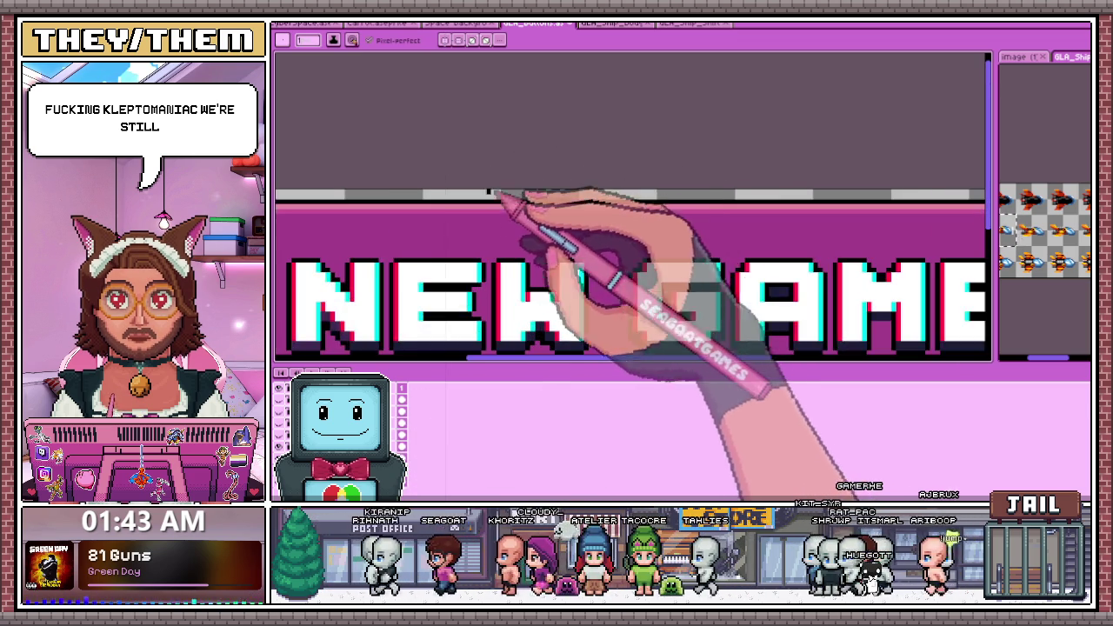
scroll(412, 230, down, 1)
scroll(403, 230, down, 1)
key(m)
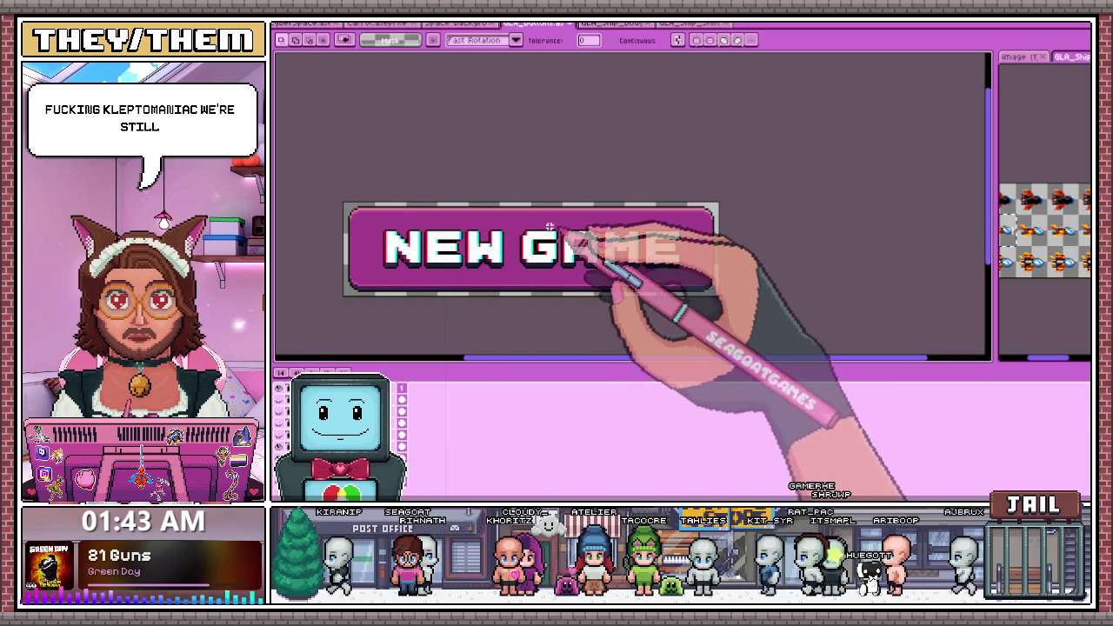
Briefly try the Eyedropper, return to the Magic Wand, and select the magenta button fill
scroll(414, 216, up, 1)
scroll(397, 223, down, 1)
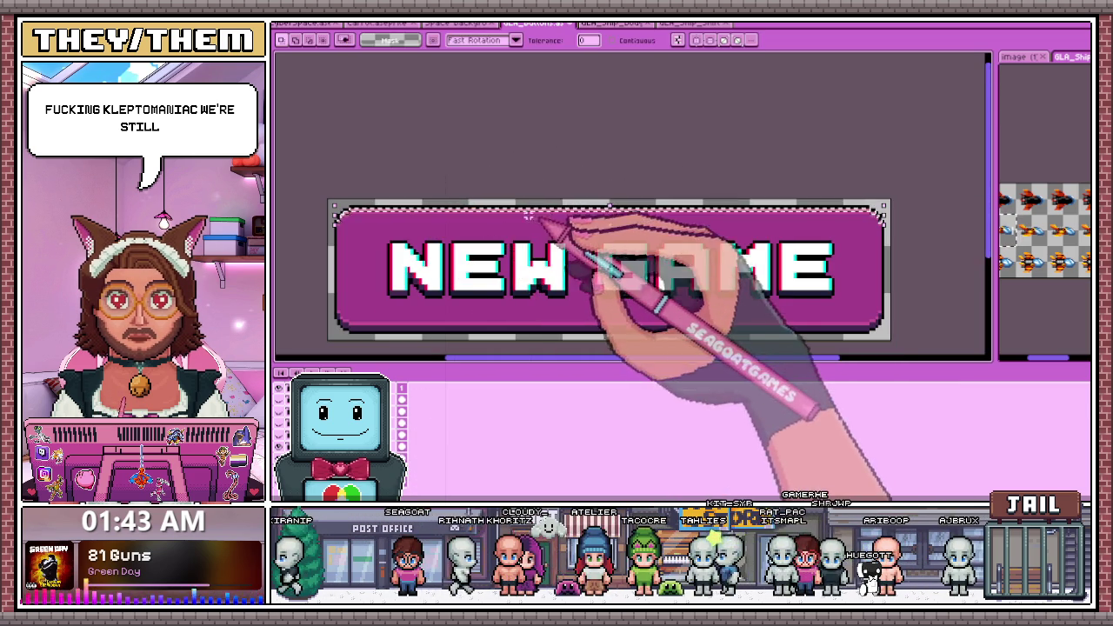
scroll(538, 200, down, 1)
scroll(405, 205, up, 1)
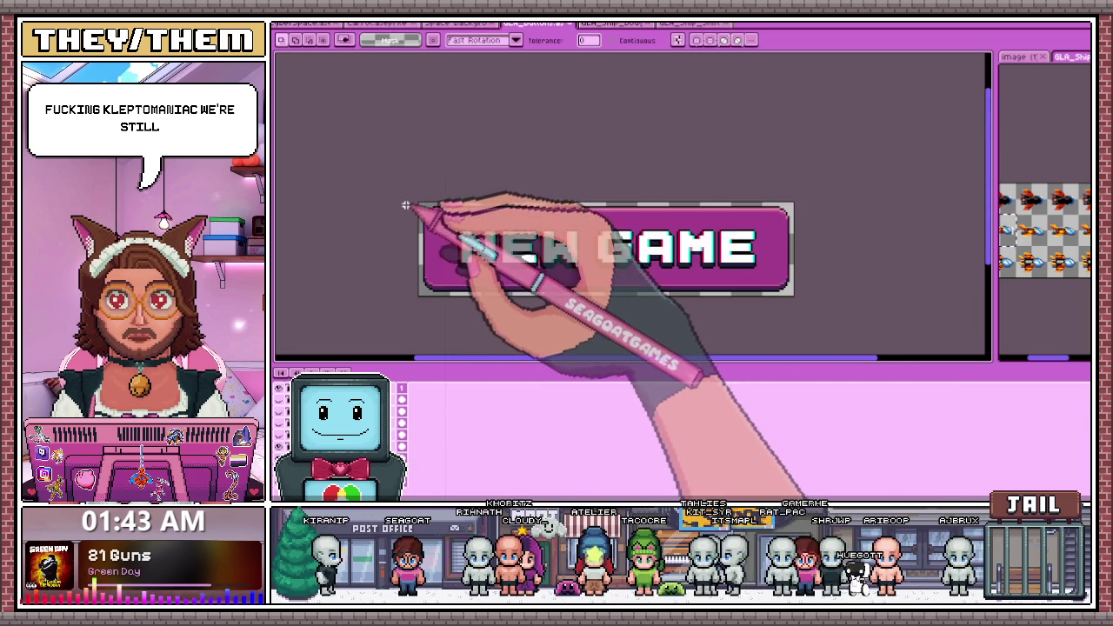
scroll(470, 203, up, 1)
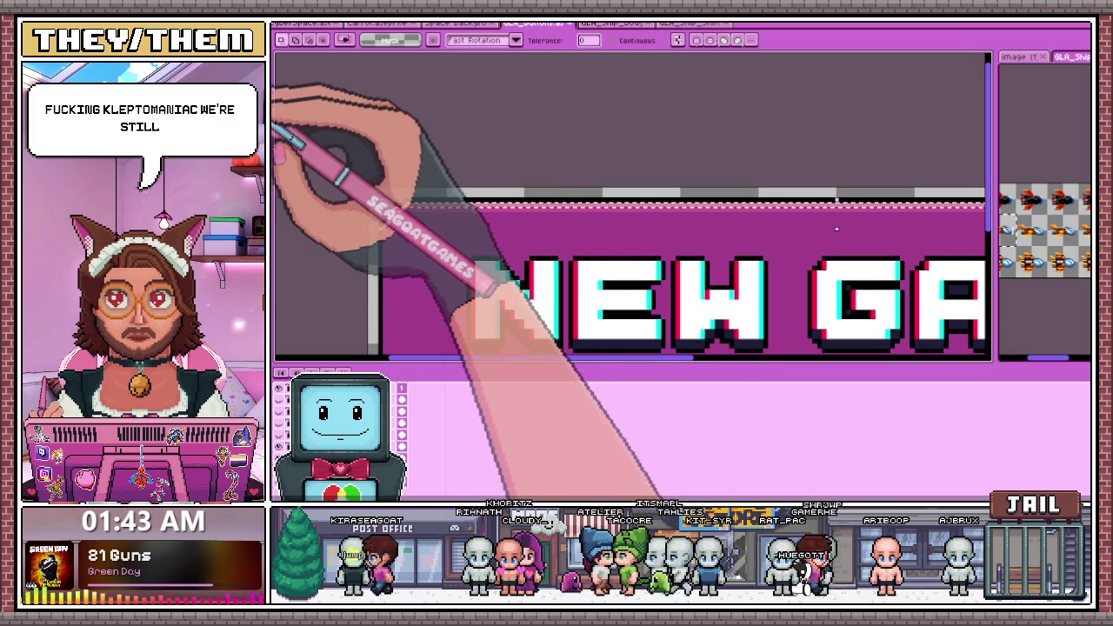
key(i)
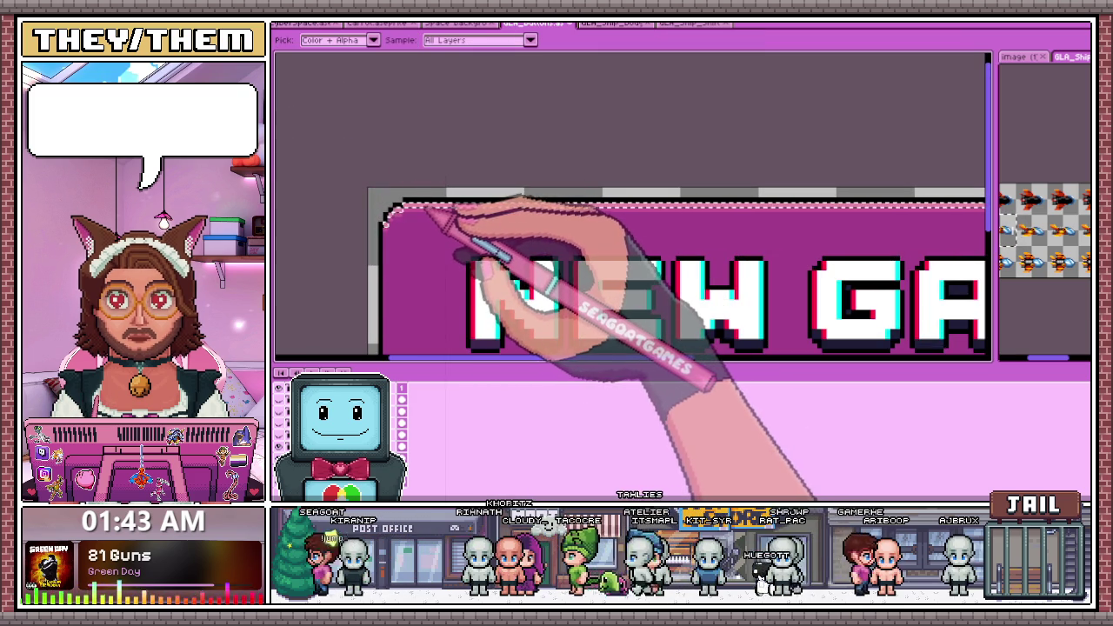
key(w)
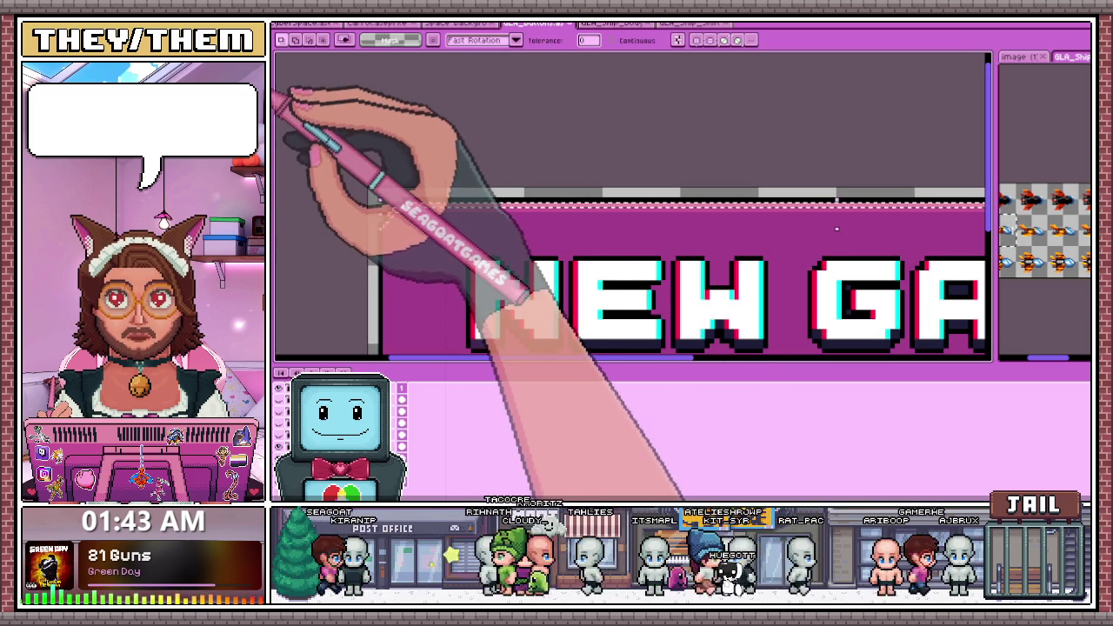
click(381, 212)
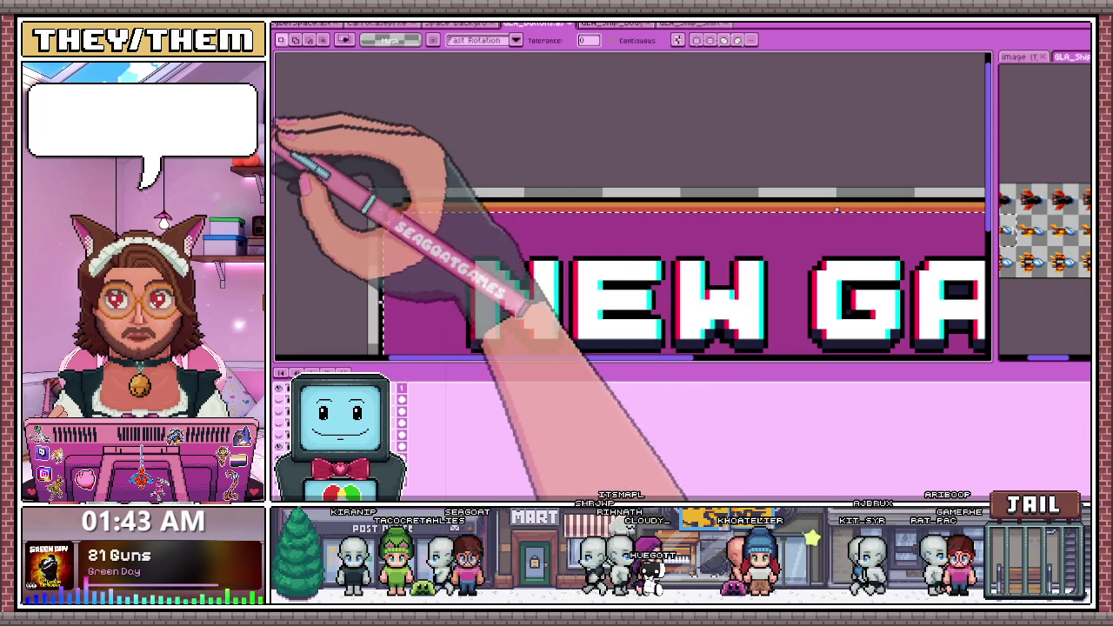
Recolour the selected magenta button fill to a darker red
scroll(432, 163, down, 2)
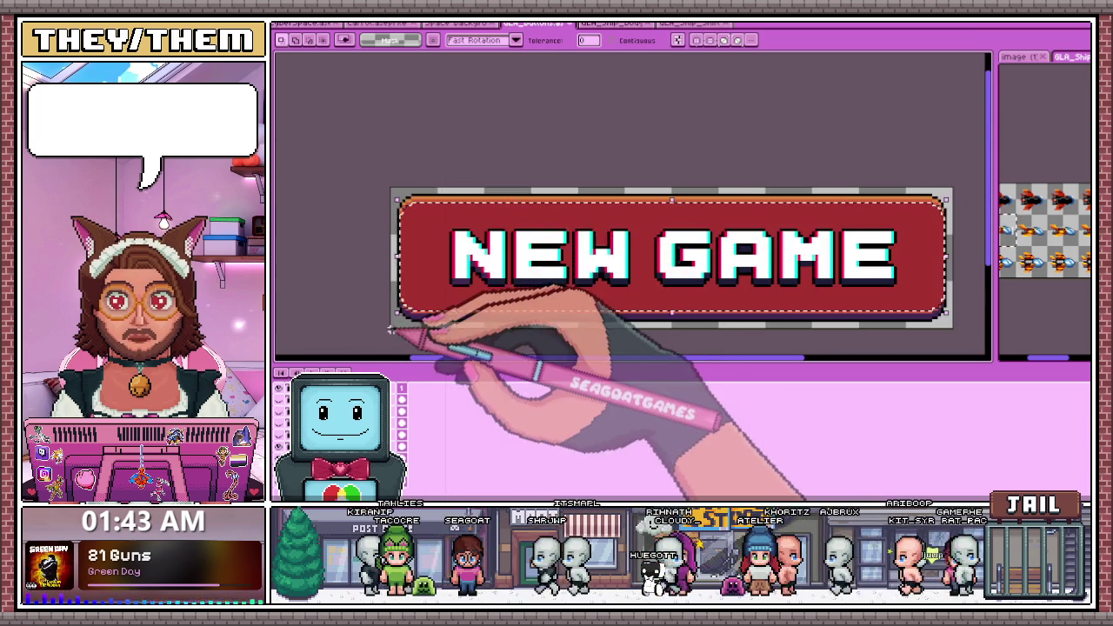
scroll(400, 308, up, 1)
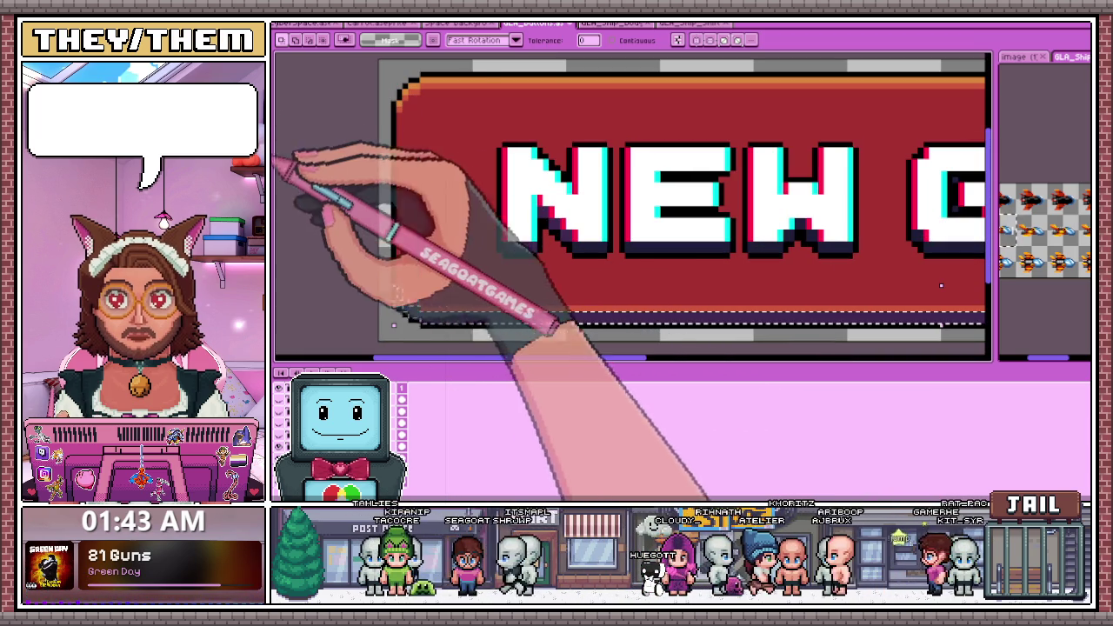
scroll(344, 251, down, 1)
scroll(430, 266, down, 2)
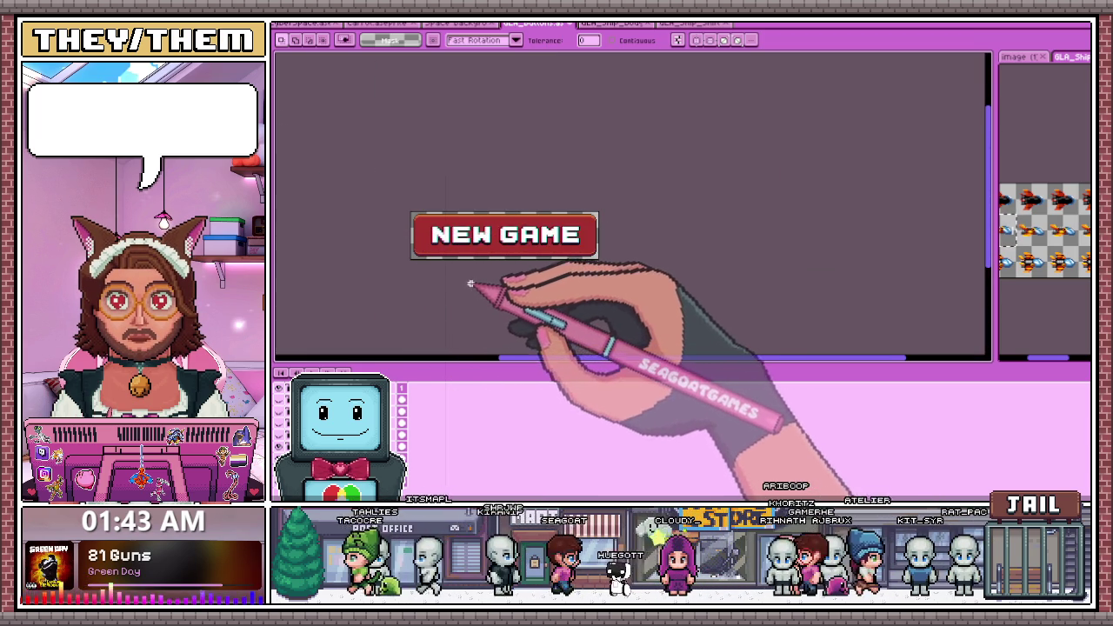
scroll(461, 259, up, 1)
scroll(361, 252, up, 1)
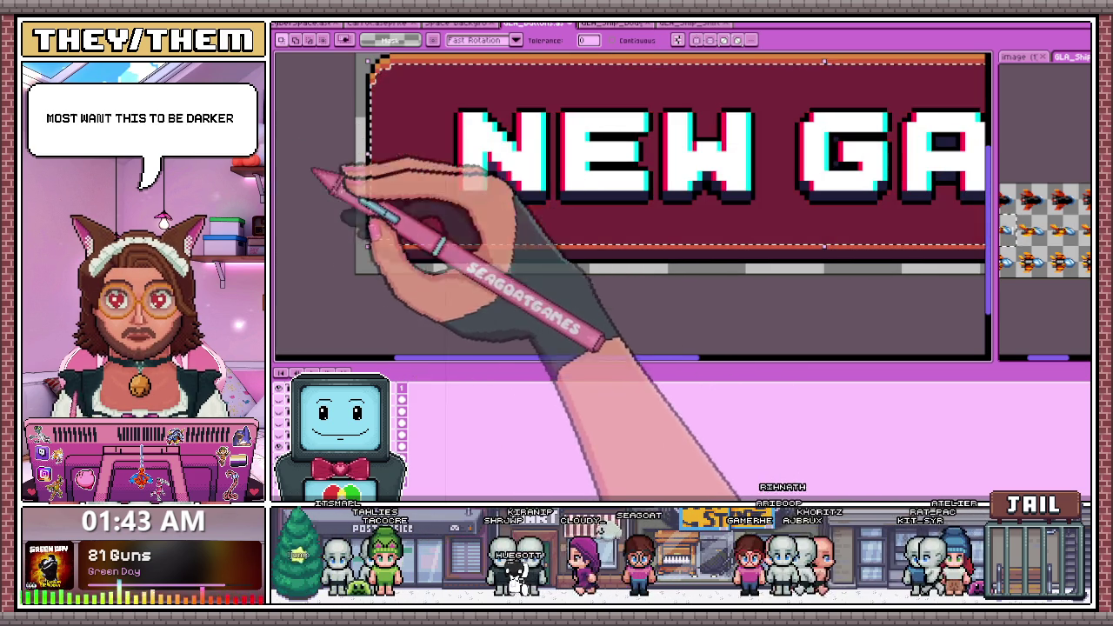
click(414, 233)
Toggle undo and redo to compare magenta against red, keeping the red fill
scroll(477, 287, down, 3)
scroll(476, 272, up, 1)
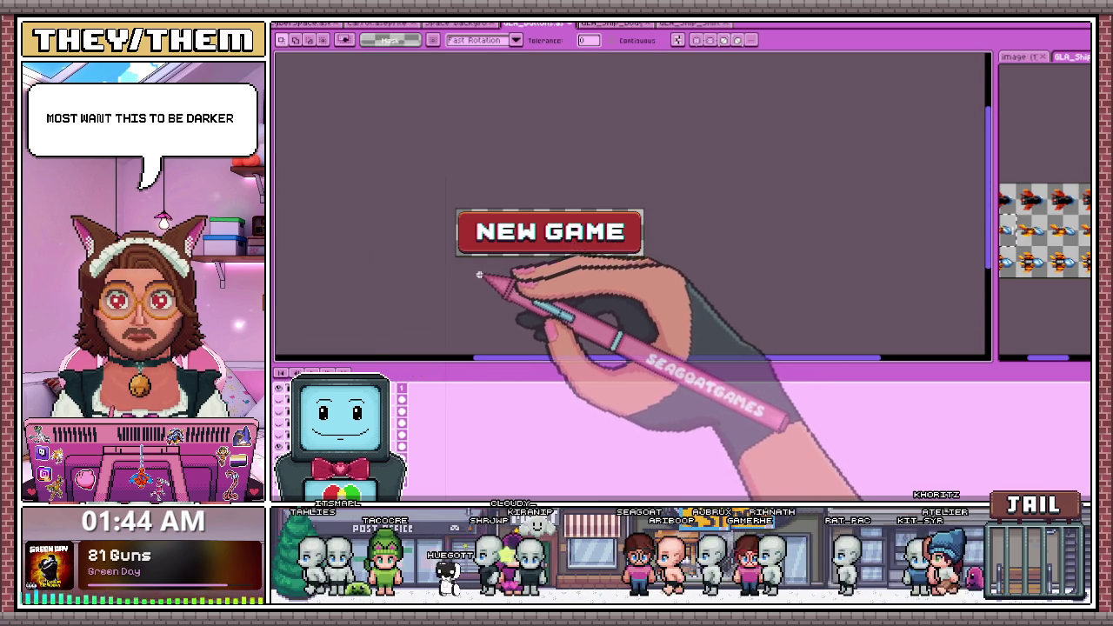
scroll(487, 287, up, 1)
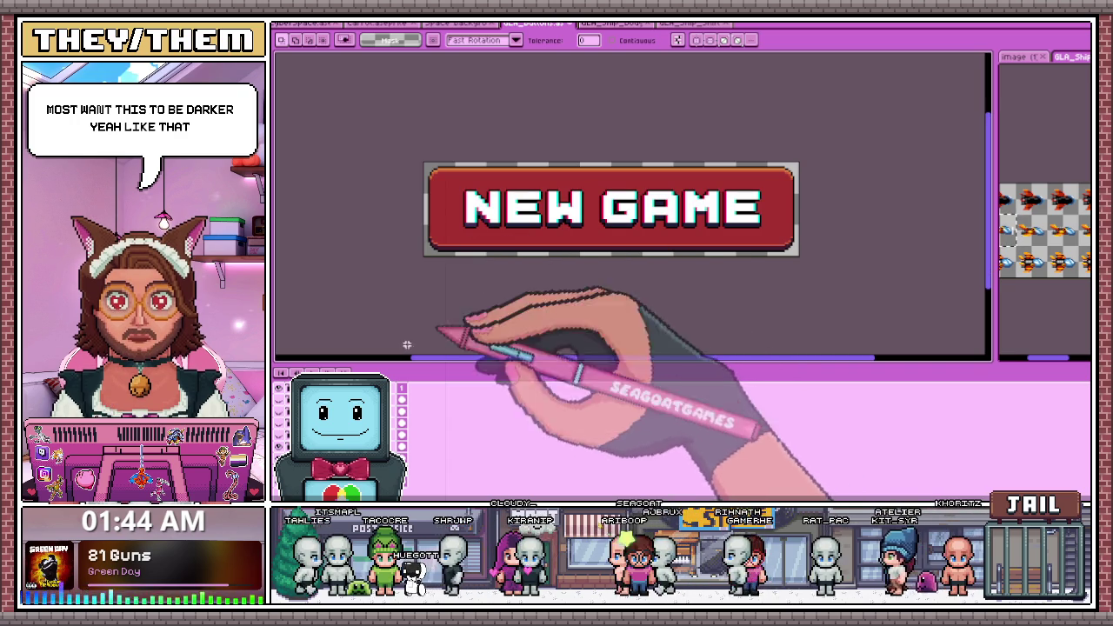
click(402, 456)
key(ctrl+z)
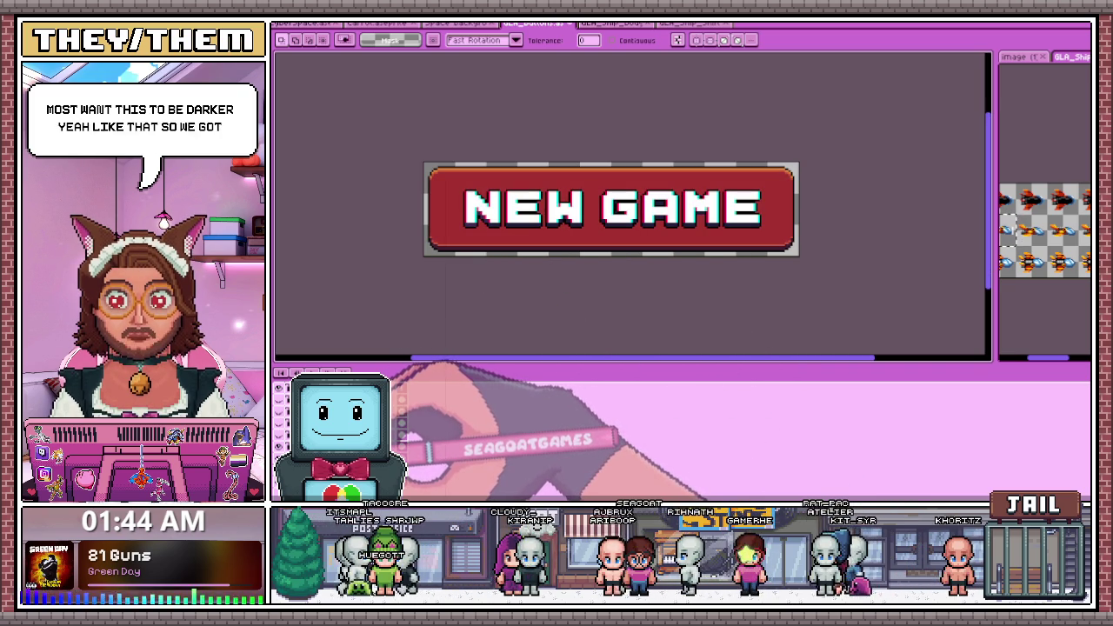
key(ctrl+y)
key(ctrl+z)
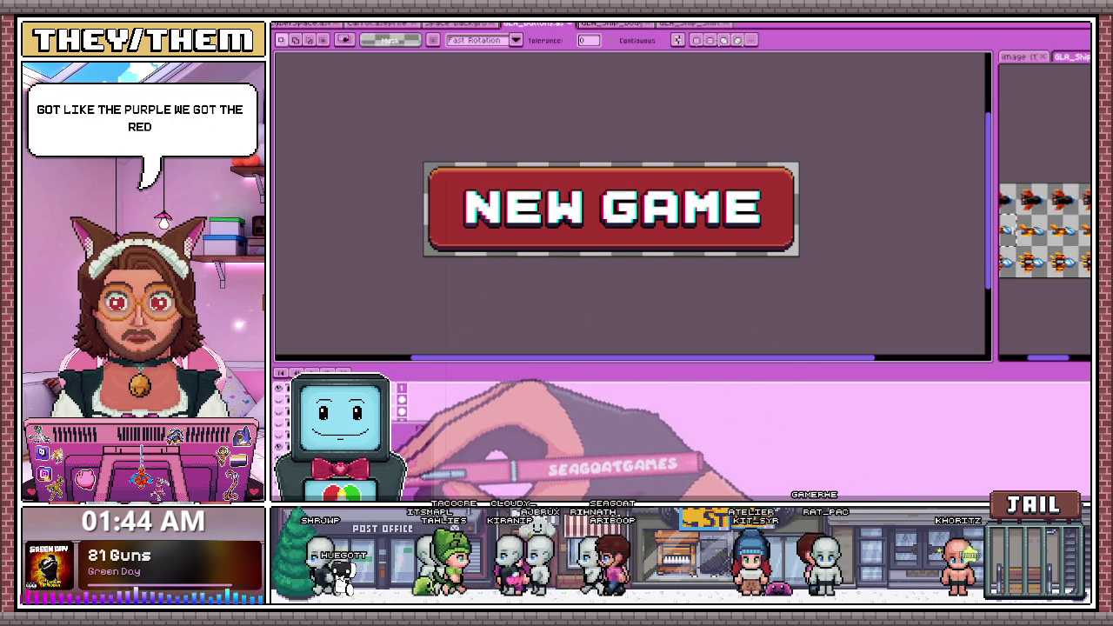
scroll(452, 174, up, 1)
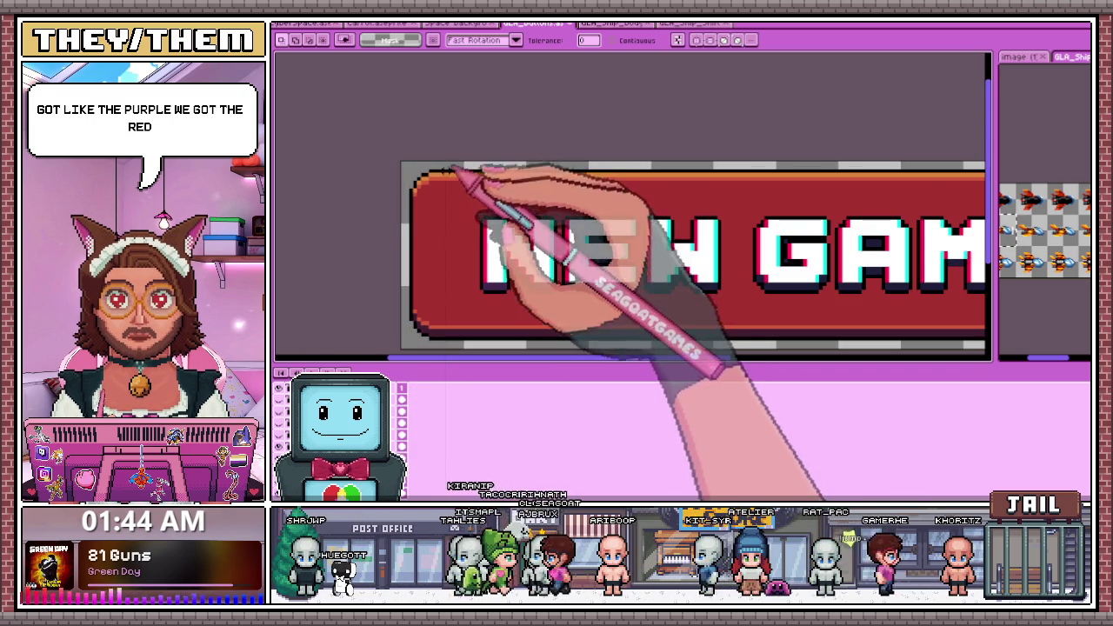
Paint-bucket the top and left border strips cyan and the red body blue
scroll(453, 202, up, 1)
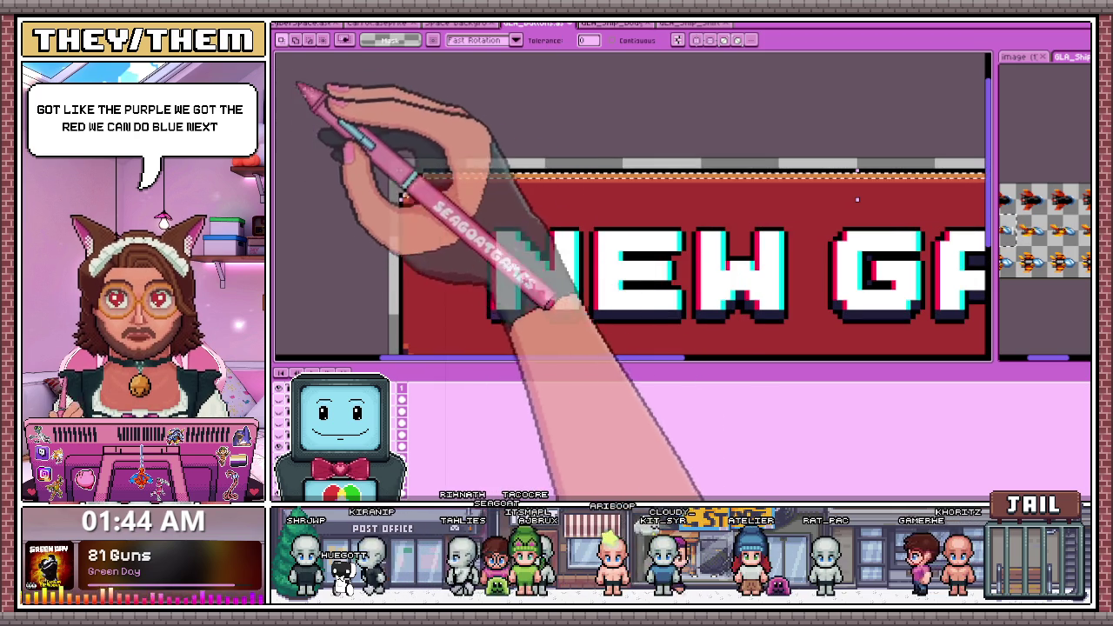
click(466, 178)
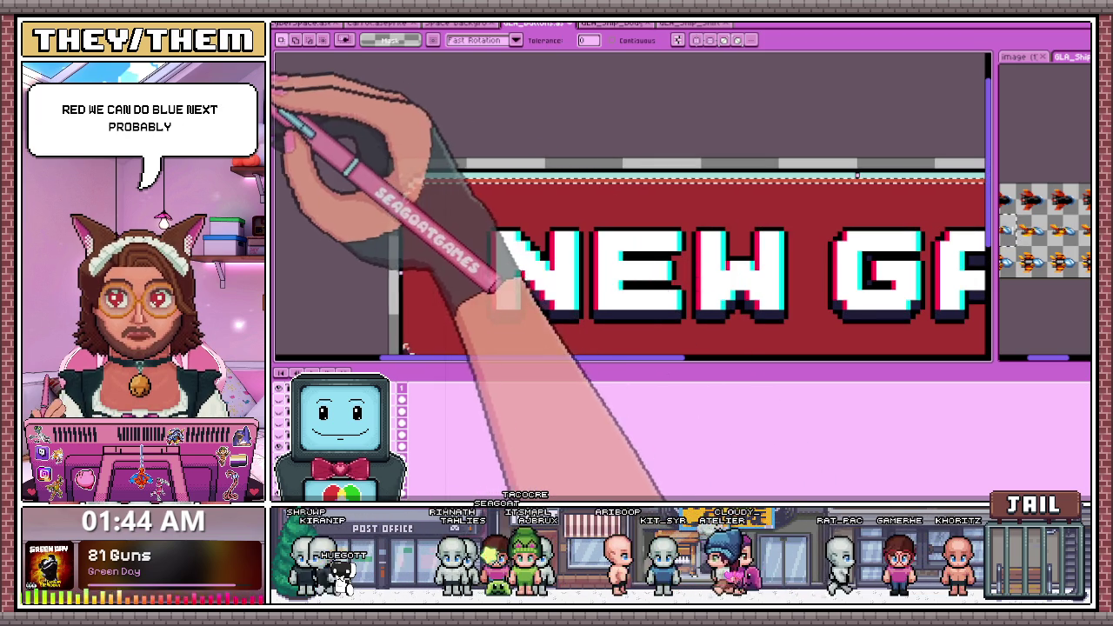
click(402, 187)
click(452, 261)
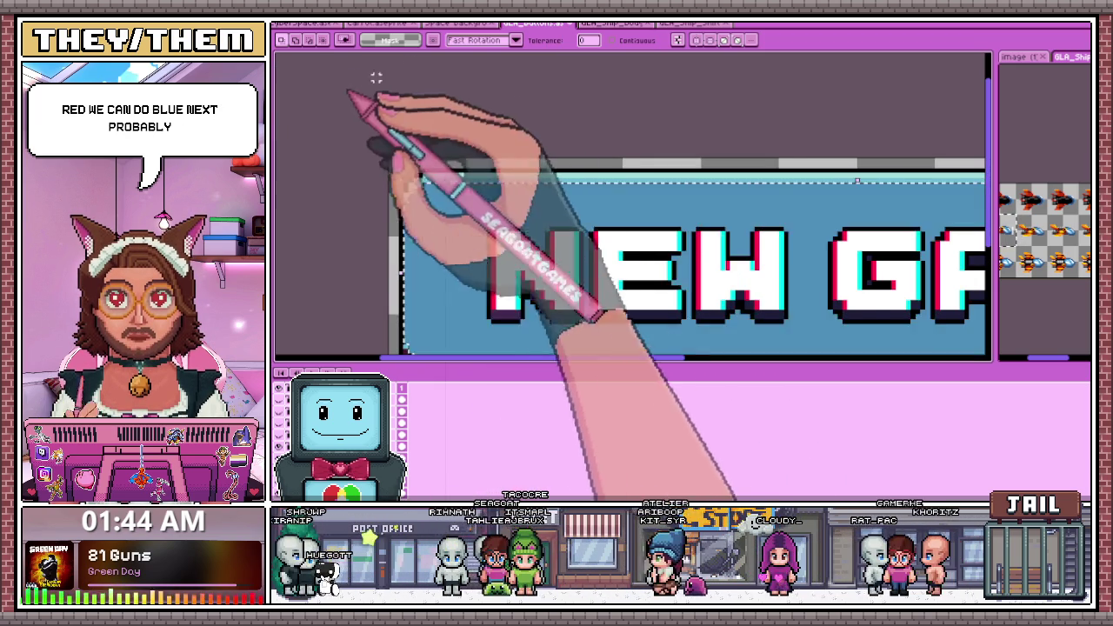
Select the button's dark bottom border strip
scroll(417, 218, down, 1)
scroll(426, 329, up, 1)
click(432, 329)
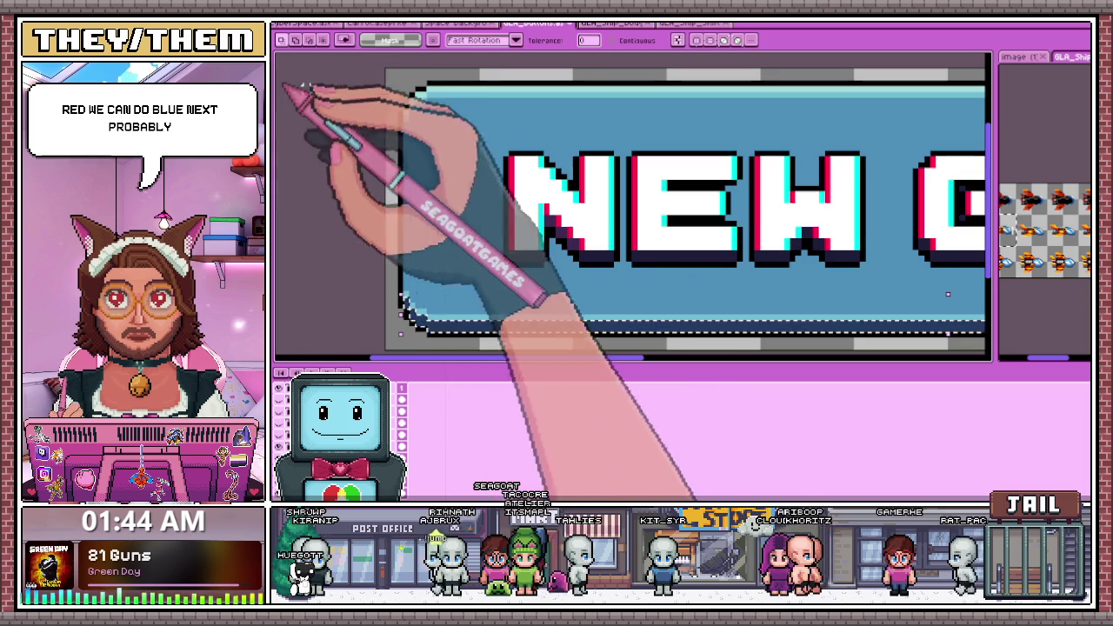
scroll(347, 249, down, 1)
scroll(422, 209, down, 1)
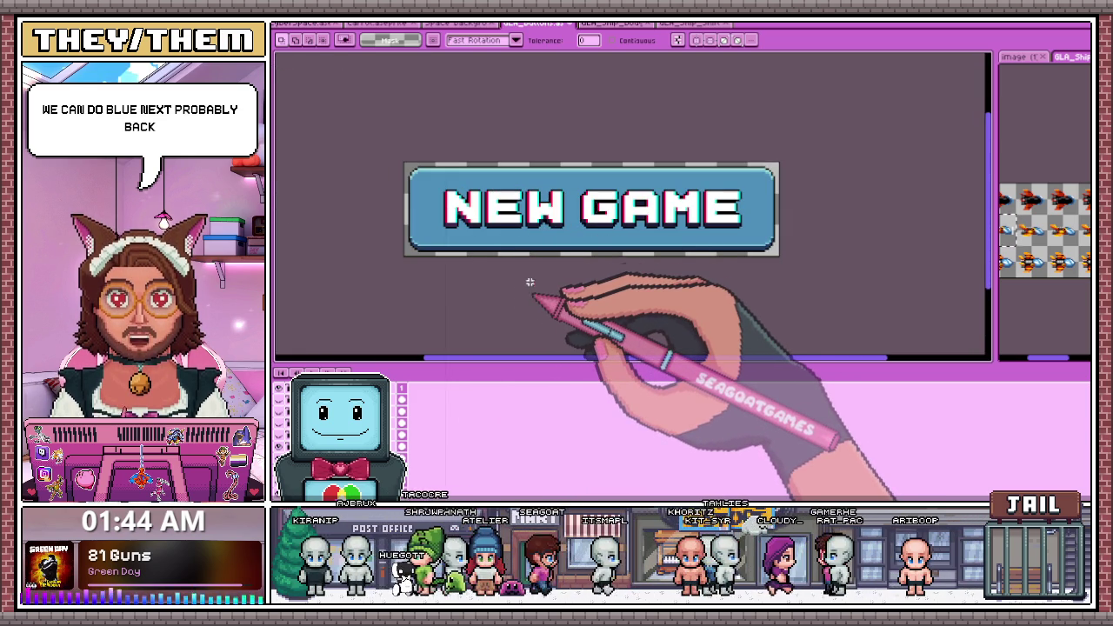
scroll(534, 261, down, 1)
scroll(520, 238, up, 2)
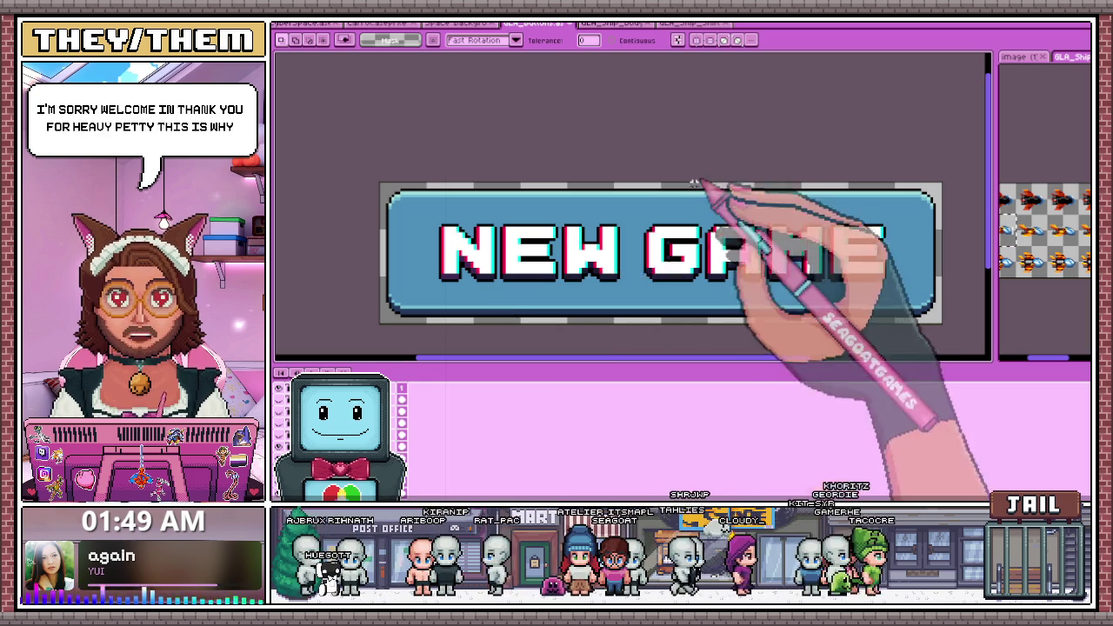
scroll(573, 234, down, 1)
scroll(573, 234, down, 2)
scroll(539, 243, up, 2)
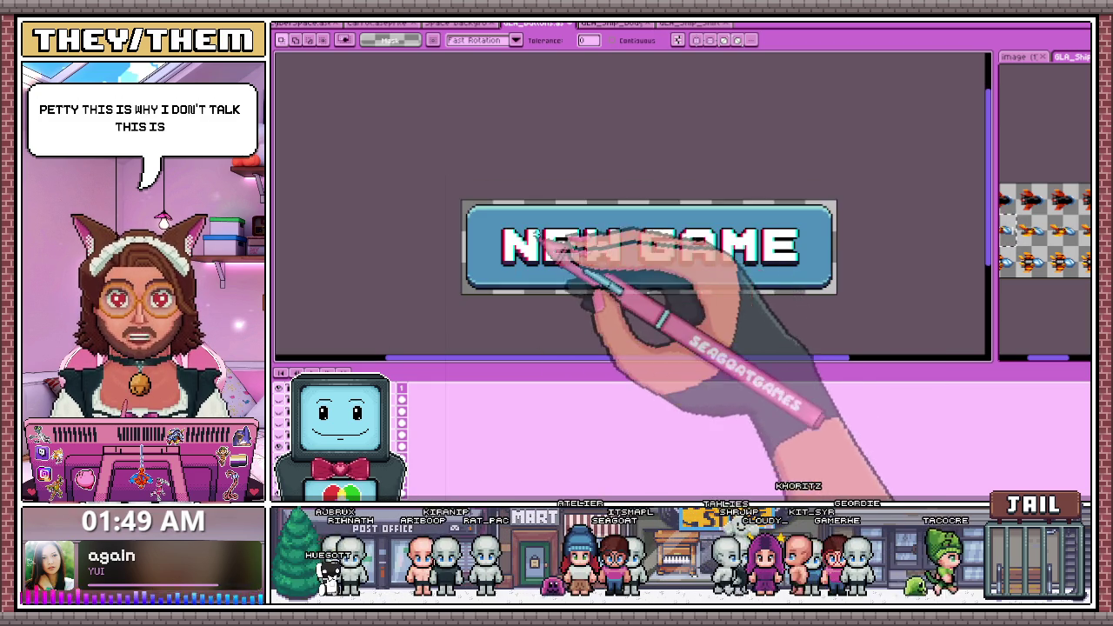
scroll(556, 252, up, 1)
scroll(487, 274, up, 2)
scroll(456, 284, up, 1)
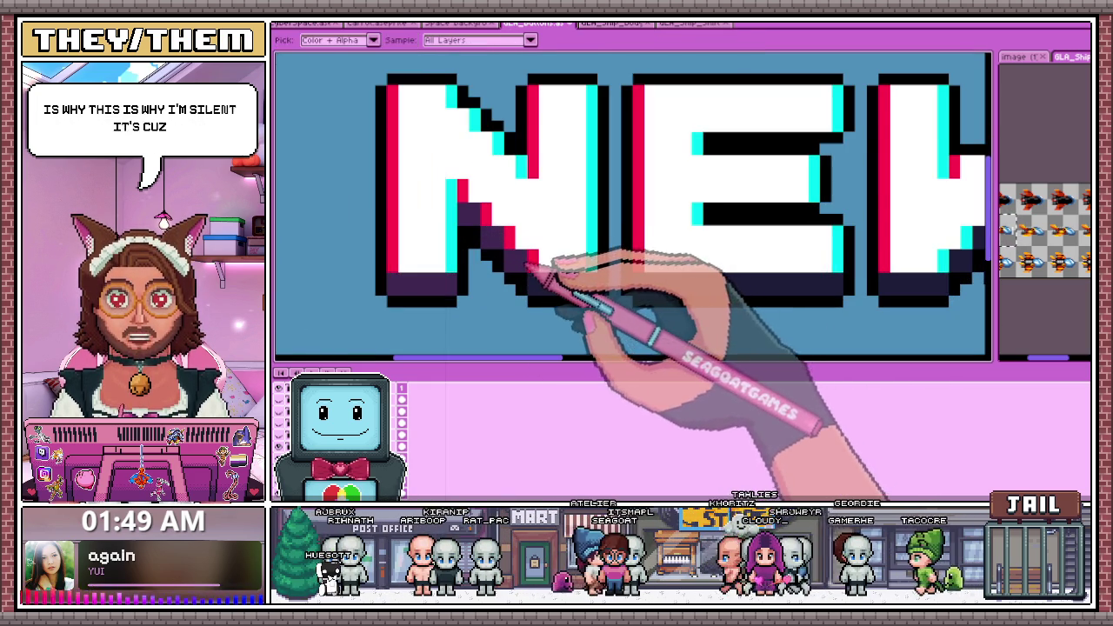
Sample a colour from the lettering with the Eyedropper, then switch to the Pencil
scroll(461, 280, down, 1)
key(i)
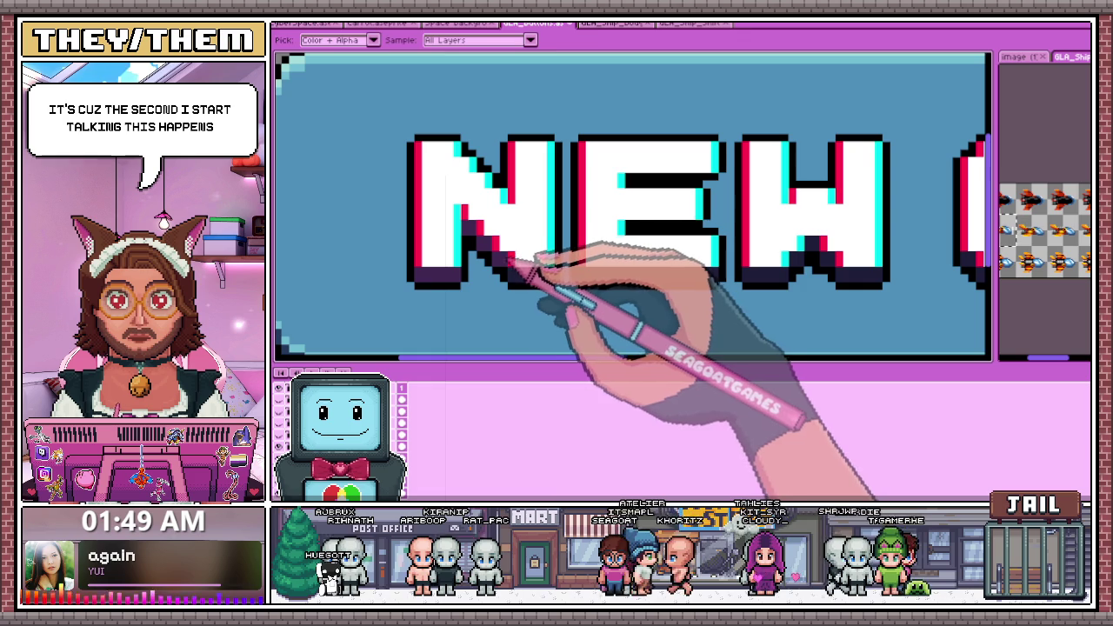
key(w)
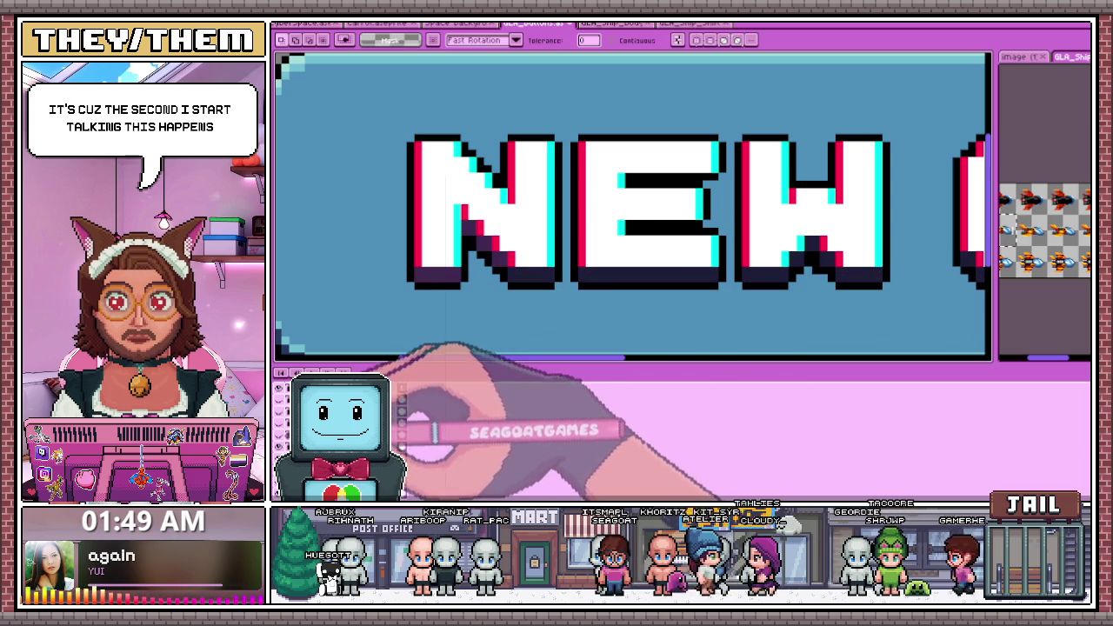
scroll(497, 261, up, 2)
key(i)
key(b)
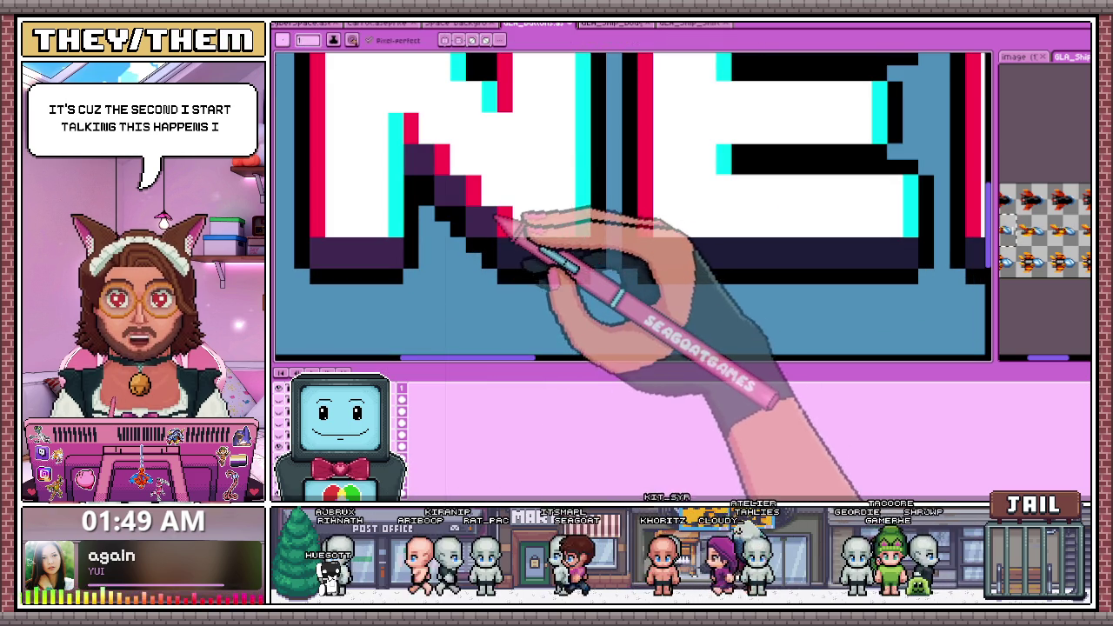
Draw a dark purple staircase shadow along the inside of the N's diagonal
scroll(460, 248, down, 3)
scroll(528, 294, up, 4)
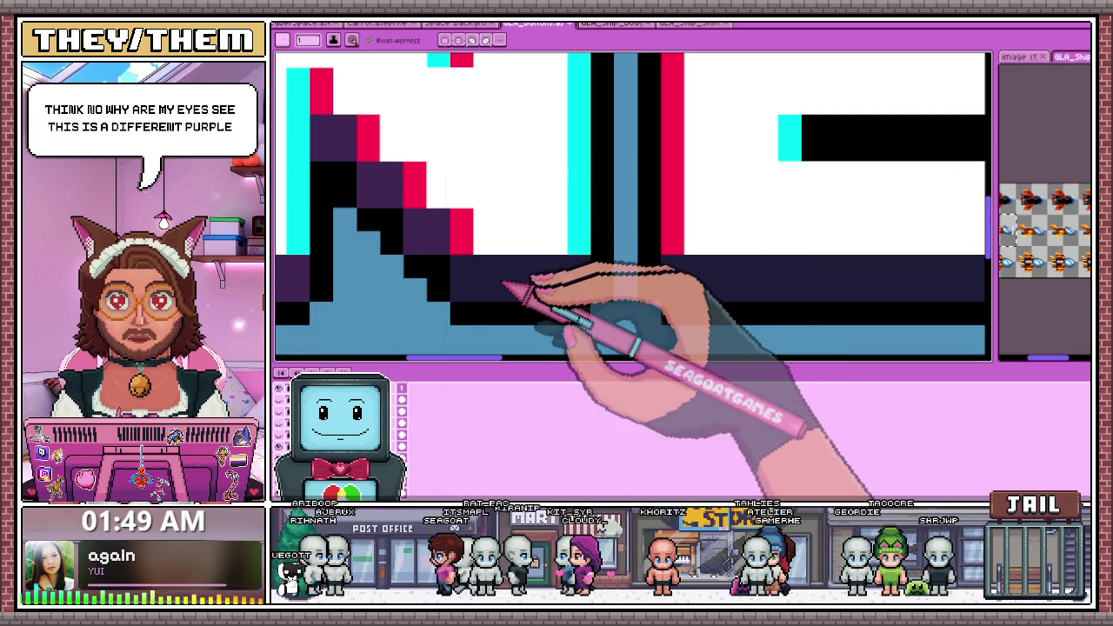
scroll(487, 273, down, 1)
scroll(547, 278, down, 1)
scroll(472, 372, up, 1)
scroll(542, 273, up, 1)
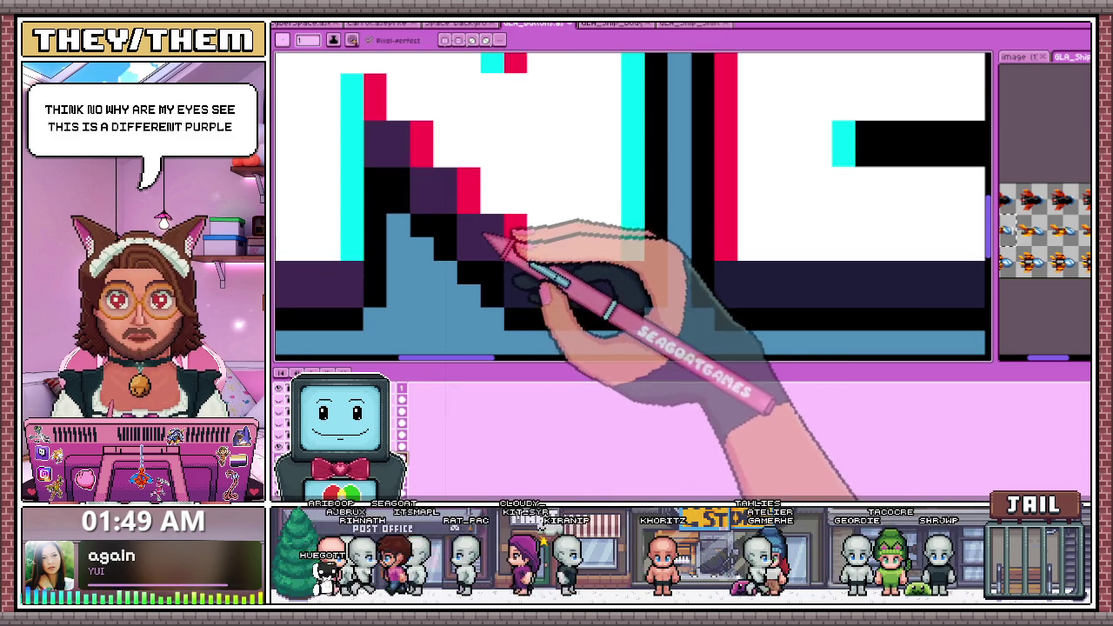
click(475, 227)
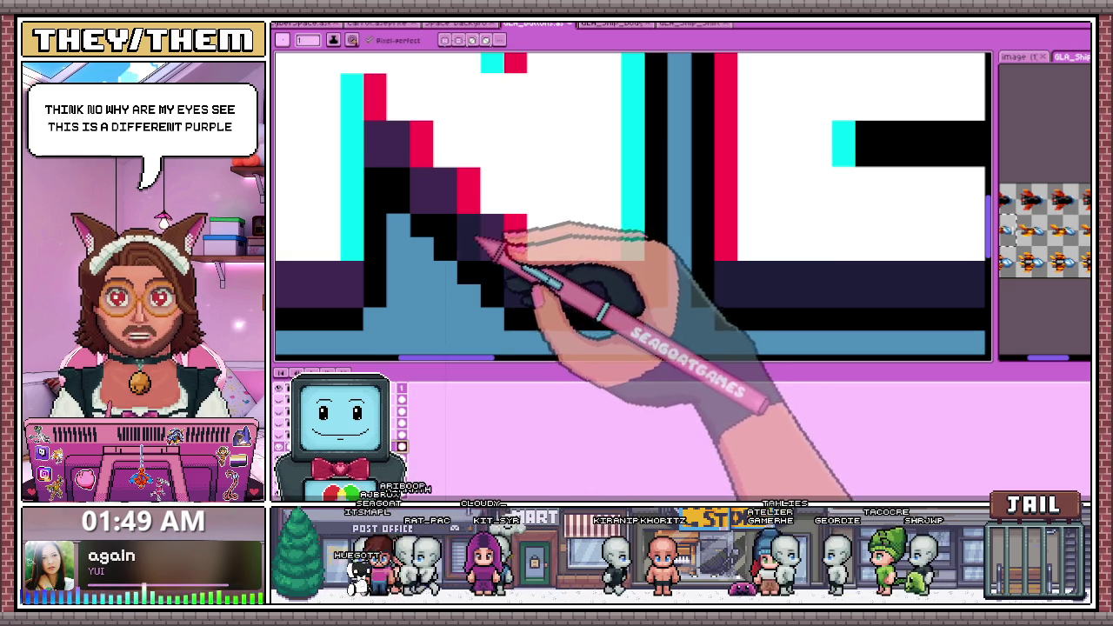
scroll(508, 244, down, 1)
scroll(373, 253, up, 1)
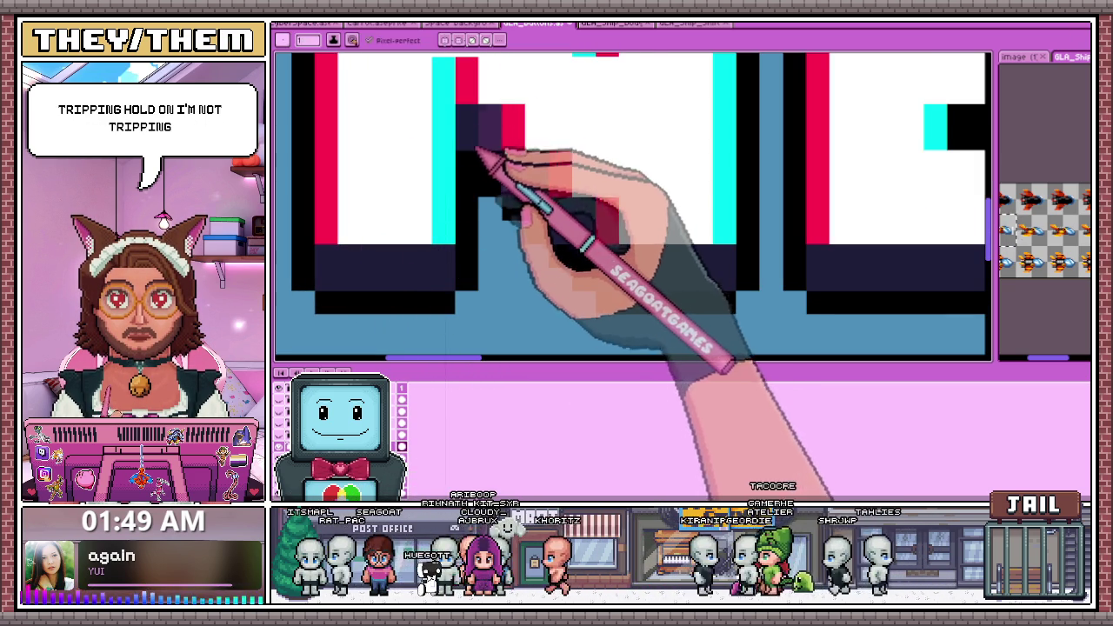
drag(474, 153, 512, 158)
Fill the A's lower inner gap with dark purple using the Paint Bucket
scroll(522, 235, down, 3)
scroll(600, 304, down, 2)
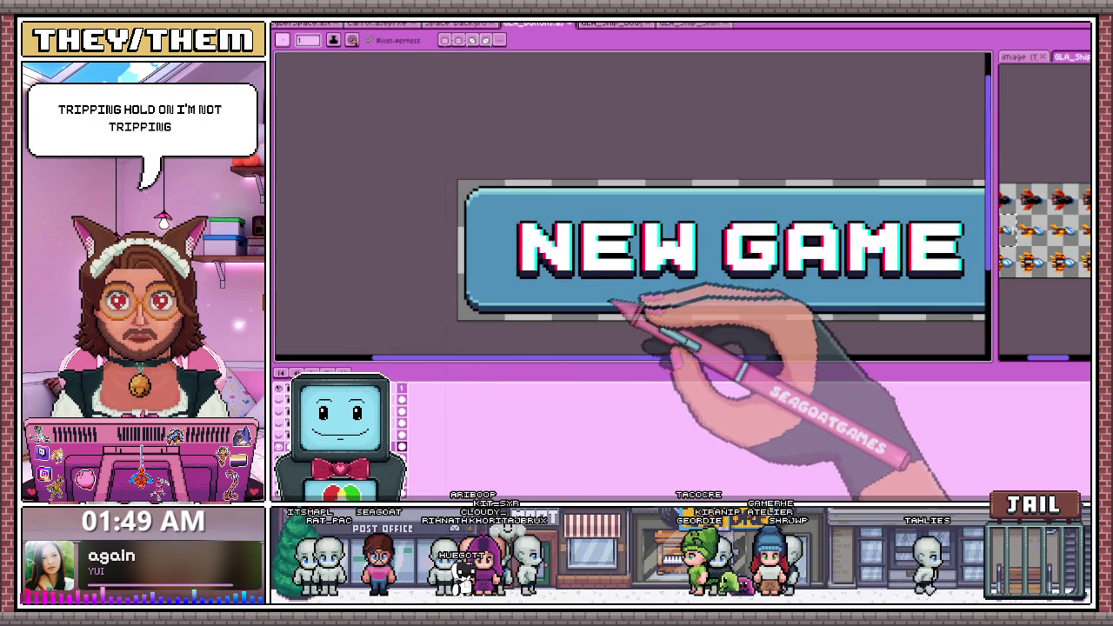
scroll(632, 317, down, 1)
scroll(652, 310, up, 2)
scroll(398, 224, up, 1)
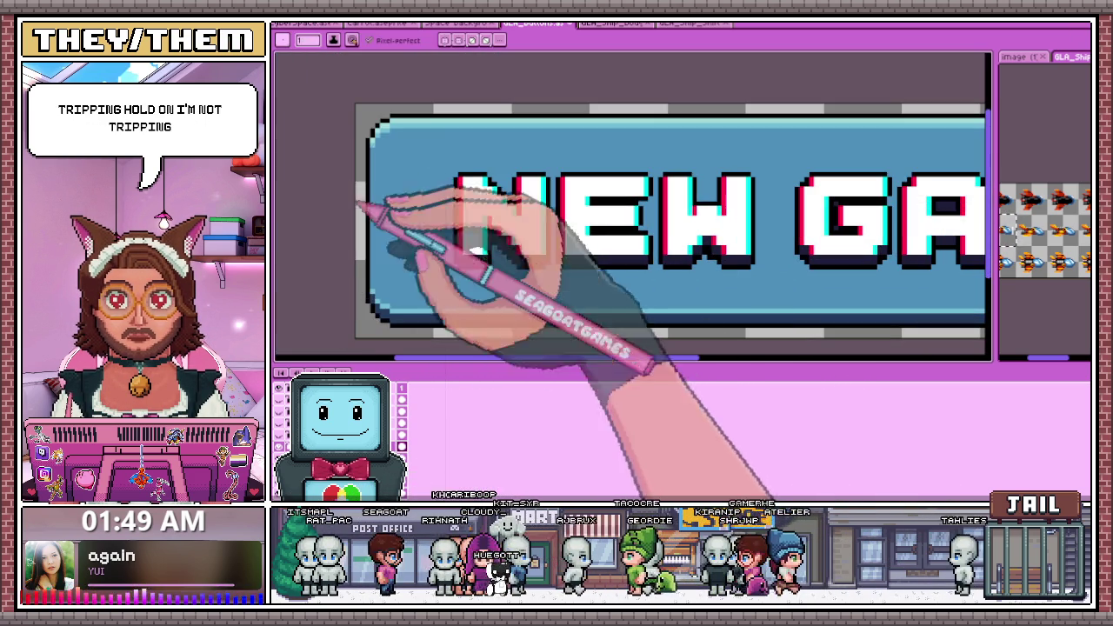
scroll(531, 256, up, 2)
scroll(527, 261, up, 1)
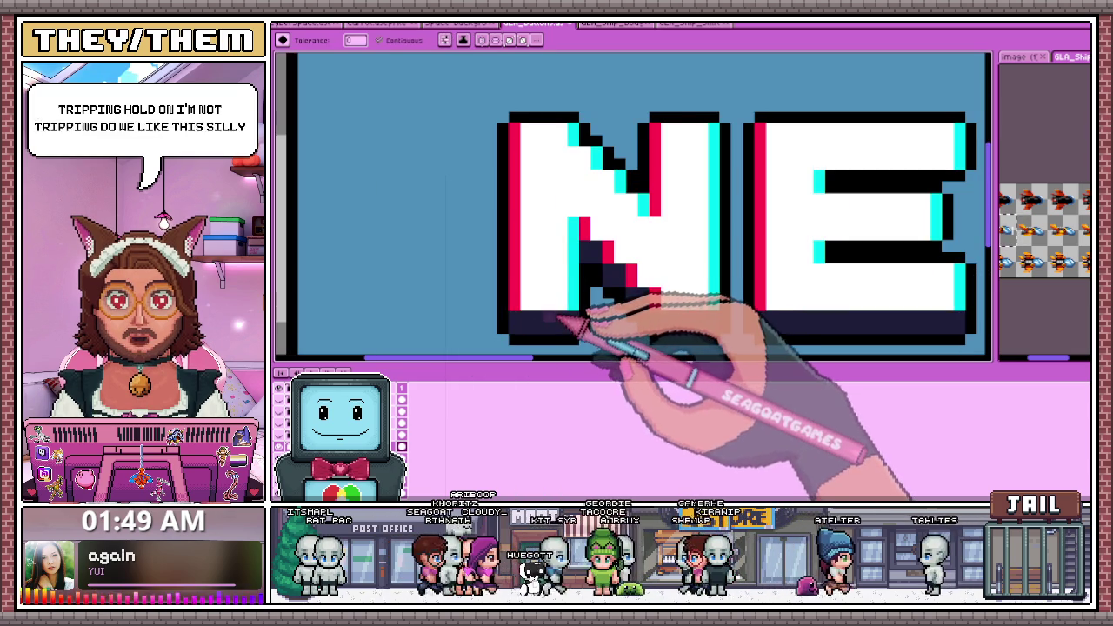
scroll(597, 256, down, 1)
scroll(591, 256, up, 1)
scroll(580, 259, down, 1)
scroll(578, 258, down, 1)
scroll(721, 304, down, 1)
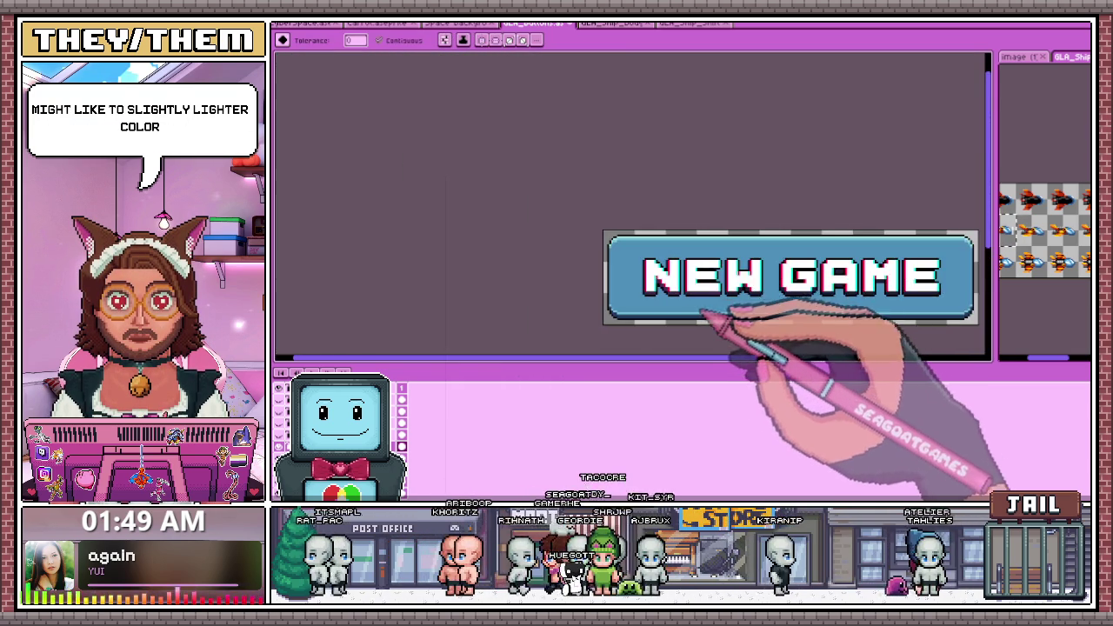
scroll(753, 315, down, 2)
scroll(753, 319, up, 2)
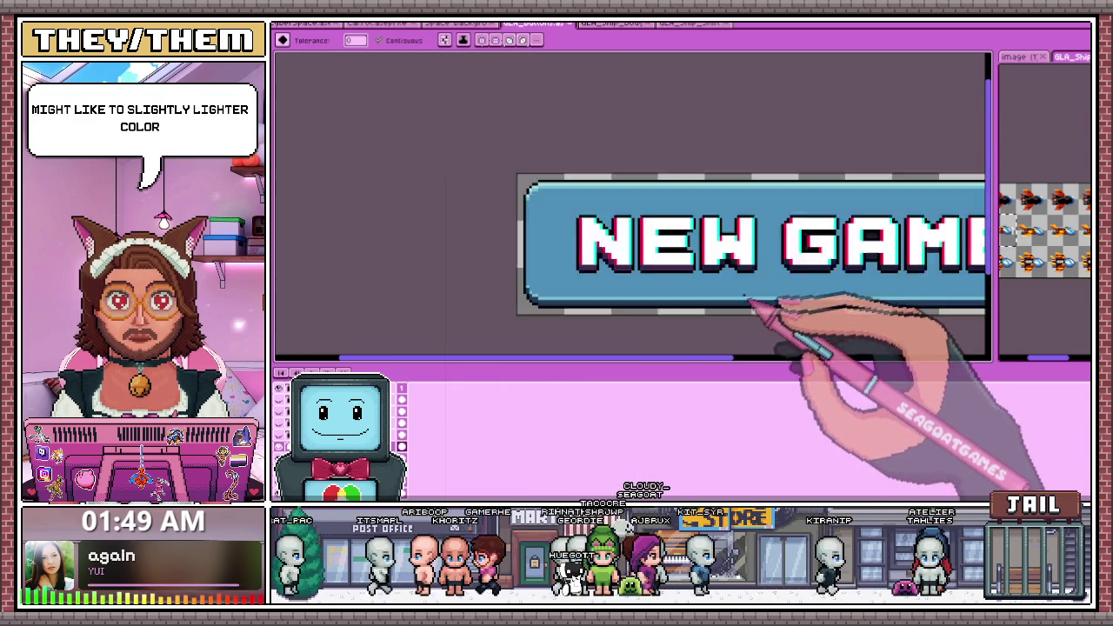
scroll(722, 261, up, 1)
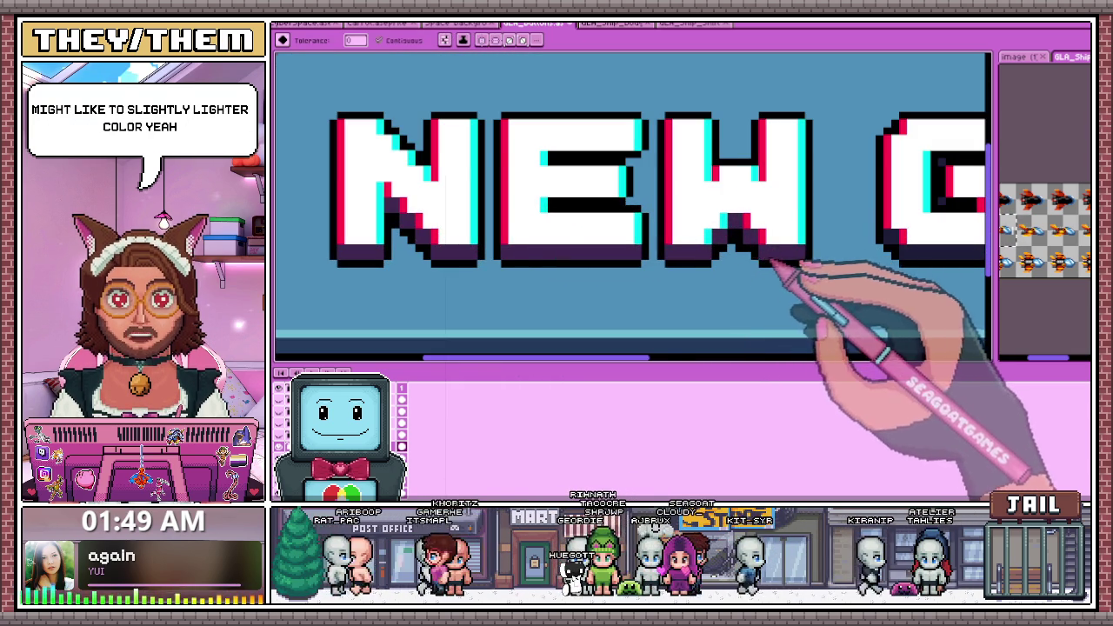
scroll(634, 248, down, 1)
scroll(957, 313, up, 1)
scroll(796, 260, up, 2)
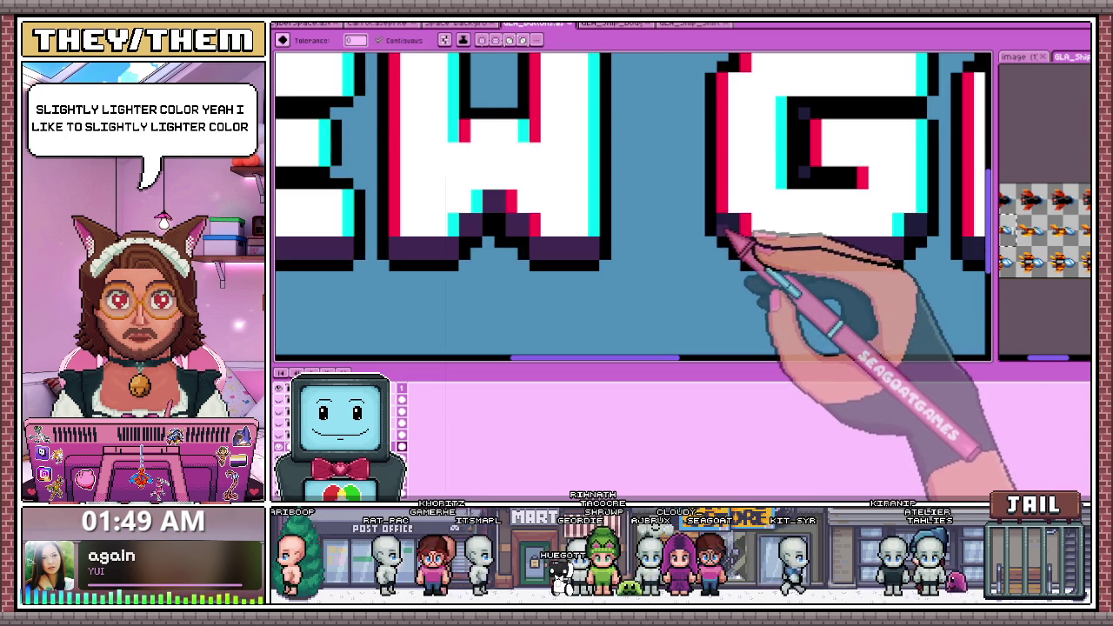
scroll(651, 243, down, 3)
scroll(684, 235, up, 2)
scroll(639, 231, down, 1)
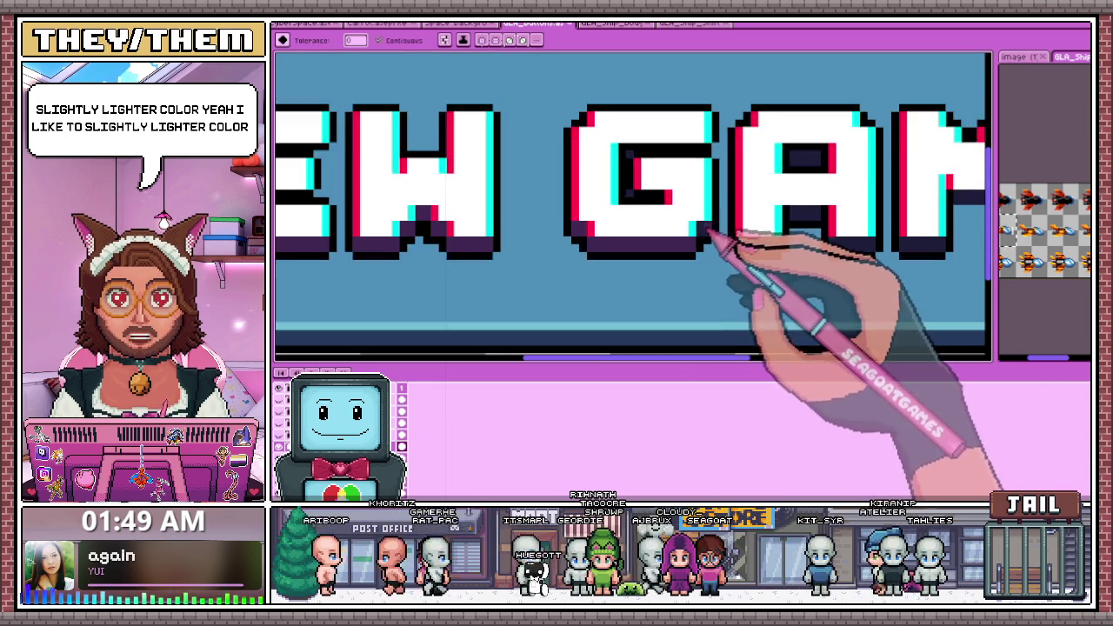
scroll(707, 235, down, 2)
scroll(586, 258, down, 2)
scroll(666, 248, up, 1)
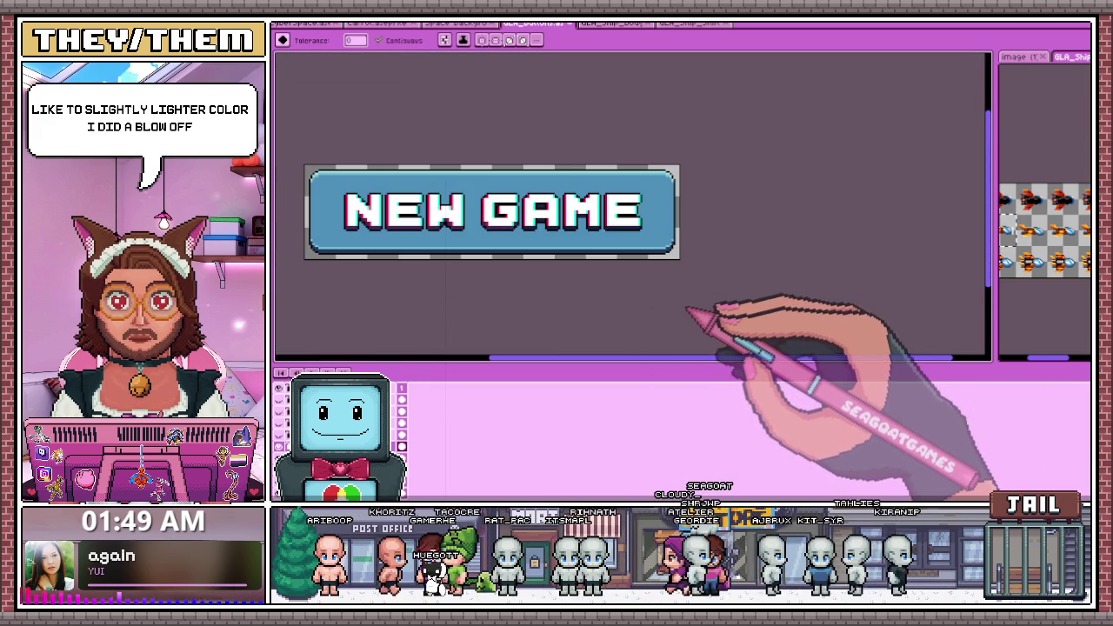
scroll(689, 279, up, 1)
scroll(609, 226, up, 2)
scroll(530, 218, up, 2)
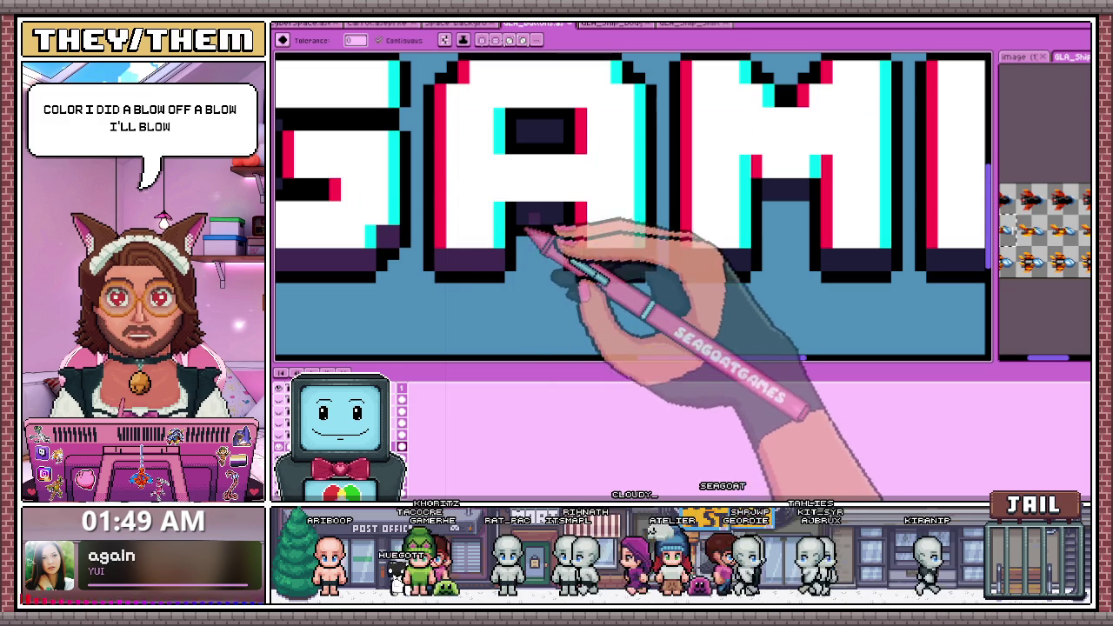
click(535, 228)
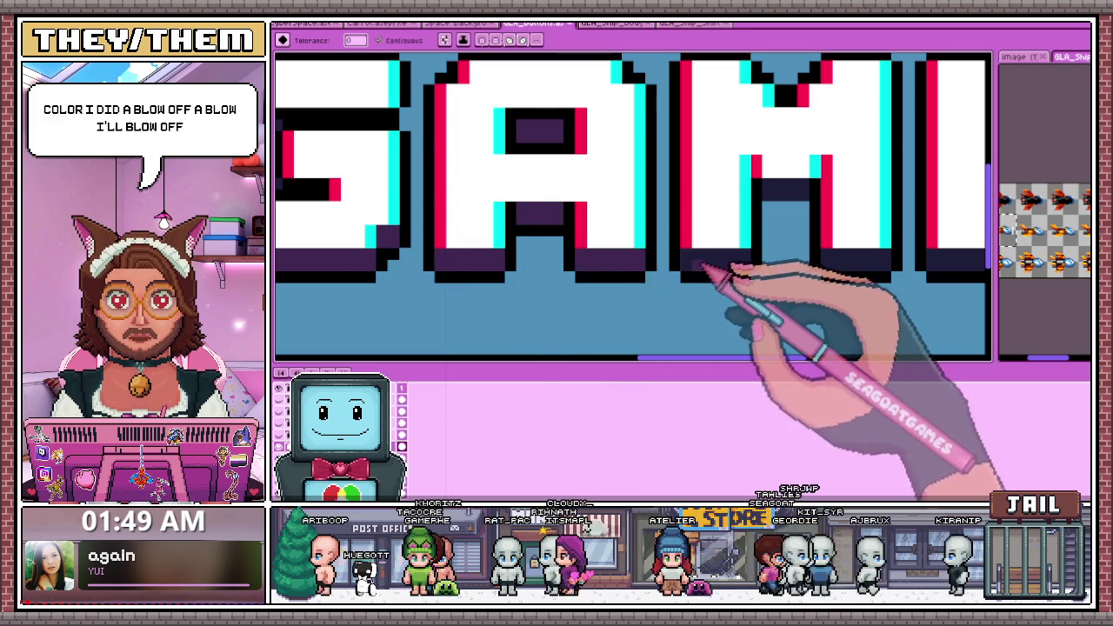
Sample the dark shadow colour from the artwork
scroll(700, 265, down, 1)
scroll(707, 218, up, 1)
scroll(721, 229, down, 1)
scroll(733, 237, up, 2)
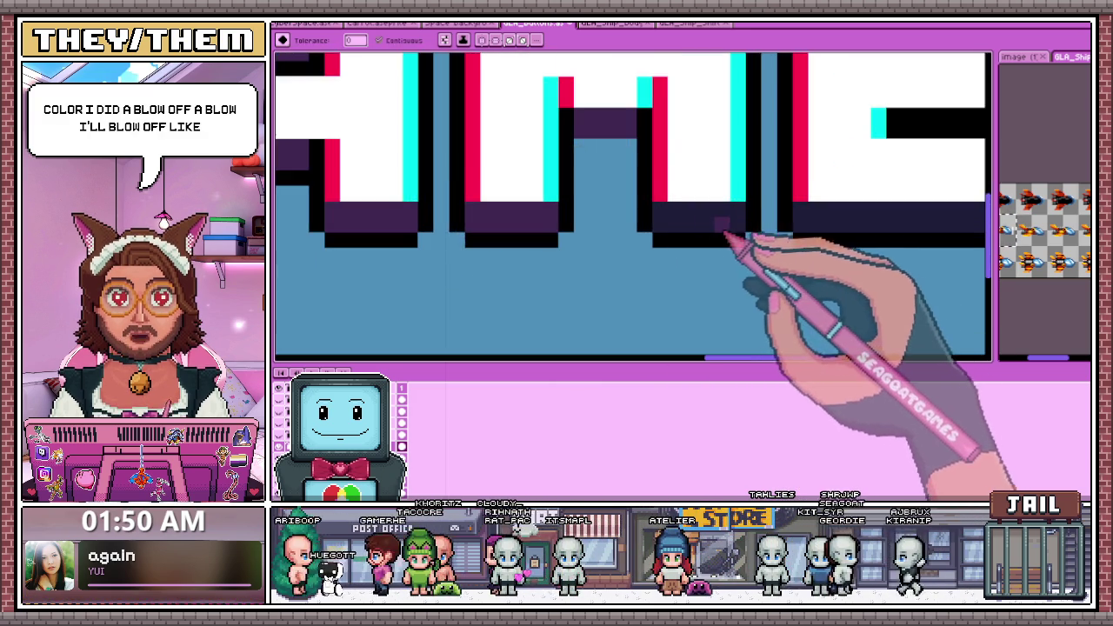
scroll(726, 234, down, 1)
scroll(660, 165, up, 1)
scroll(744, 234, down, 1)
scroll(760, 243, up, 1)
key(alt)
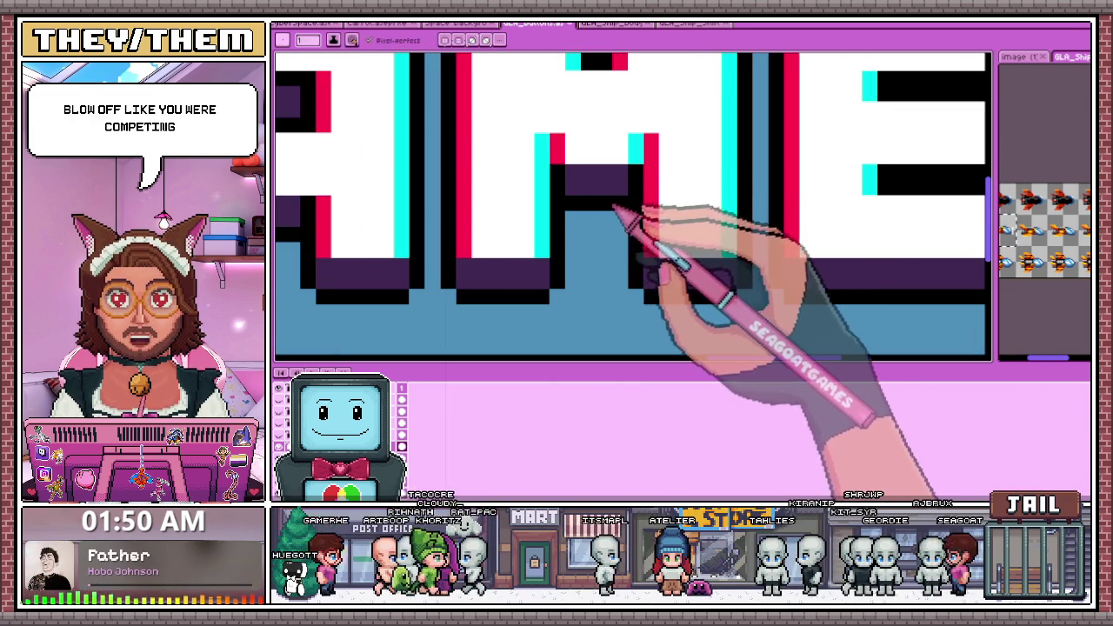
Zoom the canvas to bring the blue Continue button into view
scroll(609, 206, down, 2)
scroll(635, 274, down, 1)
scroll(639, 261, down, 2)
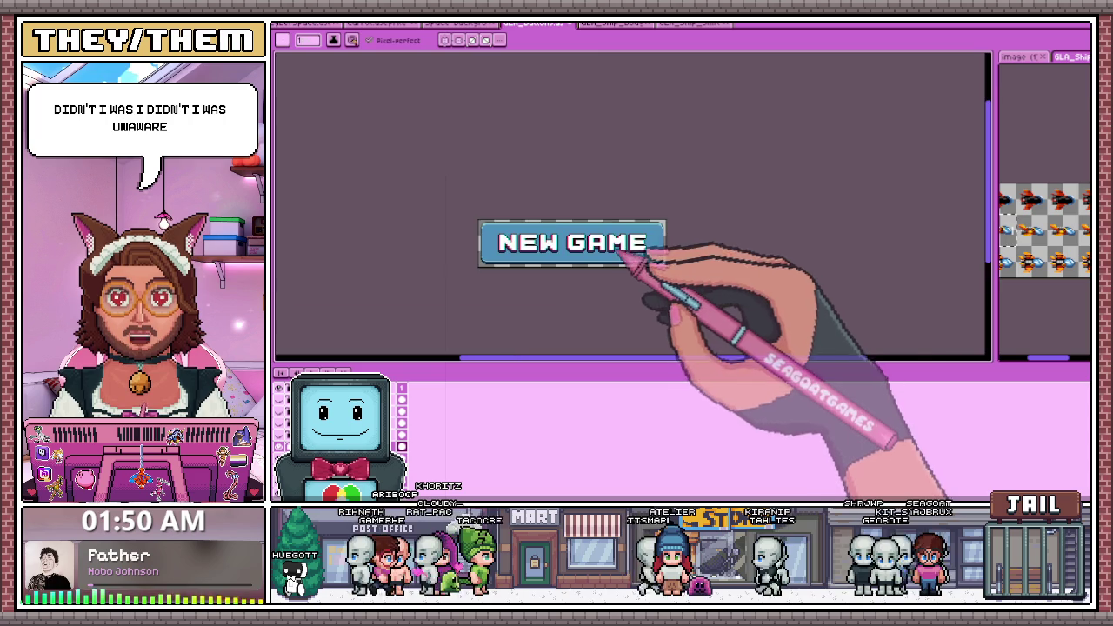
scroll(643, 252, up, 2)
scroll(665, 245, up, 1)
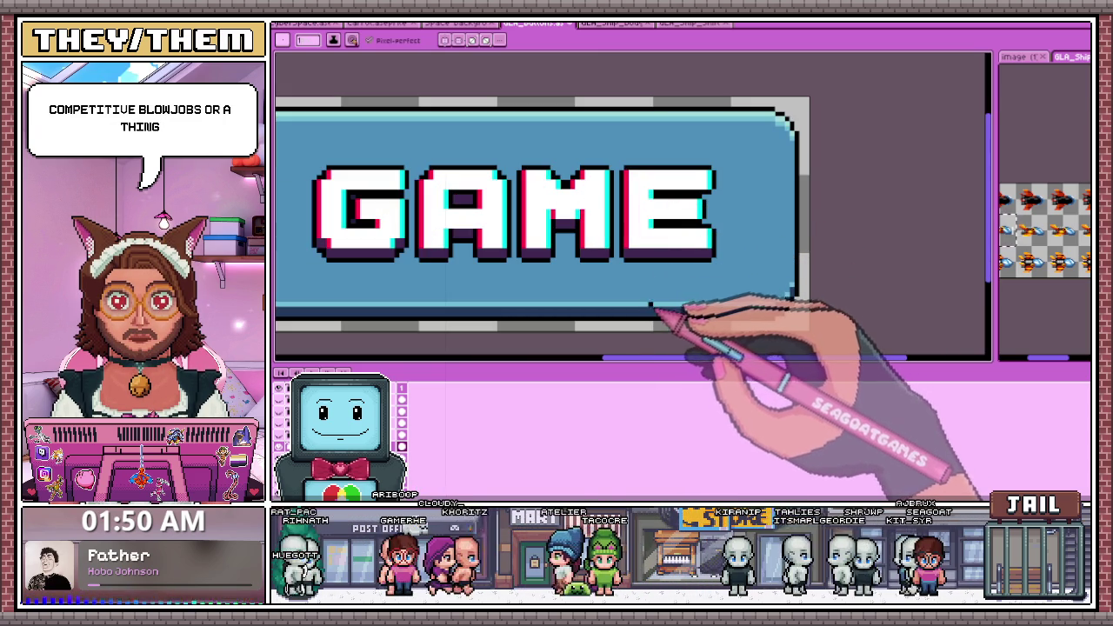
scroll(386, 224, up, 1)
scroll(387, 225, up, 1)
scroll(382, 222, down, 1)
scroll(378, 220, up, 1)
scroll(376, 218, up, 1)
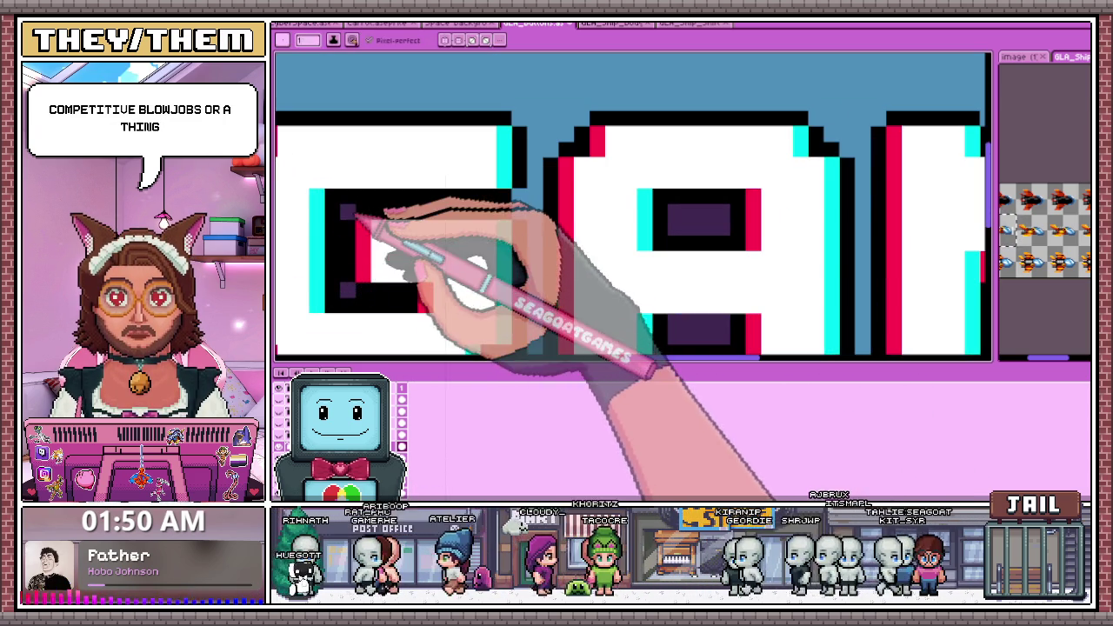
scroll(400, 218, down, 1)
scroll(539, 191, down, 1)
scroll(487, 186, down, 1)
scroll(418, 196, up, 2)
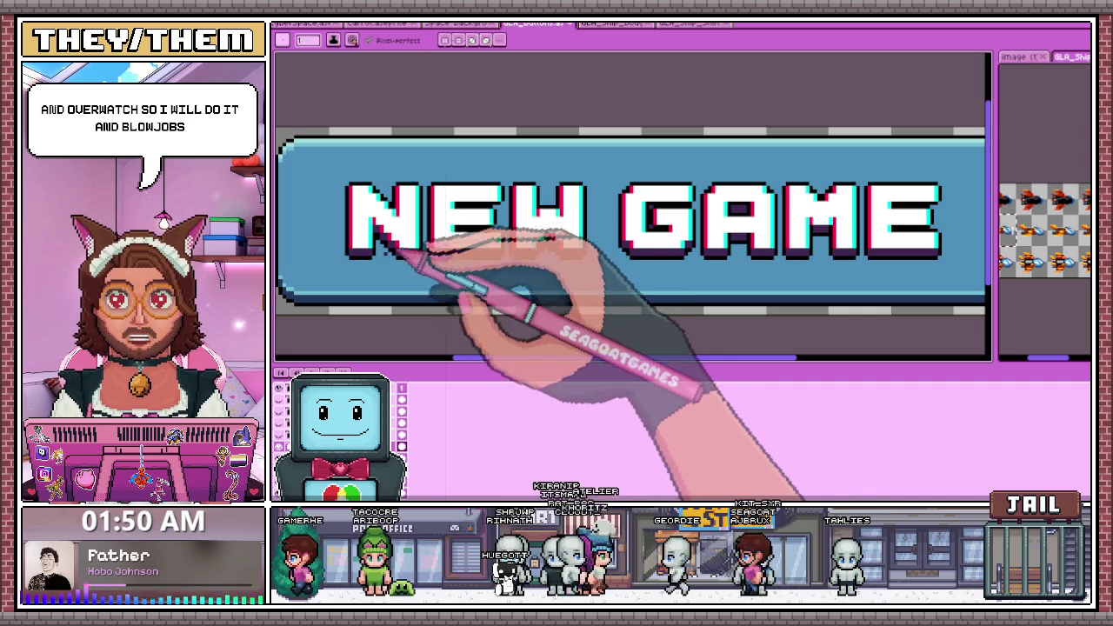
scroll(482, 274, down, 3)
scroll(486, 278, up, 2)
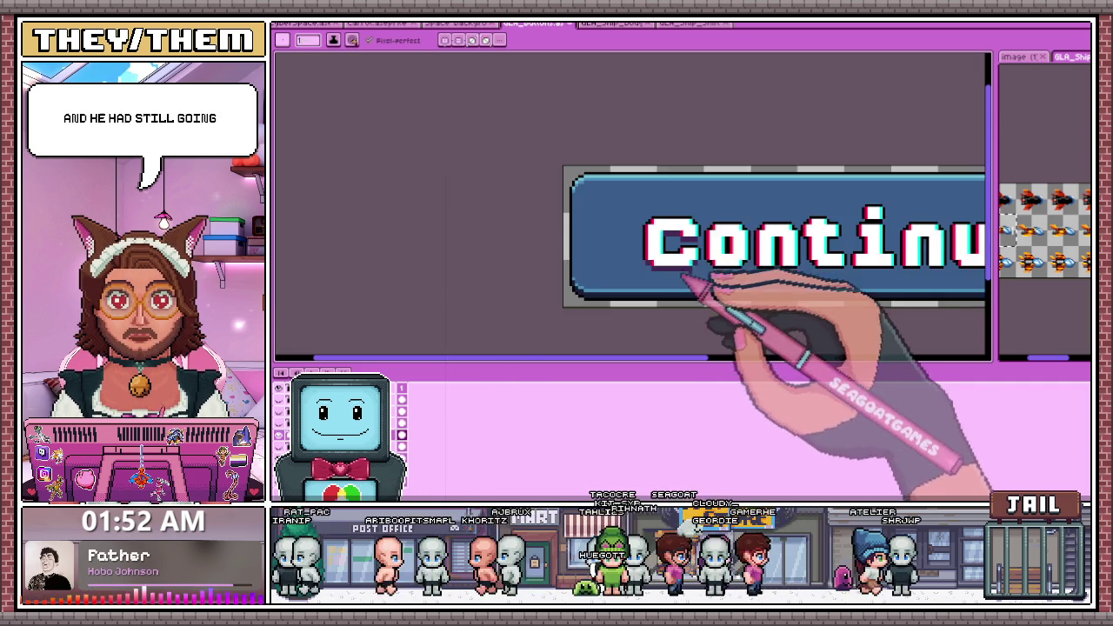
Zoom in and place a first dark purple shadow pixel under the Continue lettering
scroll(696, 286, up, 2)
scroll(721, 278, up, 2)
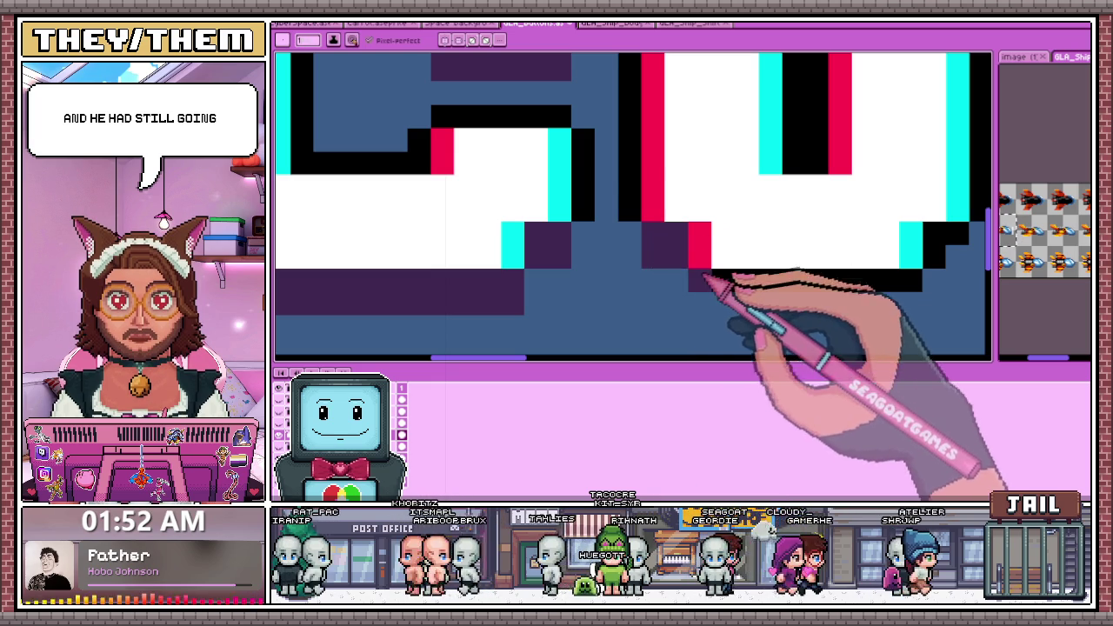
scroll(713, 286, down, 2)
scroll(626, 228, up, 2)
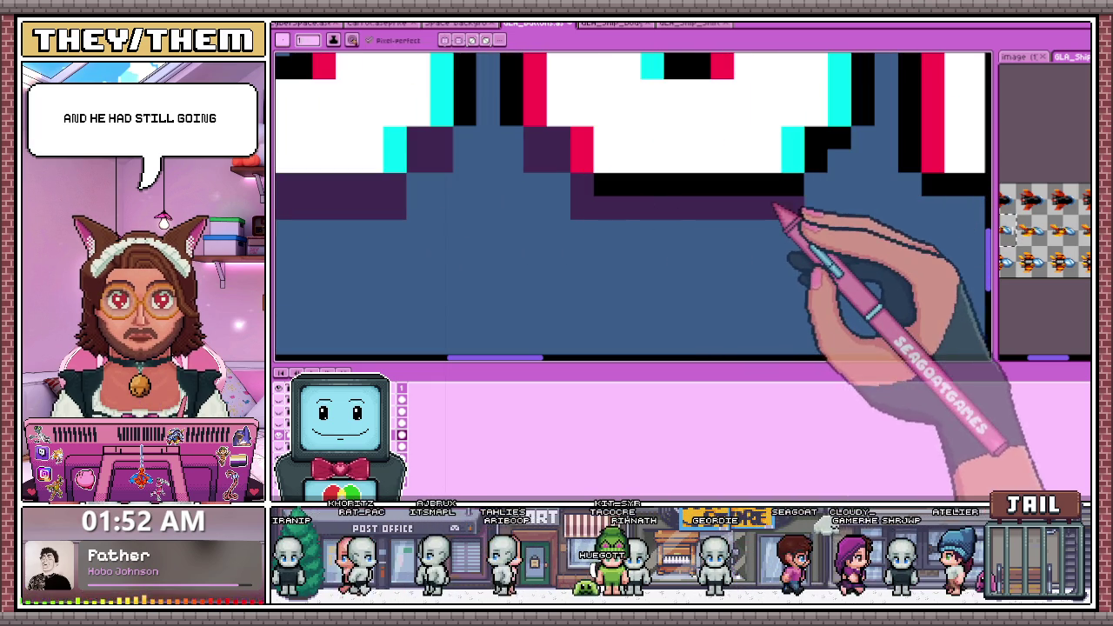
scroll(613, 226, down, 2)
scroll(695, 248, up, 2)
scroll(687, 239, up, 2)
scroll(687, 243, down, 2)
scroll(665, 233, down, 2)
scroll(663, 230, up, 2)
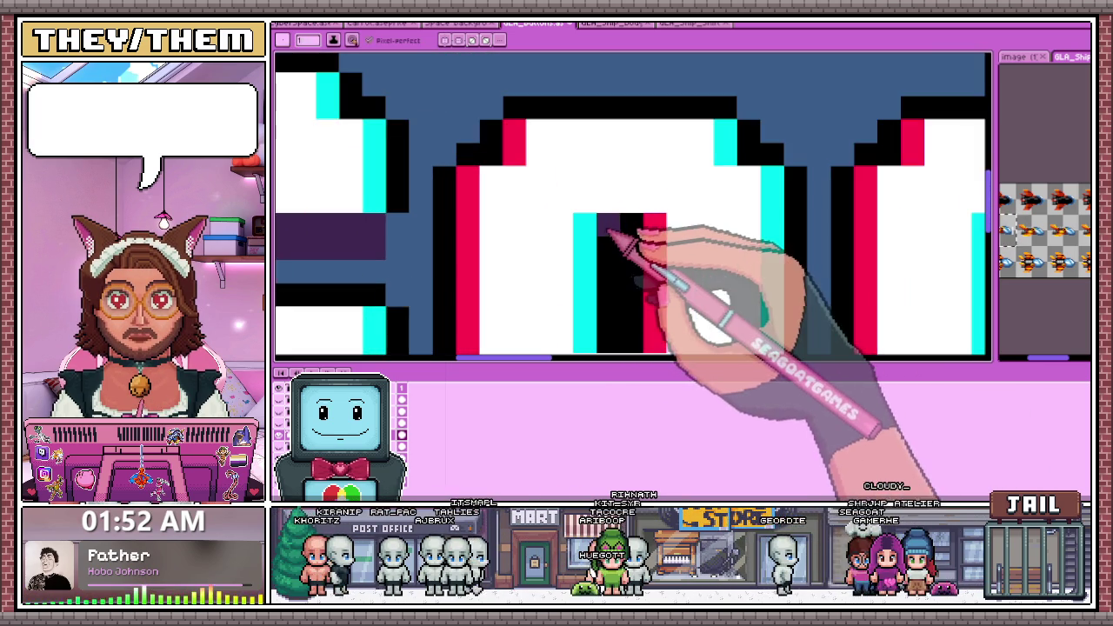
scroll(634, 249, down, 3)
scroll(652, 287, down, 1)
scroll(660, 308, up, 1)
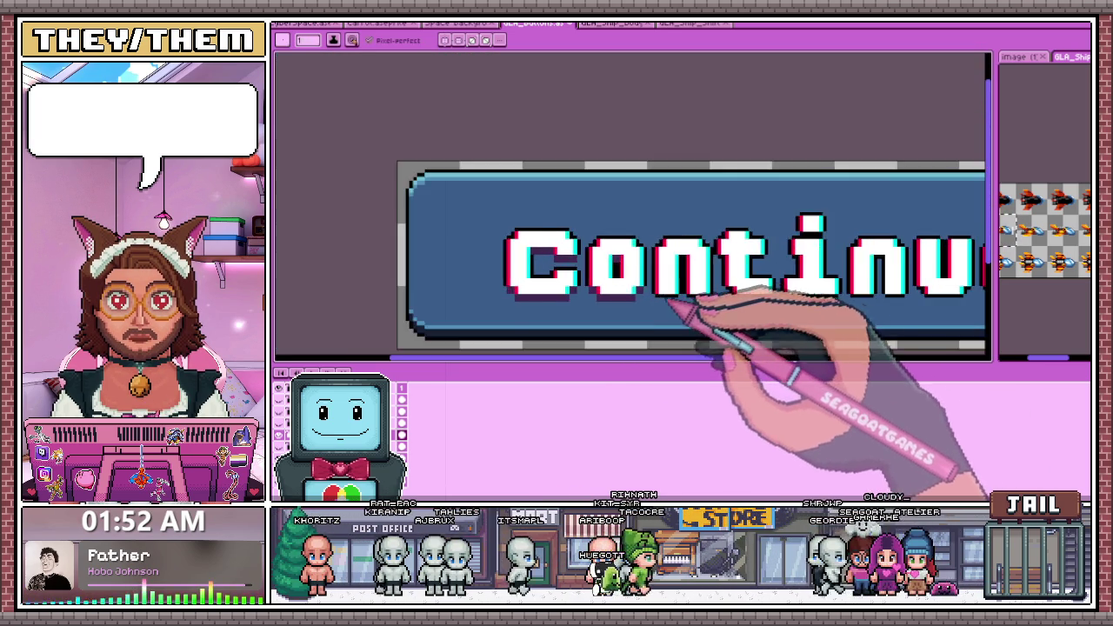
scroll(670, 318, up, 1)
scroll(635, 303, up, 1)
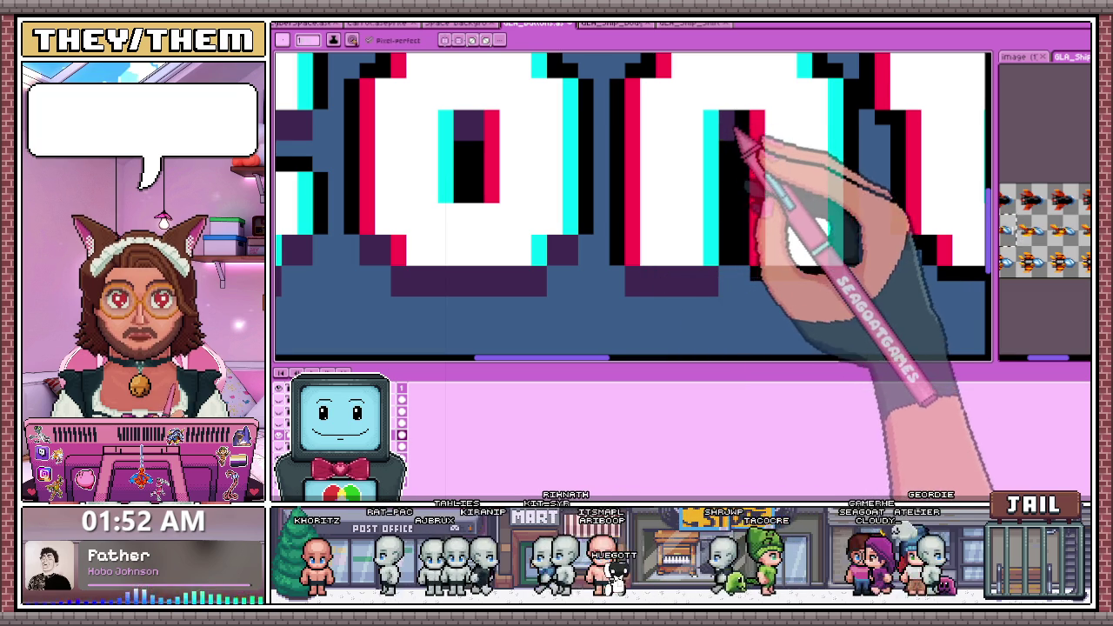
scroll(733, 217, down, 1)
scroll(726, 213, up, 2)
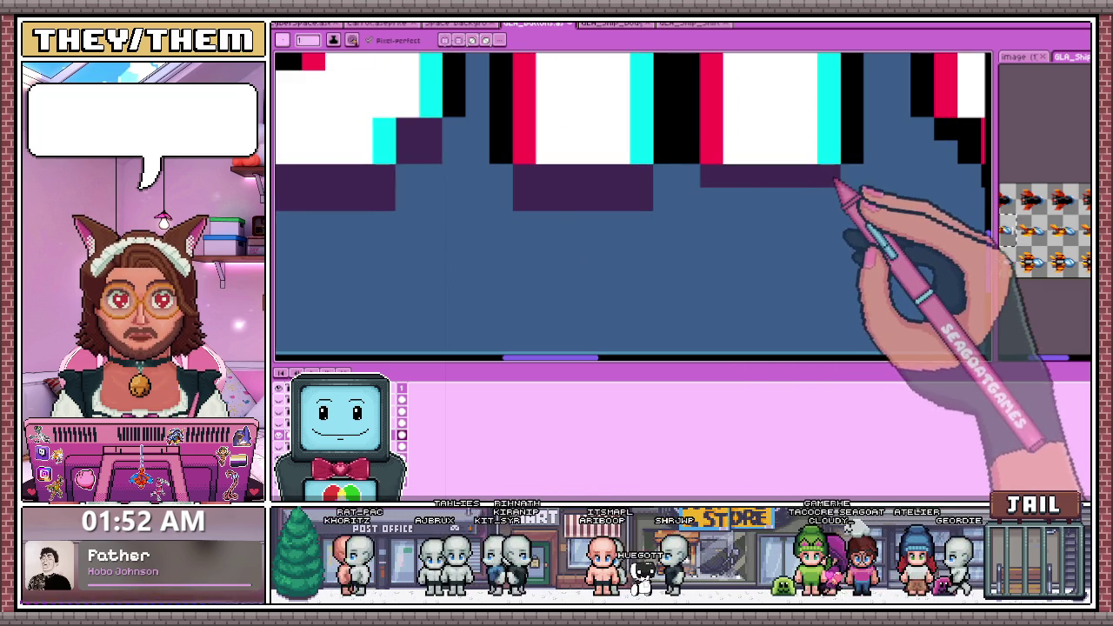
click(720, 205)
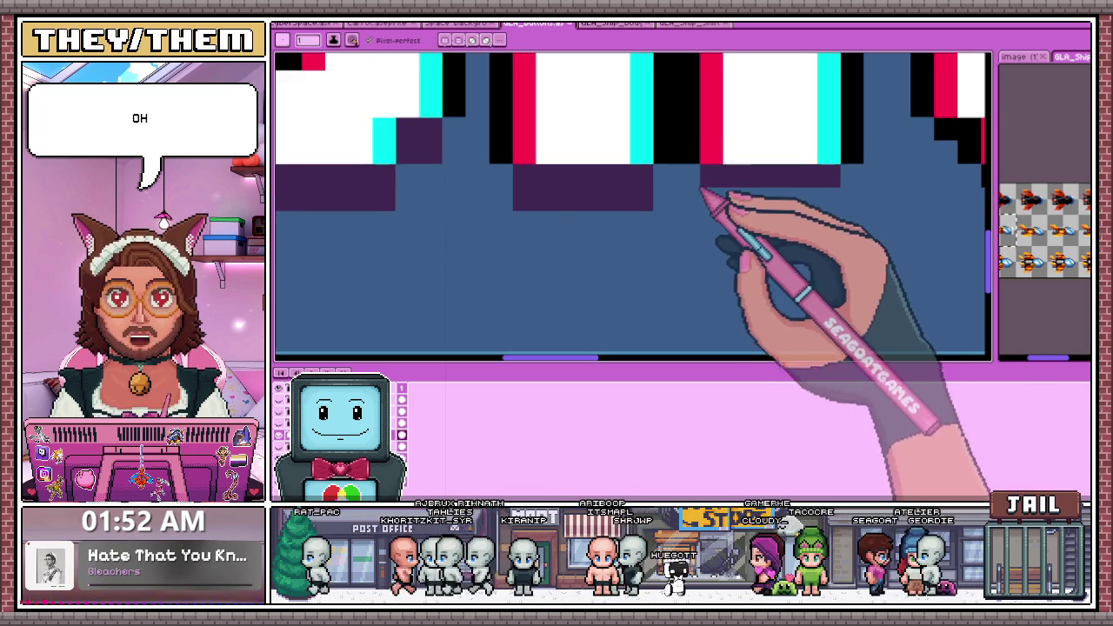
Extend the dark purple shadows under the Continue letters with pencil strokes
scroll(608, 252, down, 2)
scroll(689, 225, up, 1)
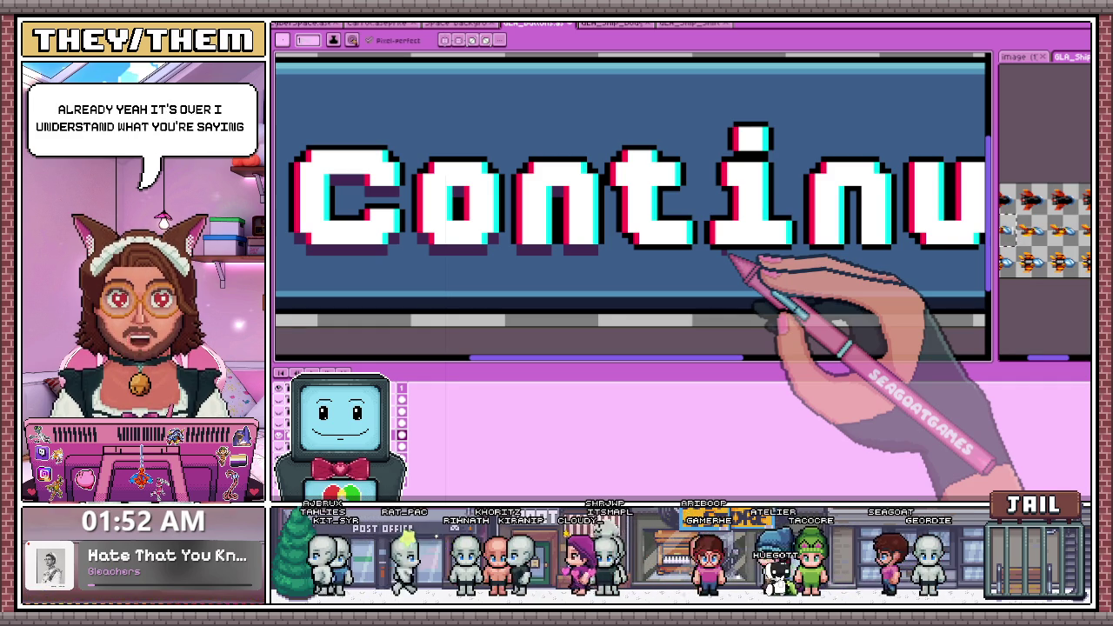
scroll(670, 248, up, 1)
scroll(609, 218, up, 1)
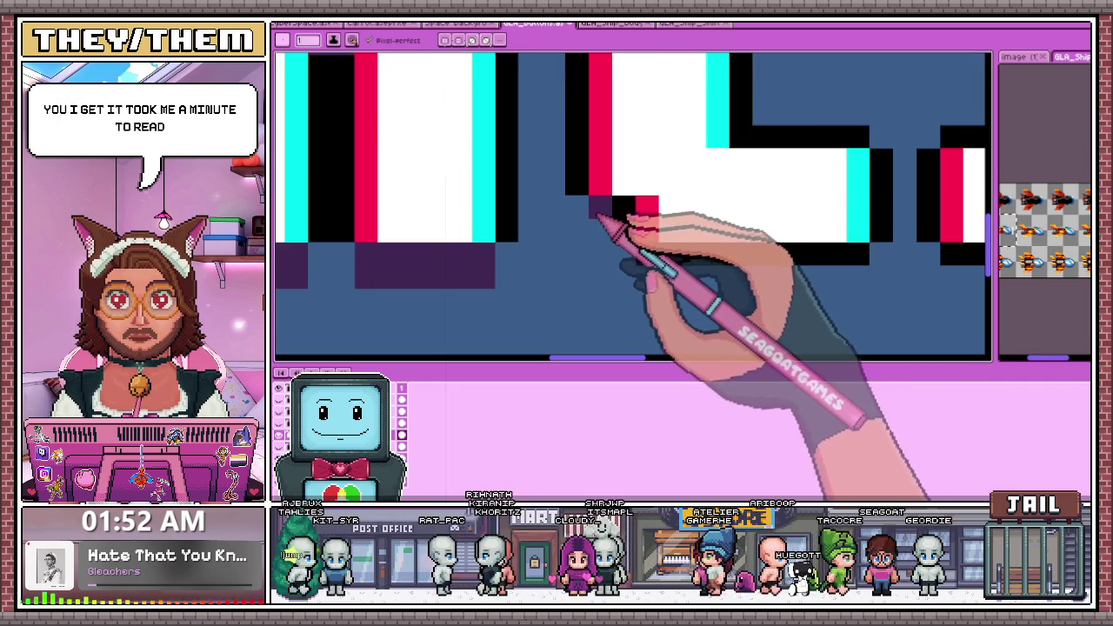
scroll(641, 240, down, 1)
scroll(652, 249, up, 1)
drag(626, 254, 713, 262)
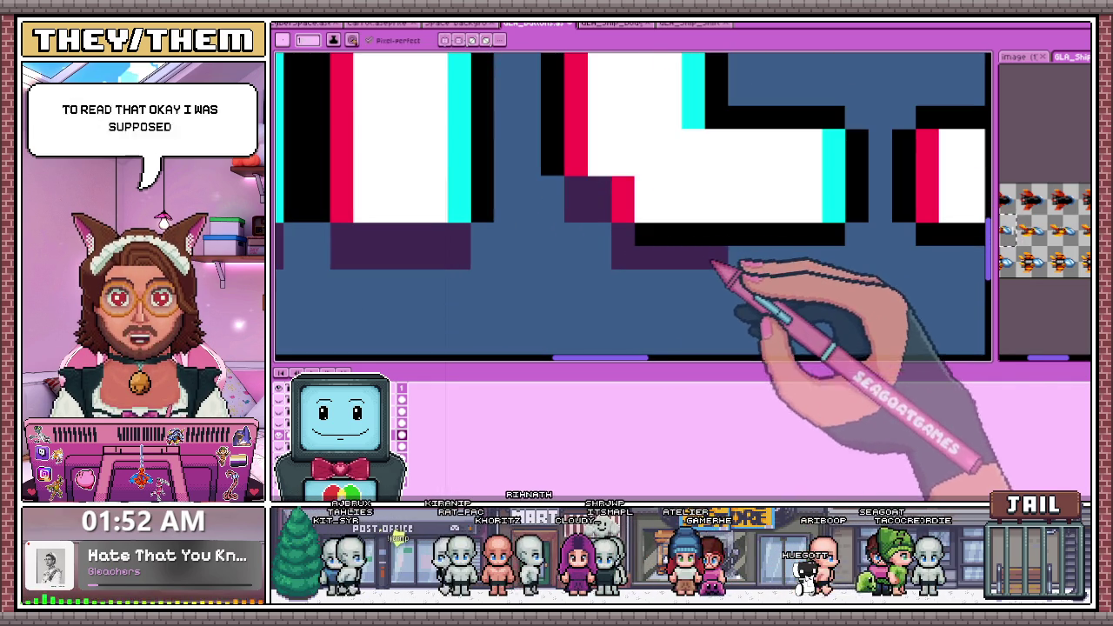
scroll(606, 323, down, 1)
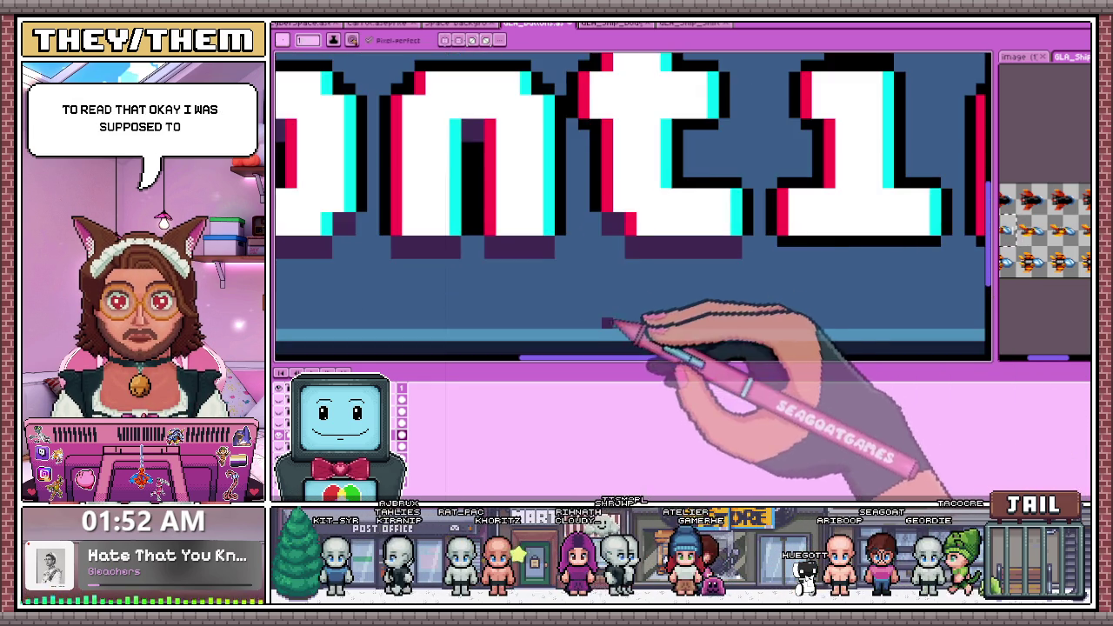
scroll(600, 260, up, 1)
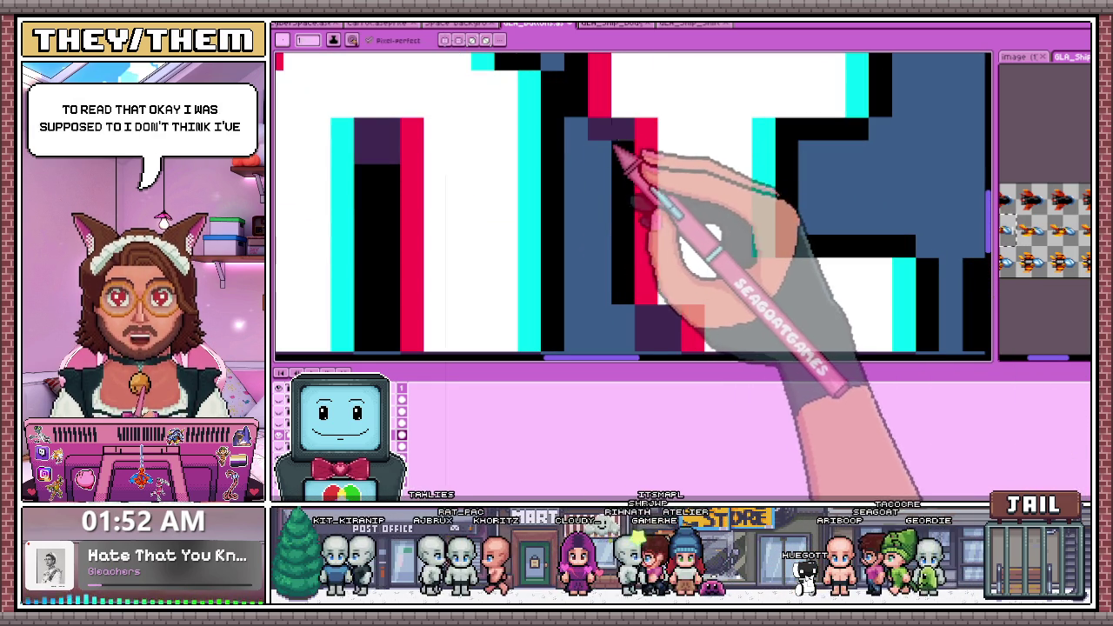
drag(606, 138, 606, 160)
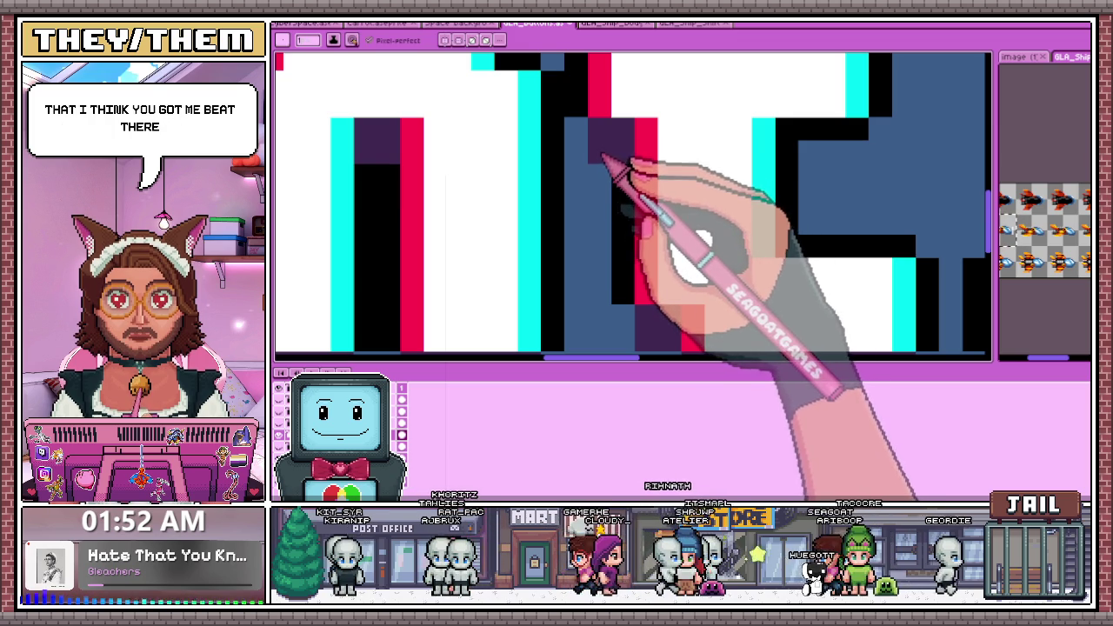
Paint a dark purple shadow under the dot of the i
scroll(602, 159, down, 1)
scroll(666, 228, up, 1)
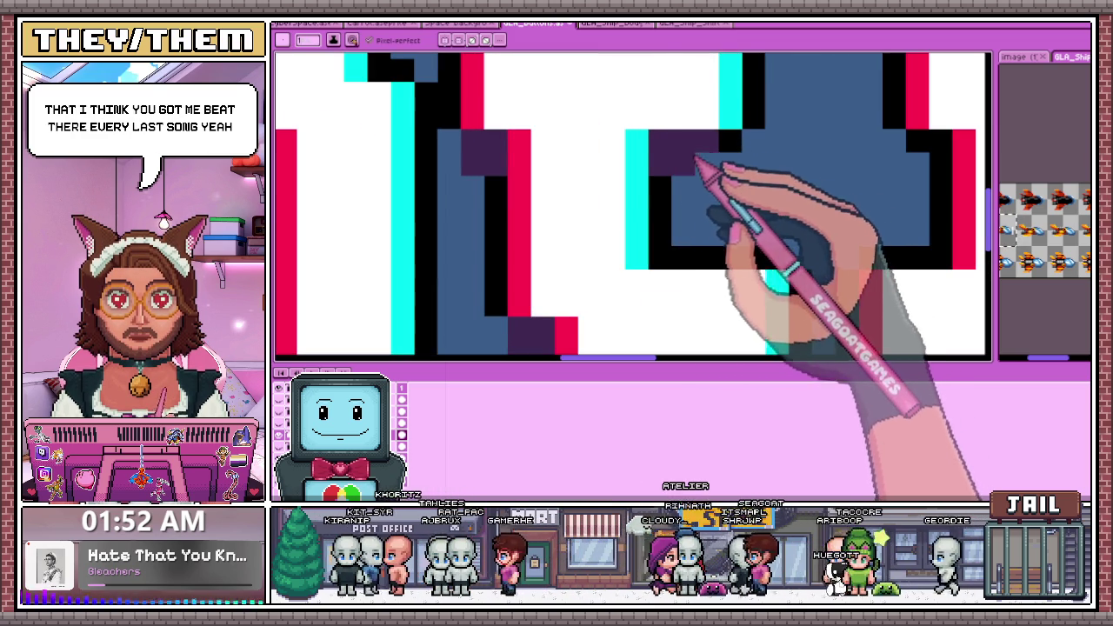
scroll(726, 169, down, 1)
scroll(726, 169, down, 1)
scroll(722, 172, up, 1)
scroll(718, 176, up, 1)
scroll(718, 170, down, 1)
scroll(707, 236, down, 1)
scroll(733, 186, up, 2)
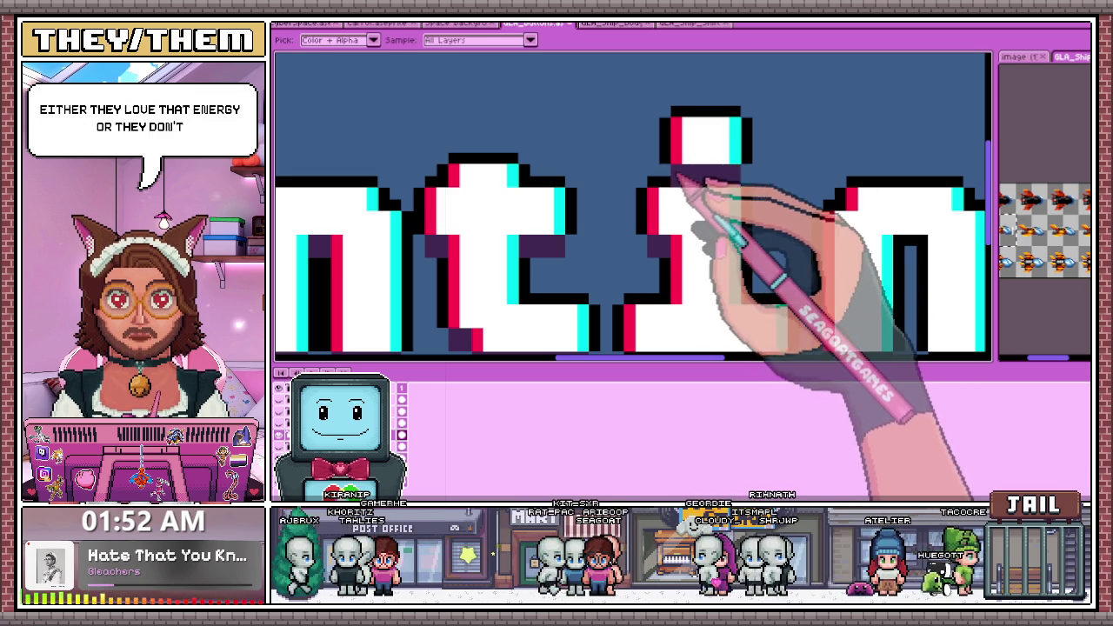
drag(674, 170, 753, 168)
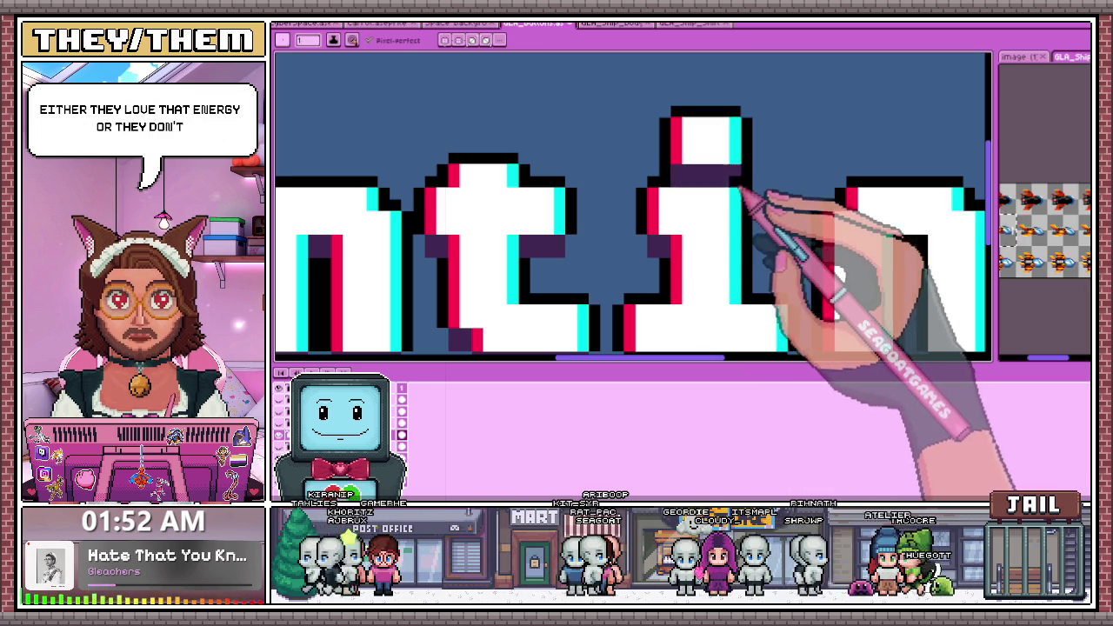
scroll(716, 187, down, 3)
scroll(671, 218, down, 2)
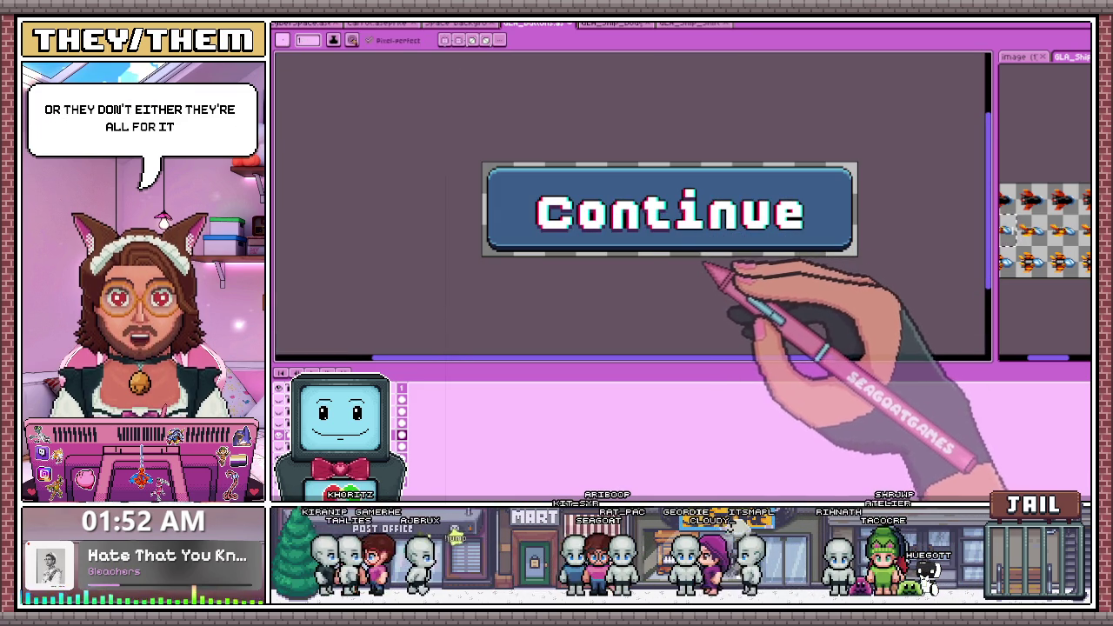
Place dark purple shadow pixels at the bases and edges of the i, n and u
scroll(710, 195, up, 3)
scroll(678, 226, up, 2)
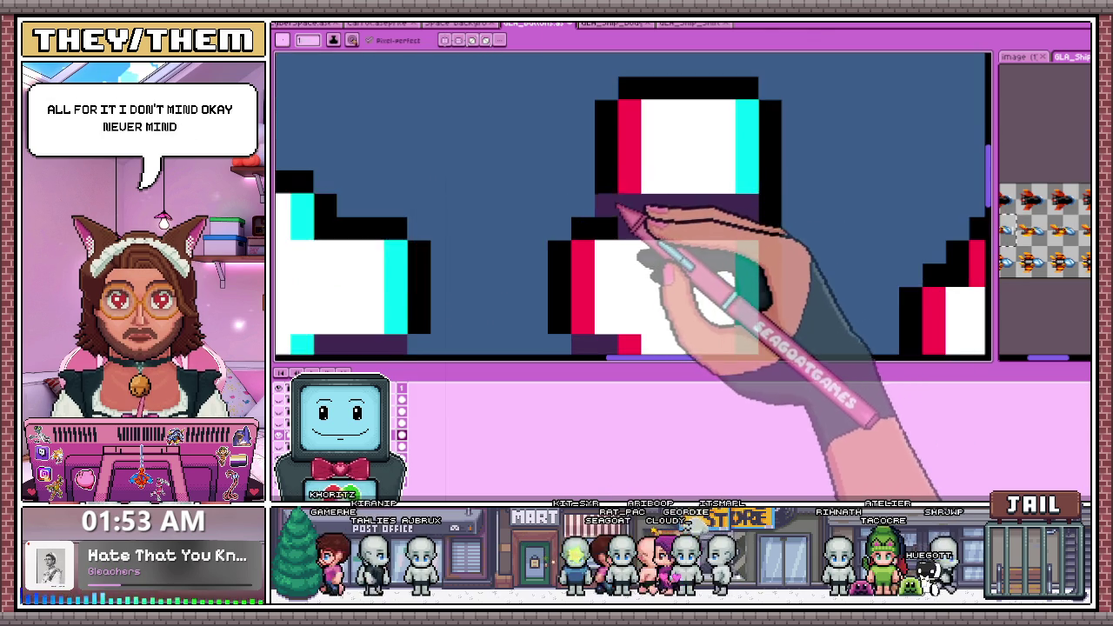
scroll(644, 217, down, 1)
scroll(640, 212, down, 1)
scroll(643, 221, down, 2)
scroll(641, 249, up, 2)
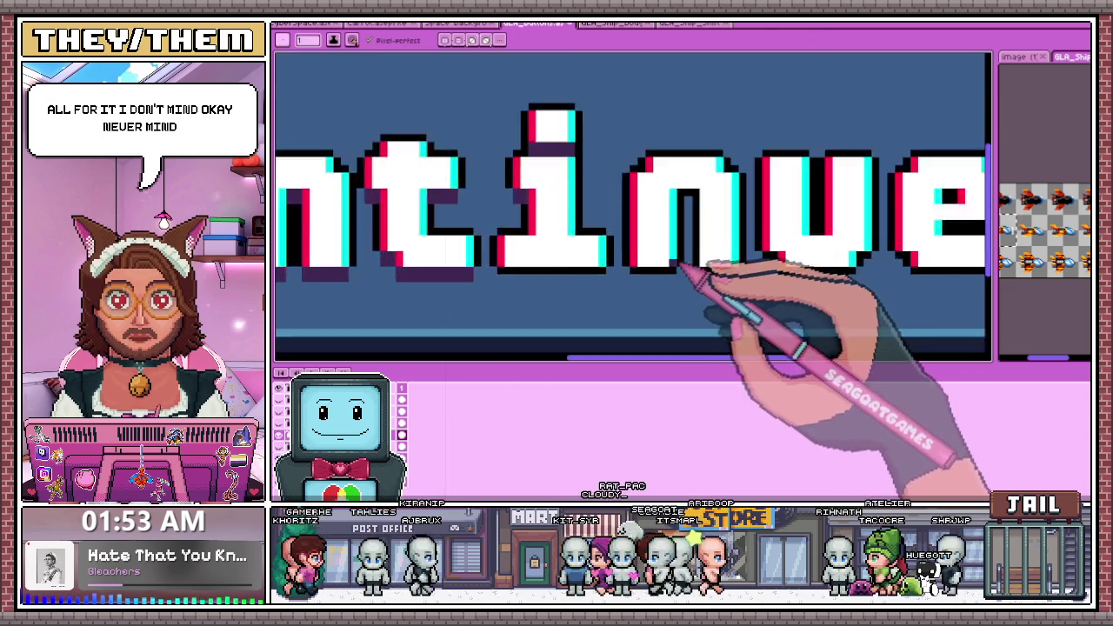
scroll(696, 279, up, 3)
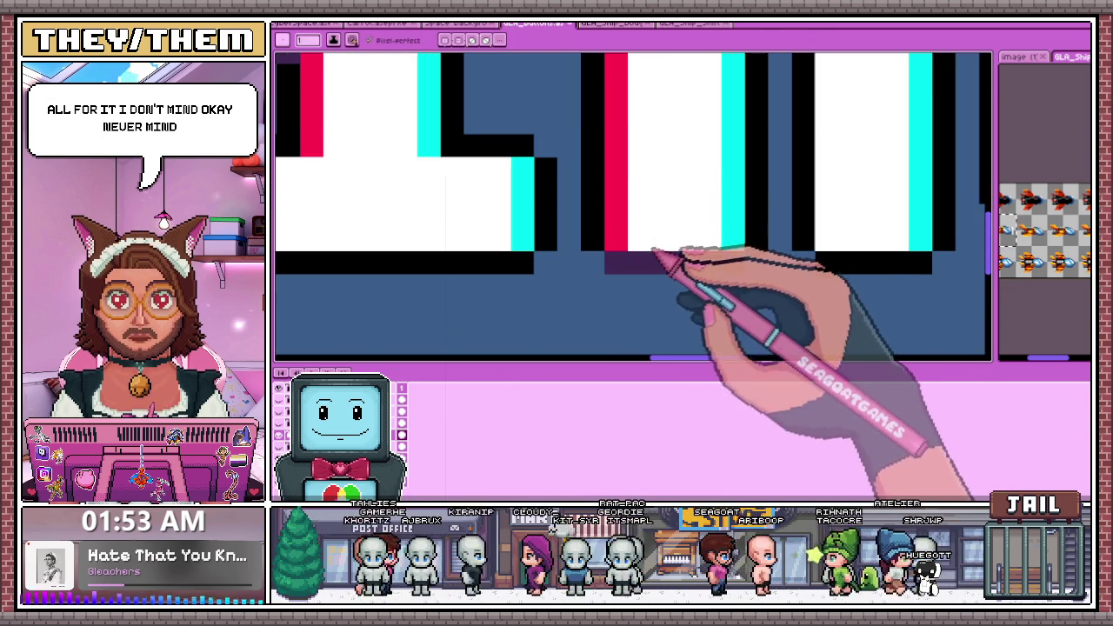
scroll(658, 236, down, 1)
scroll(635, 248, up, 1)
click(616, 250)
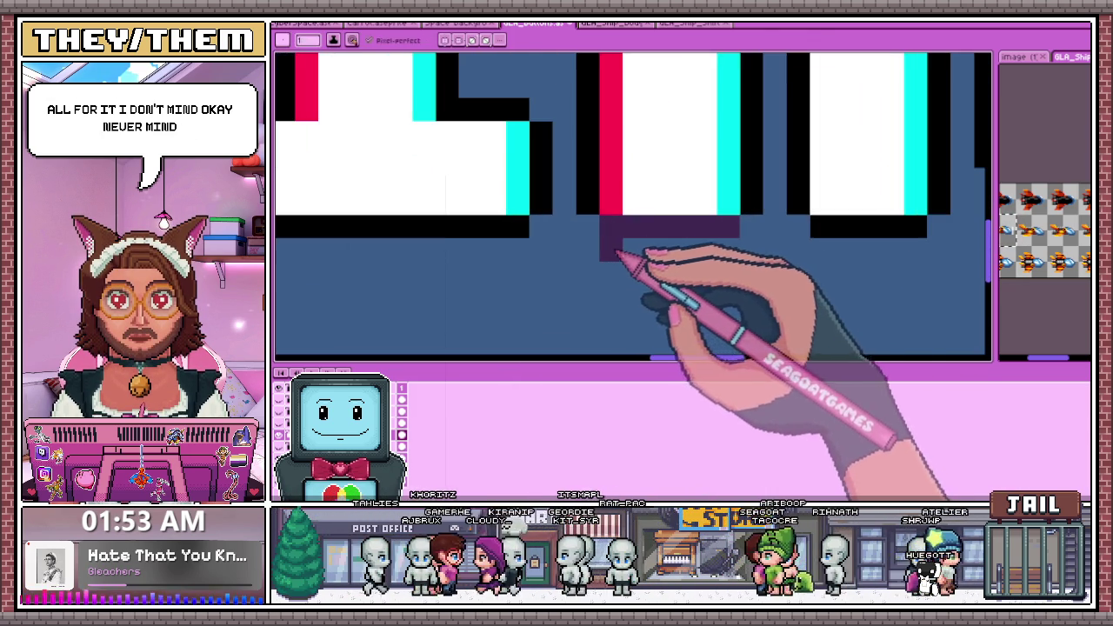
scroll(733, 255, down, 1)
scroll(684, 217, up, 1)
click(675, 216)
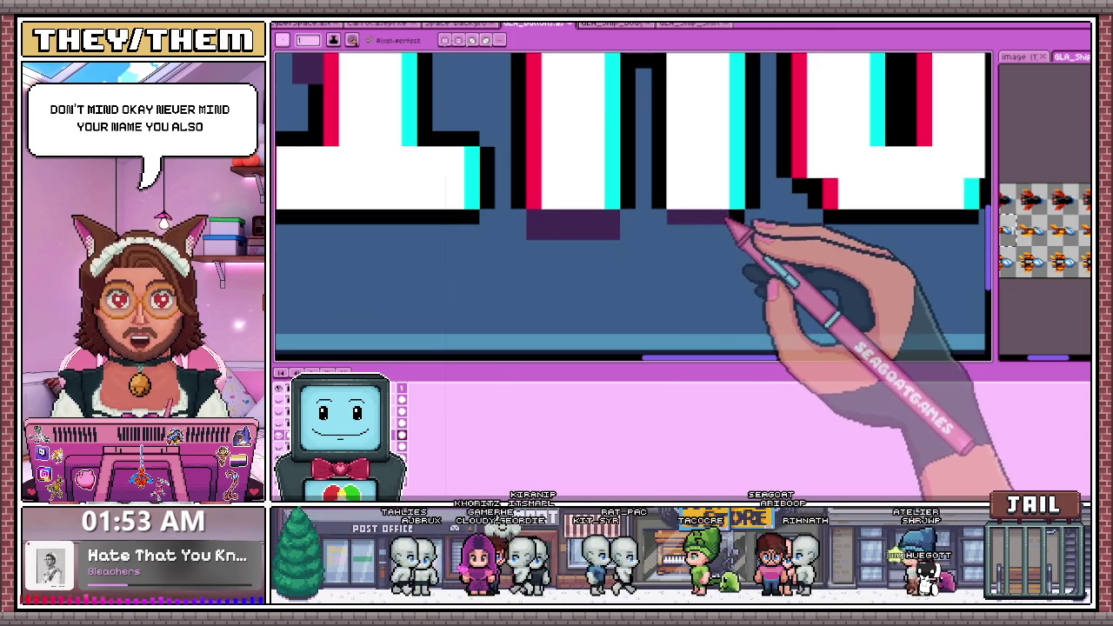
scroll(720, 233, down, 1)
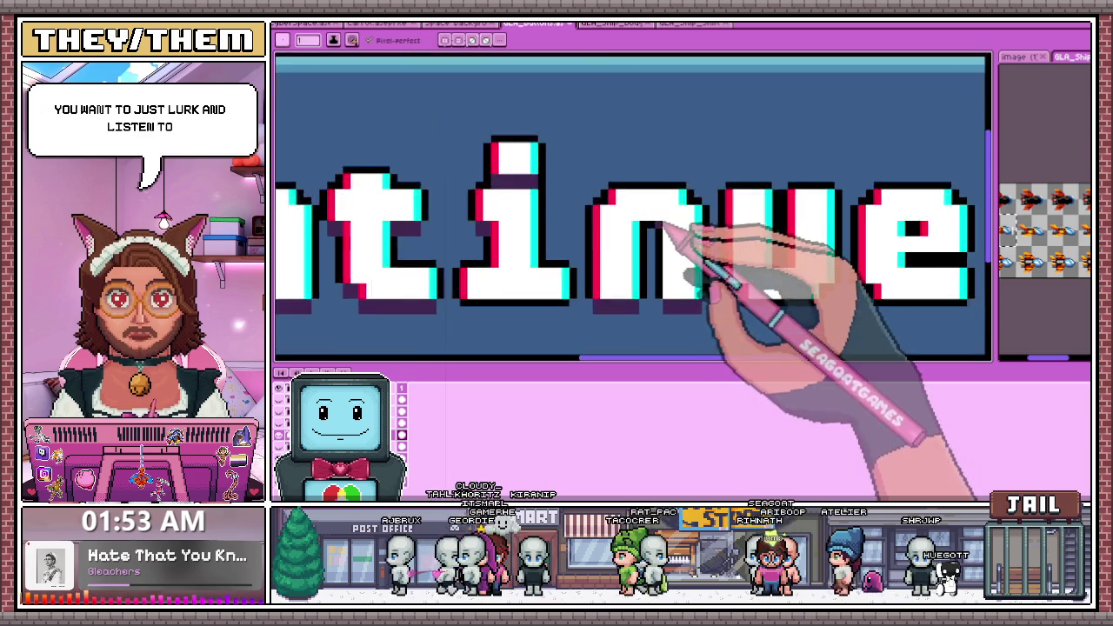
scroll(661, 235, up, 1)
click(639, 216)
scroll(687, 237, down, 1)
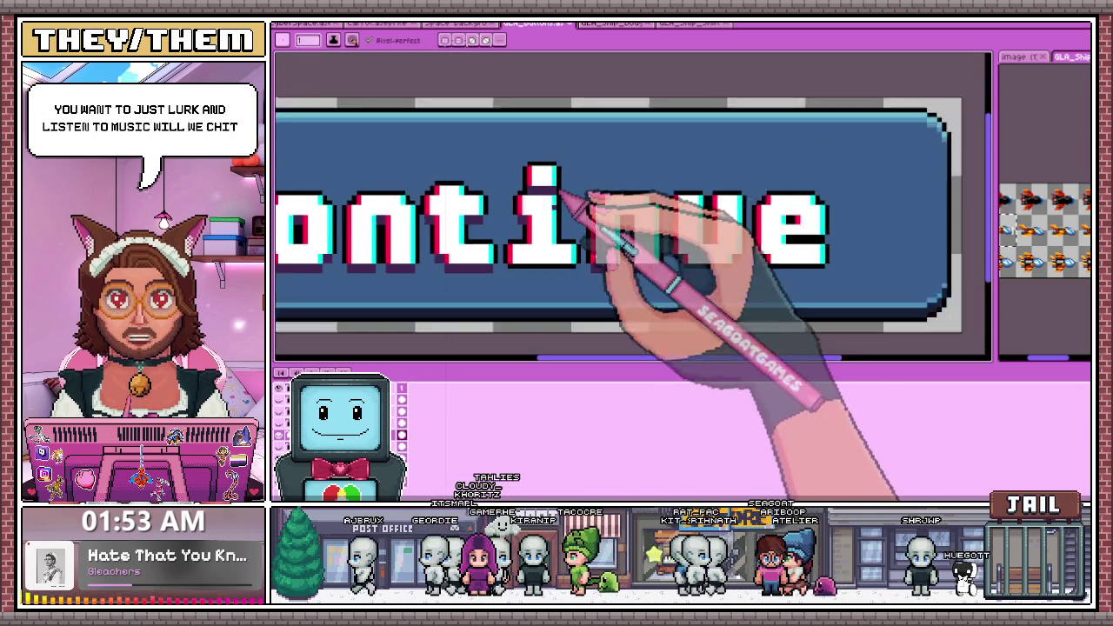
scroll(658, 246, up, 1)
click(643, 234)
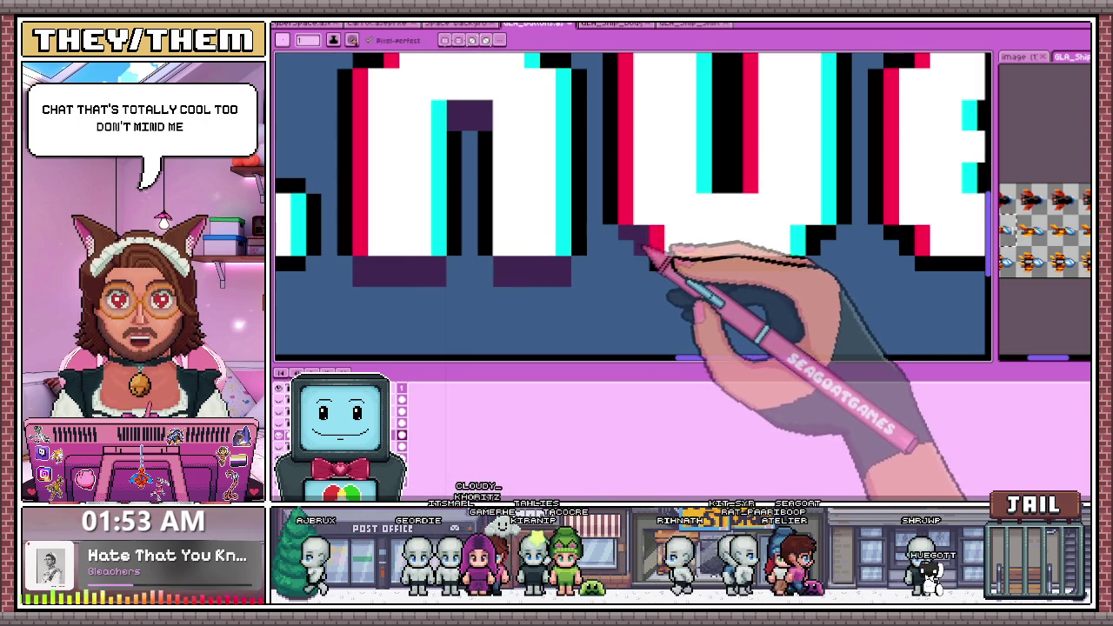
Extend the purple shadow rows along the letters' bottoms, including under the e
drag(677, 265, 765, 285)
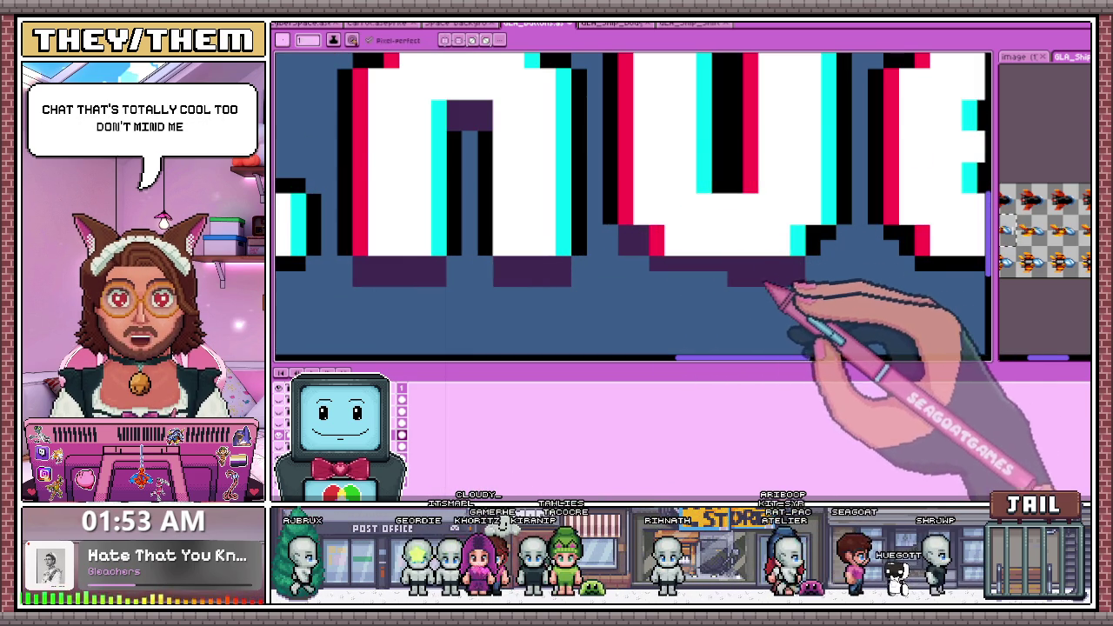
scroll(666, 283, down, 1)
scroll(692, 266, up, 1)
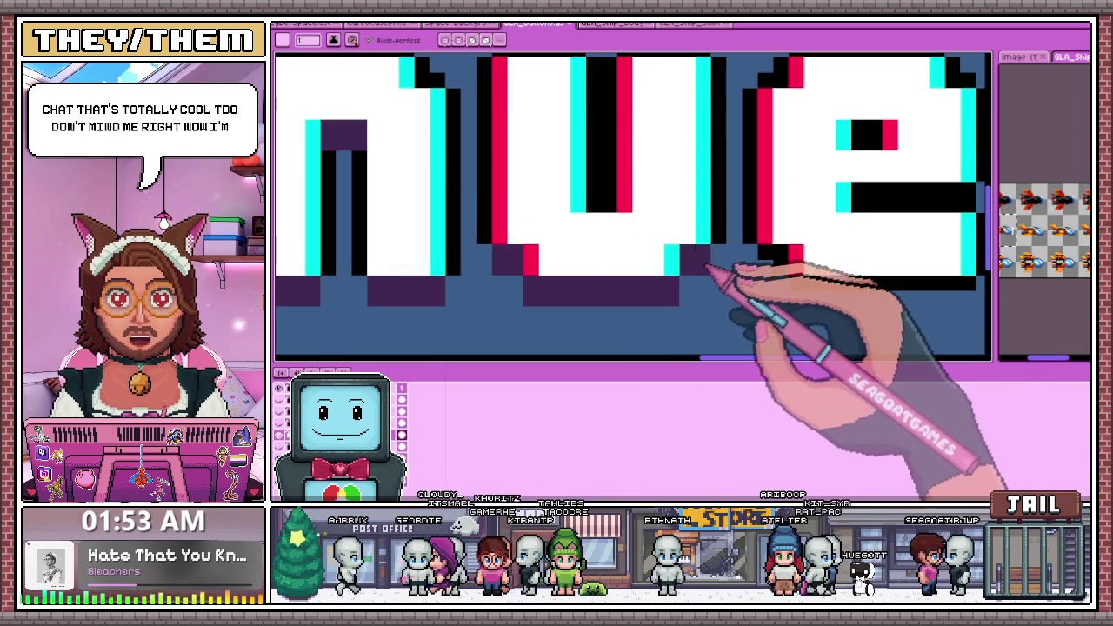
scroll(706, 266, down, 1)
scroll(696, 271, up, 1)
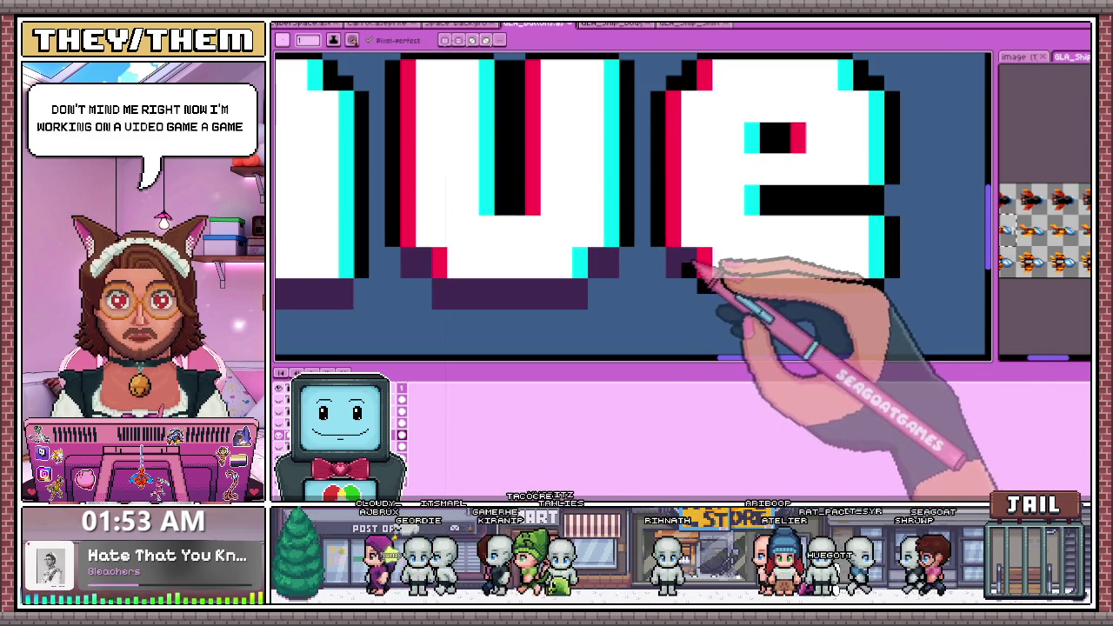
scroll(621, 248, down, 1)
scroll(674, 277, up, 1)
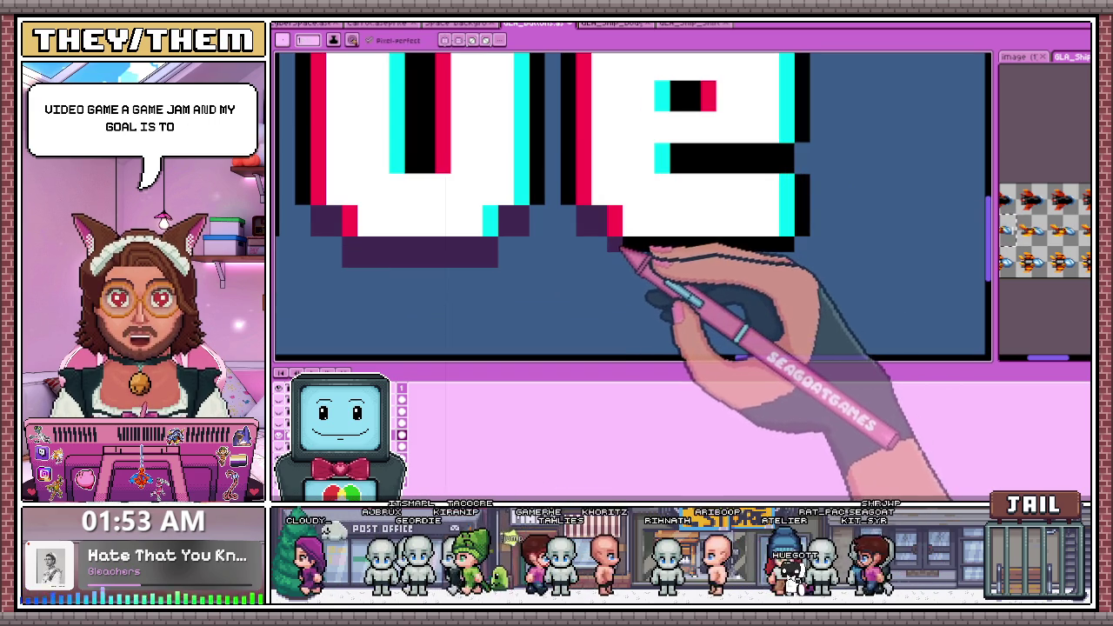
drag(619, 246, 787, 252)
Recolour the e's middle bar dark purple and add a lower shadow row beneath the e
click(693, 153)
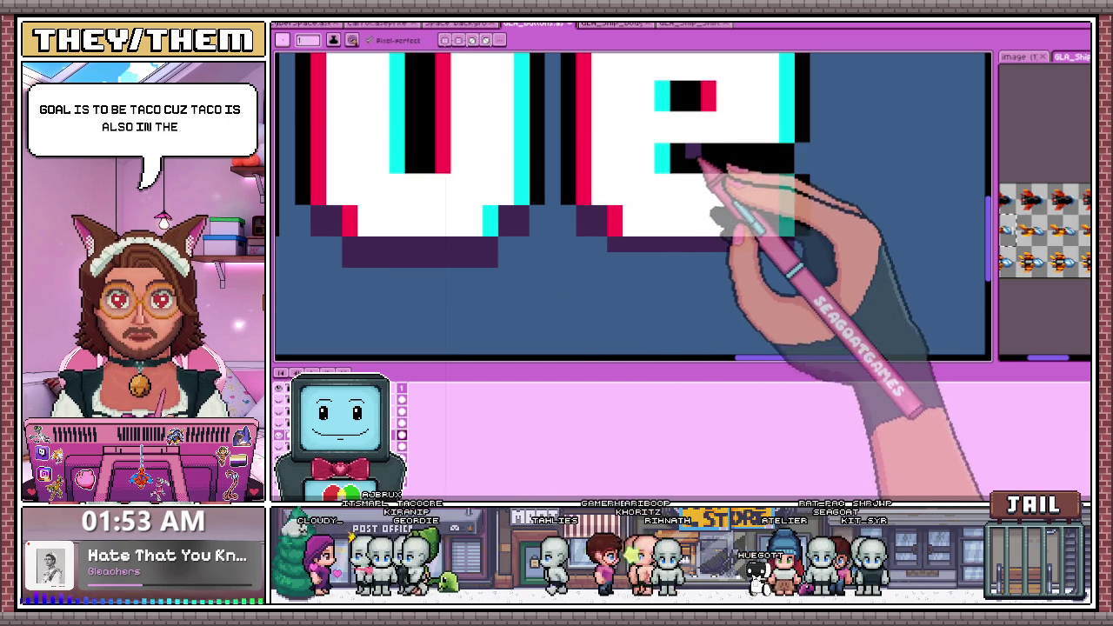
drag(676, 154, 789, 160)
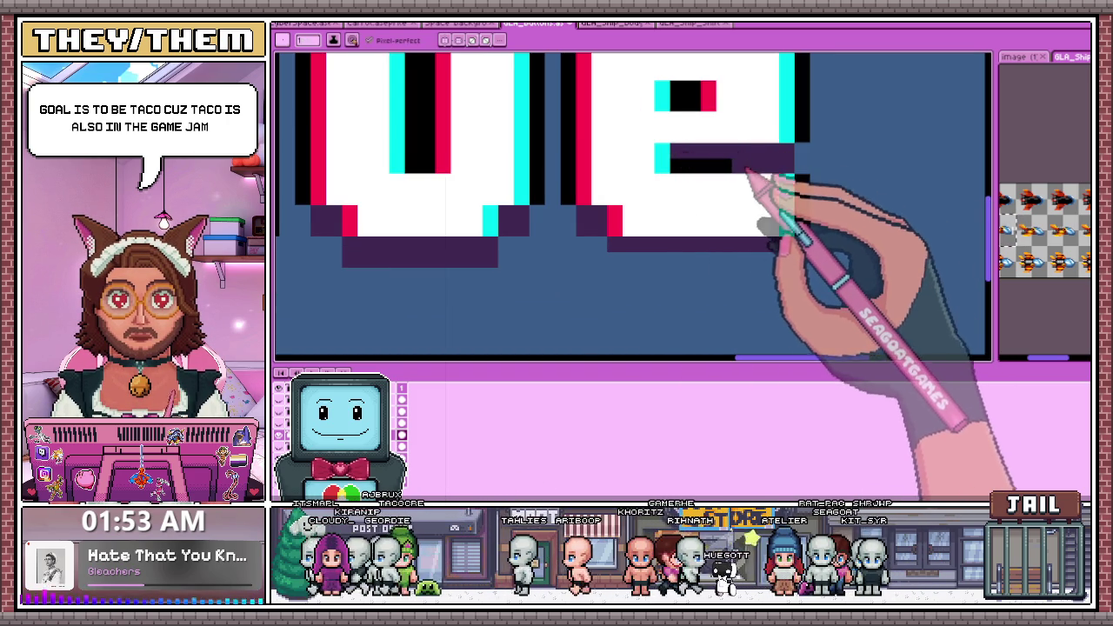
drag(614, 261, 773, 256)
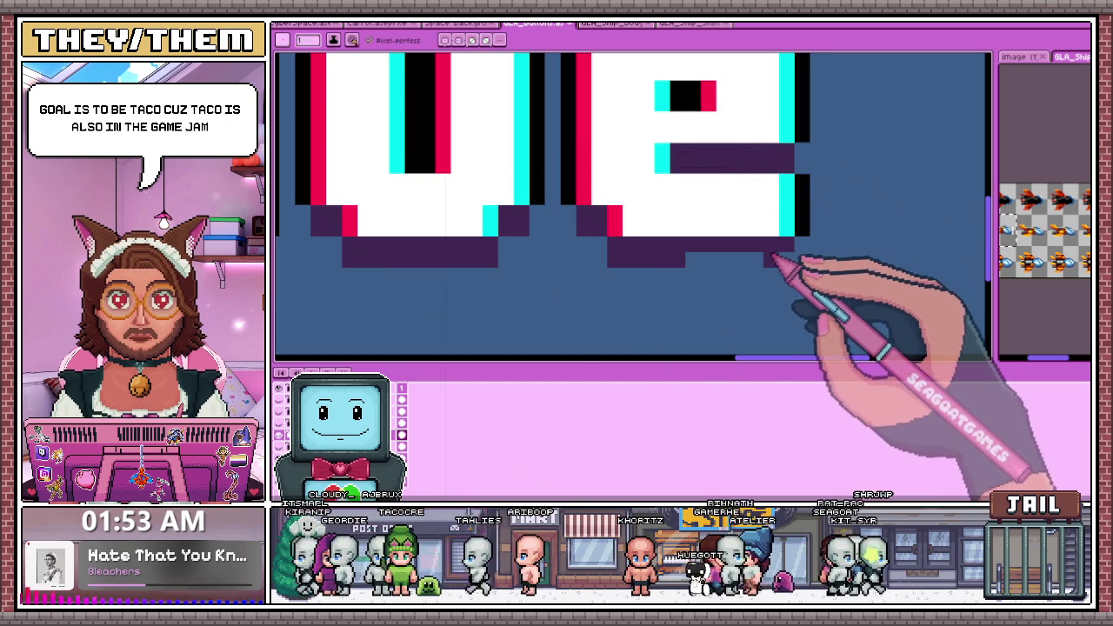
scroll(786, 261, down, 1)
scroll(708, 224, up, 1)
scroll(707, 204, down, 2)
scroll(661, 243, down, 2)
scroll(683, 240, down, 1)
scroll(572, 236, up, 1)
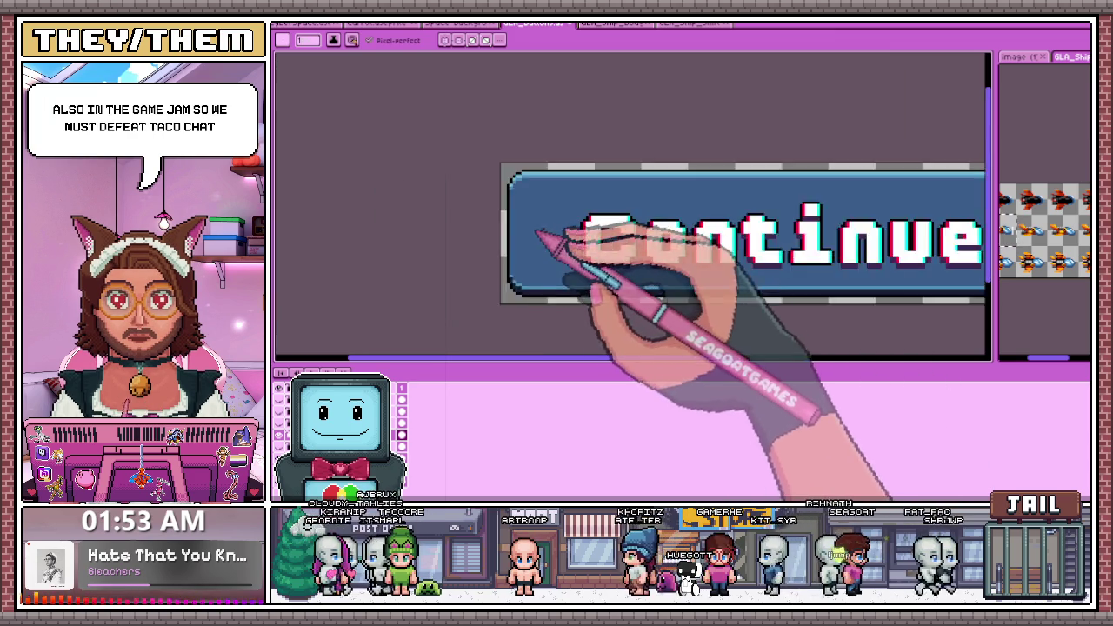
scroll(609, 276, up, 1)
scroll(609, 278, up, 1)
scroll(622, 292, up, 1)
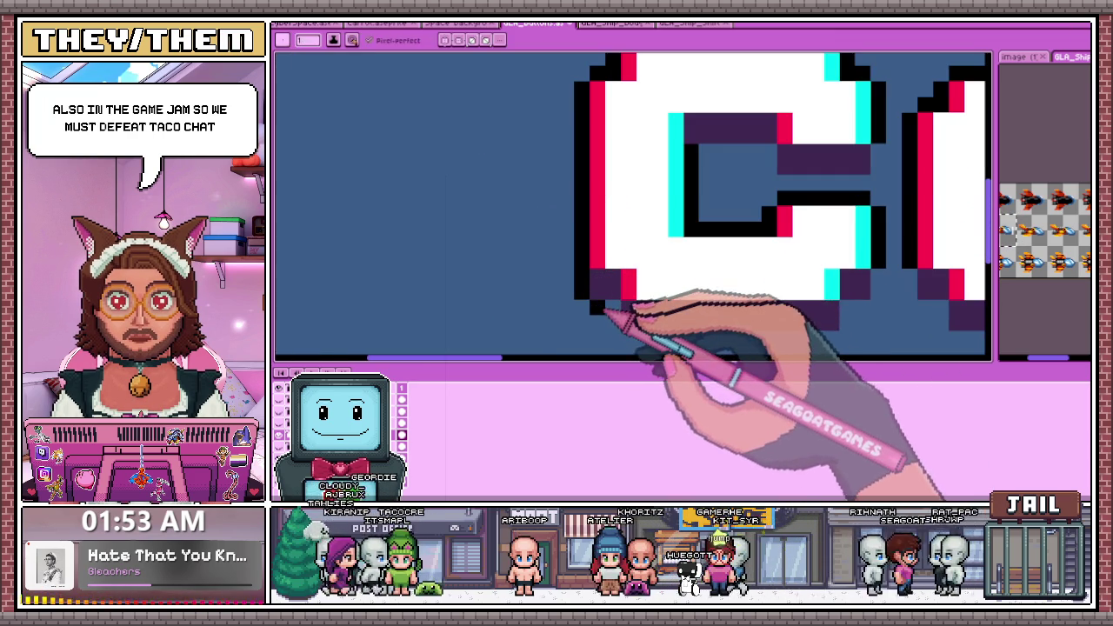
scroll(618, 322, down, 1)
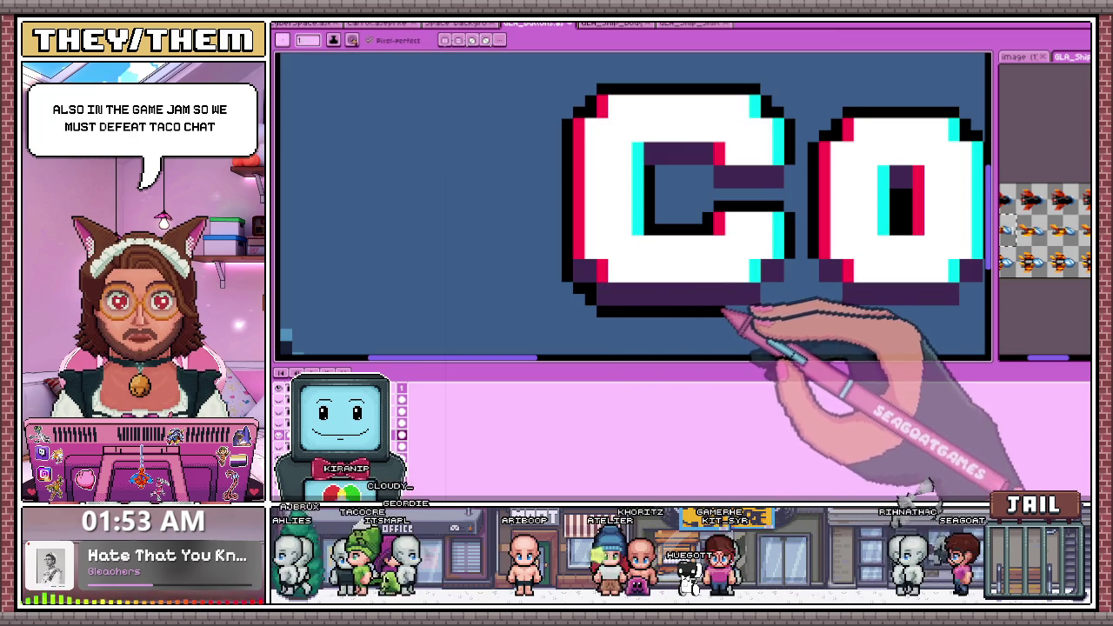
scroll(721, 287, down, 1)
scroll(678, 283, down, 2)
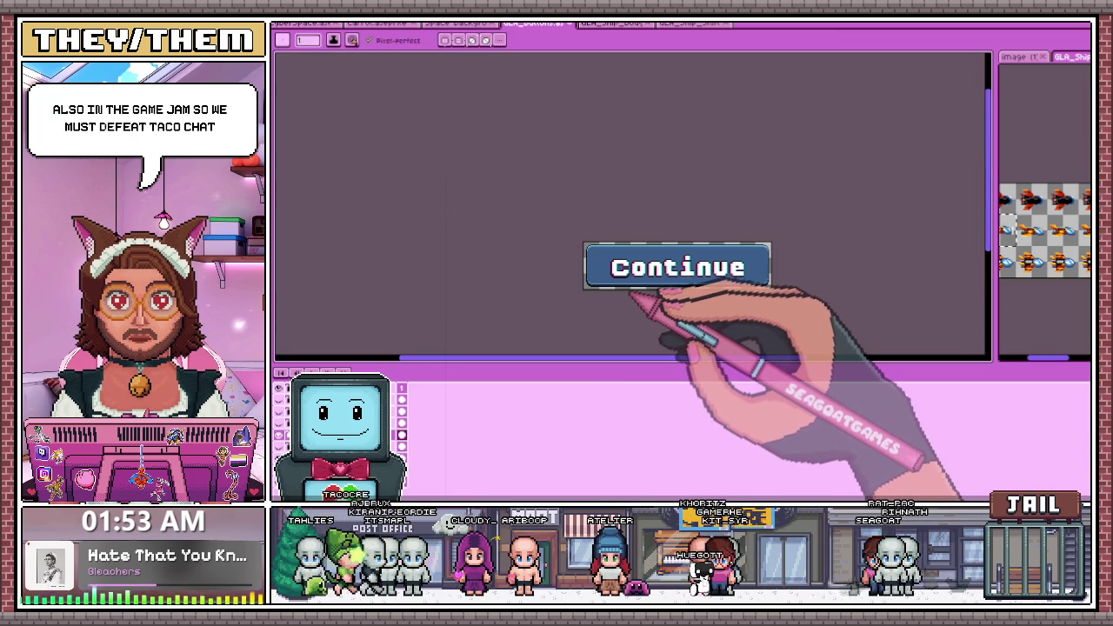
Draw black pixels along the inner edge of the C
scroll(641, 298, up, 2)
scroll(635, 243, up, 1)
scroll(600, 204, up, 1)
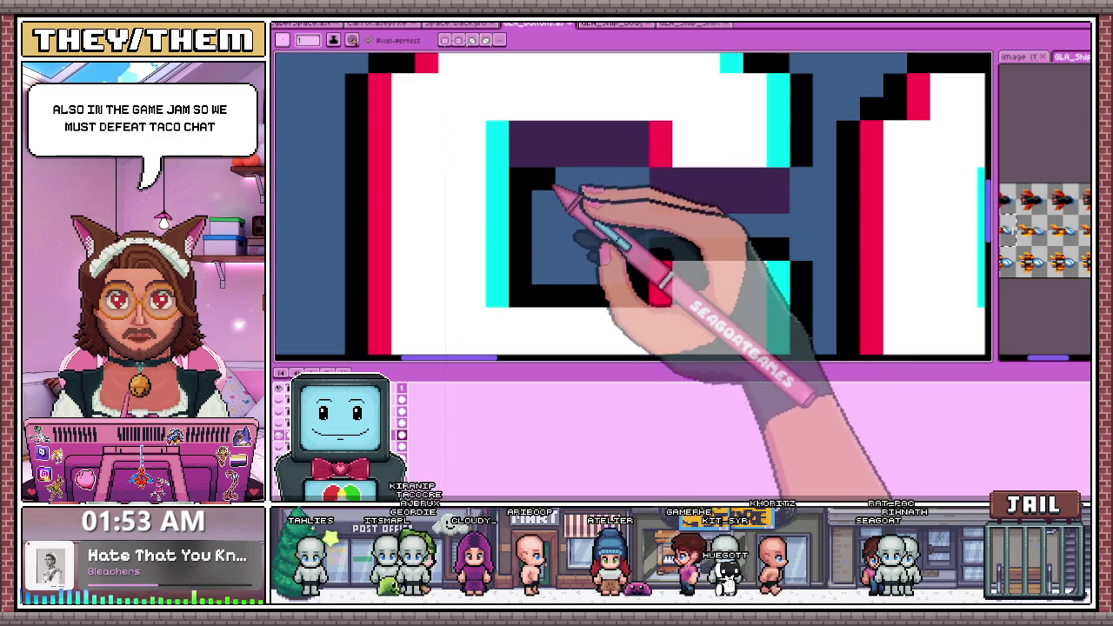
mouse_move(635, 191)
mouse_down()
mouse_move(721, 247)
mouse_move(771, 236)
mouse_move(646, 224)
mouse_move(808, 212)
mouse_up()
Paint a stepped black and purple shadow edge and a black outline row under the letter's shadow
scroll(696, 217, down, 2)
scroll(678, 261, up, 1)
scroll(705, 252, up, 1)
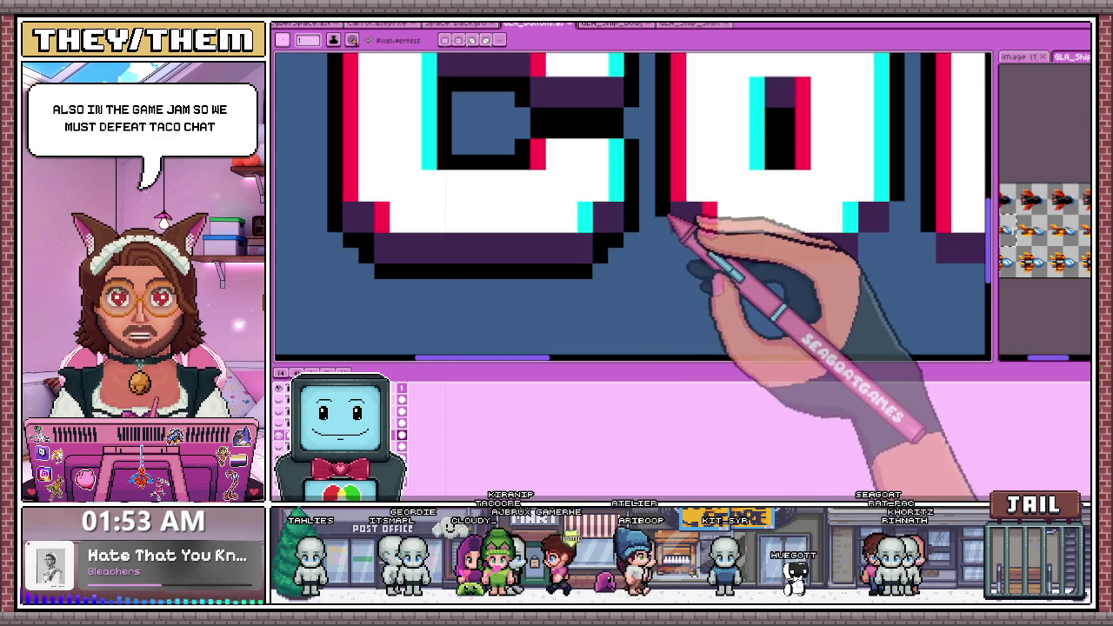
scroll(701, 253, down, 1)
scroll(738, 275, up, 1)
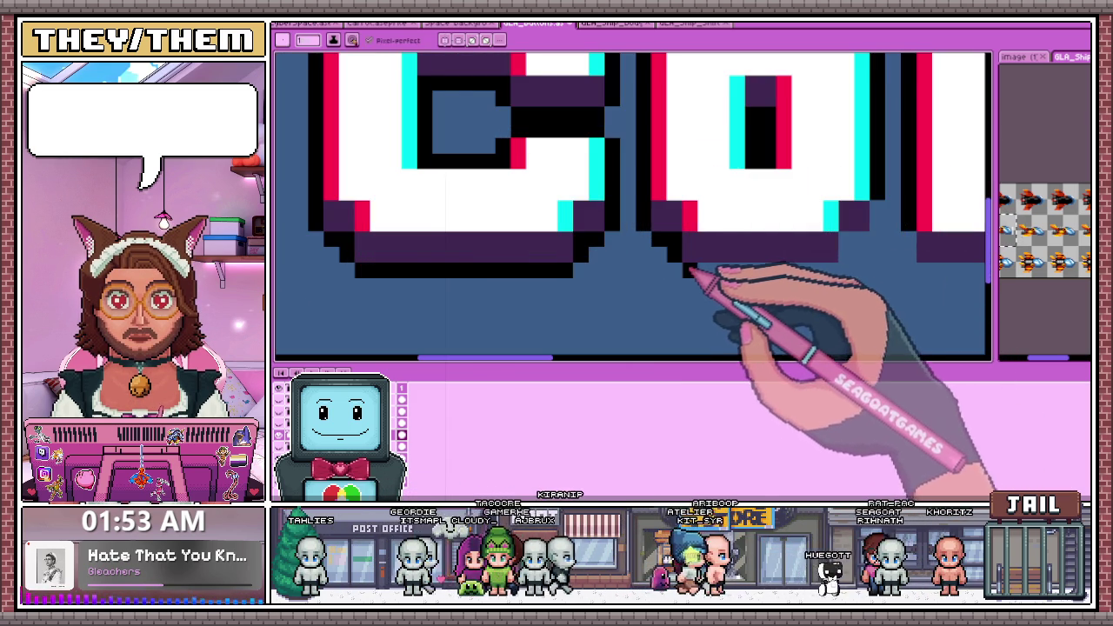
scroll(744, 271, down, 1)
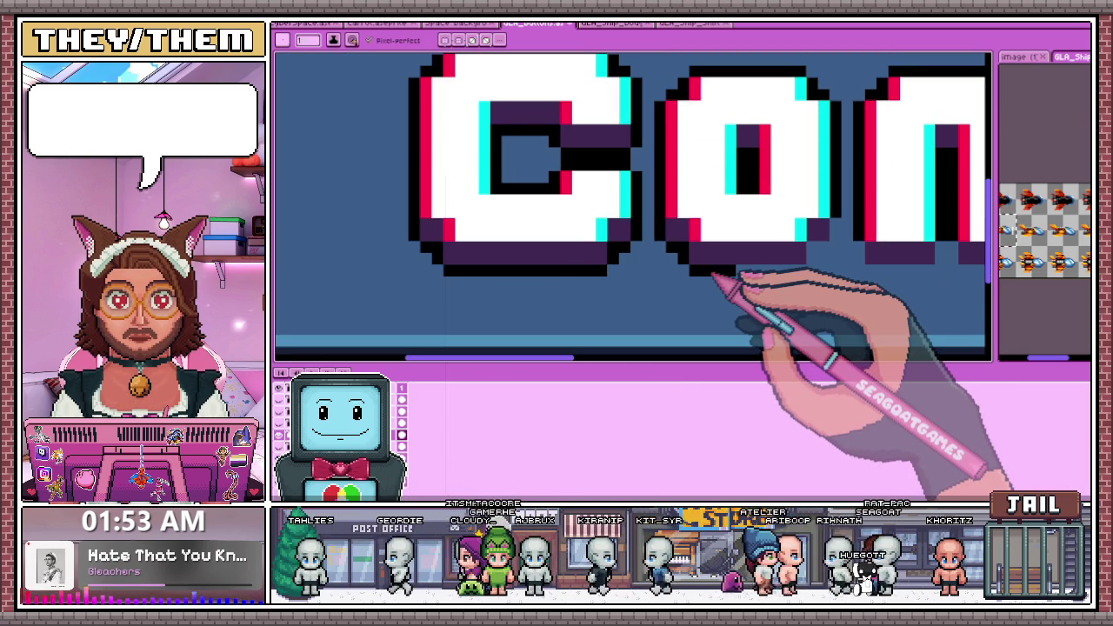
scroll(658, 298, down, 1)
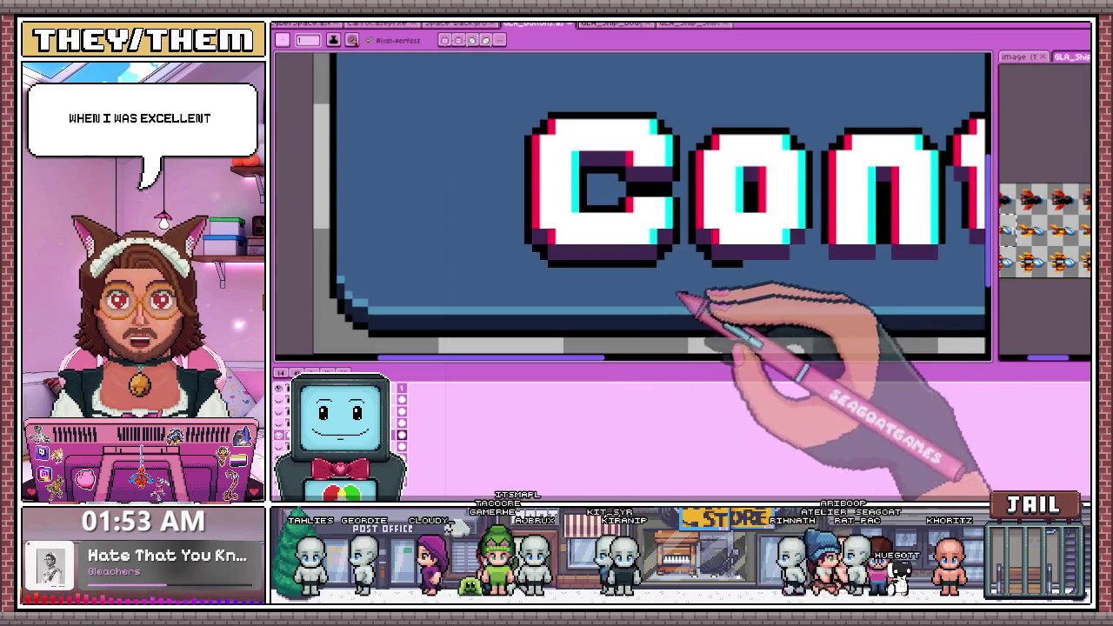
scroll(472, 223, down, 1)
scroll(720, 256, up, 2)
scroll(485, 271, up, 1)
mouse_move(484, 272)
mouse_down()
mouse_move(572, 273)
mouse_move(661, 209)
mouse_up()
scroll(662, 208, down, 2)
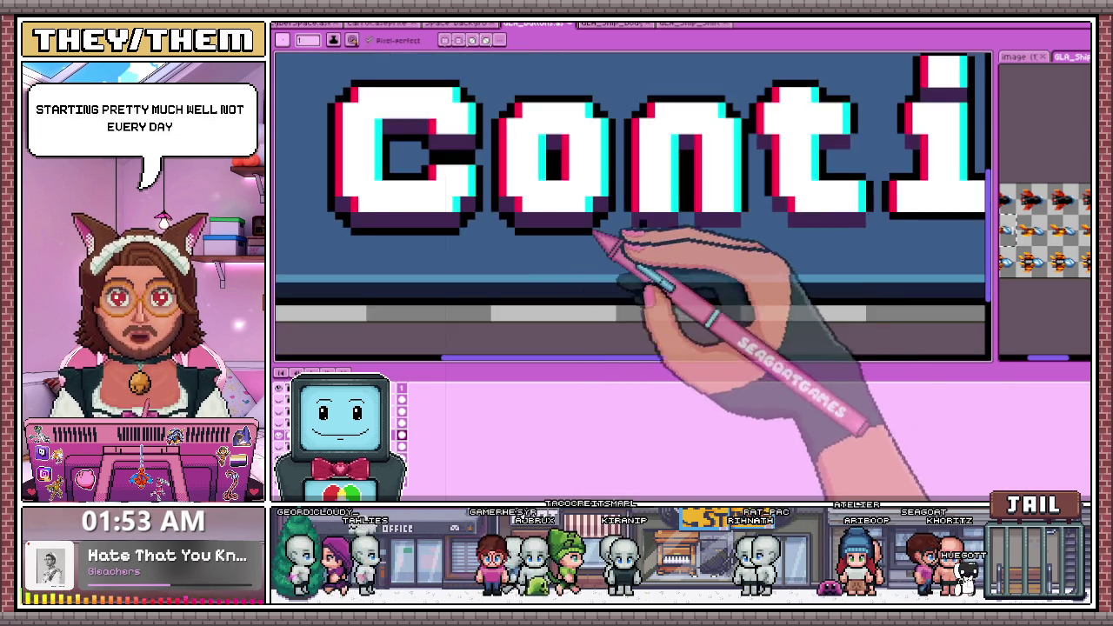
scroll(609, 241, up, 2)
mouse_move(608, 249)
mouse_down()
mouse_move(693, 258)
mouse_move(735, 234)
mouse_up()
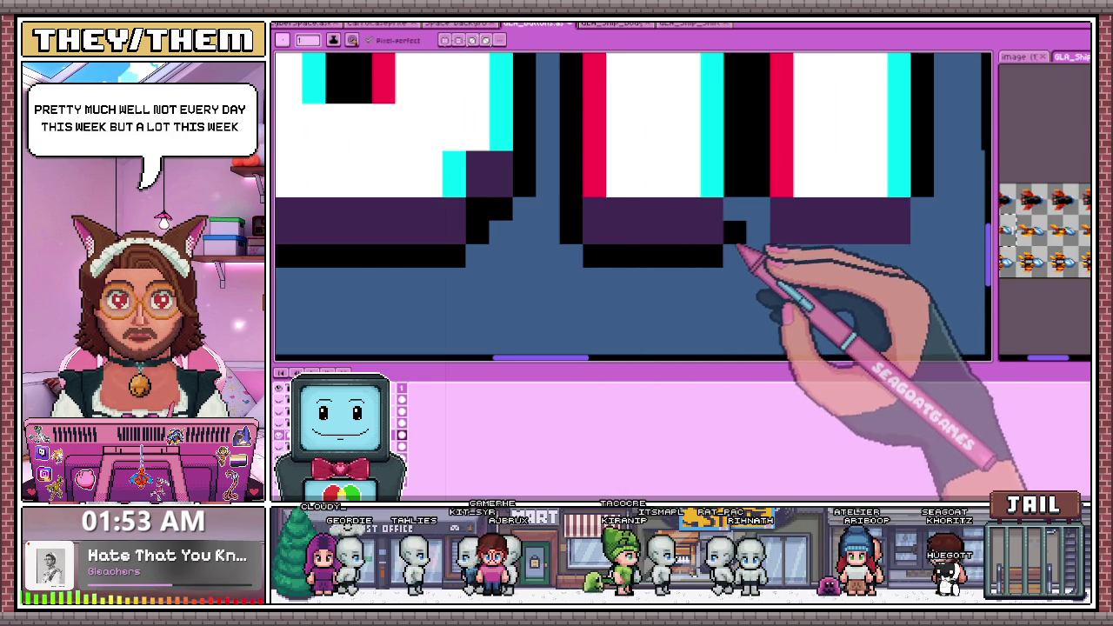
Extend the dark purple shadow row rightward beneath the Continue letters
scroll(761, 211, down, 2)
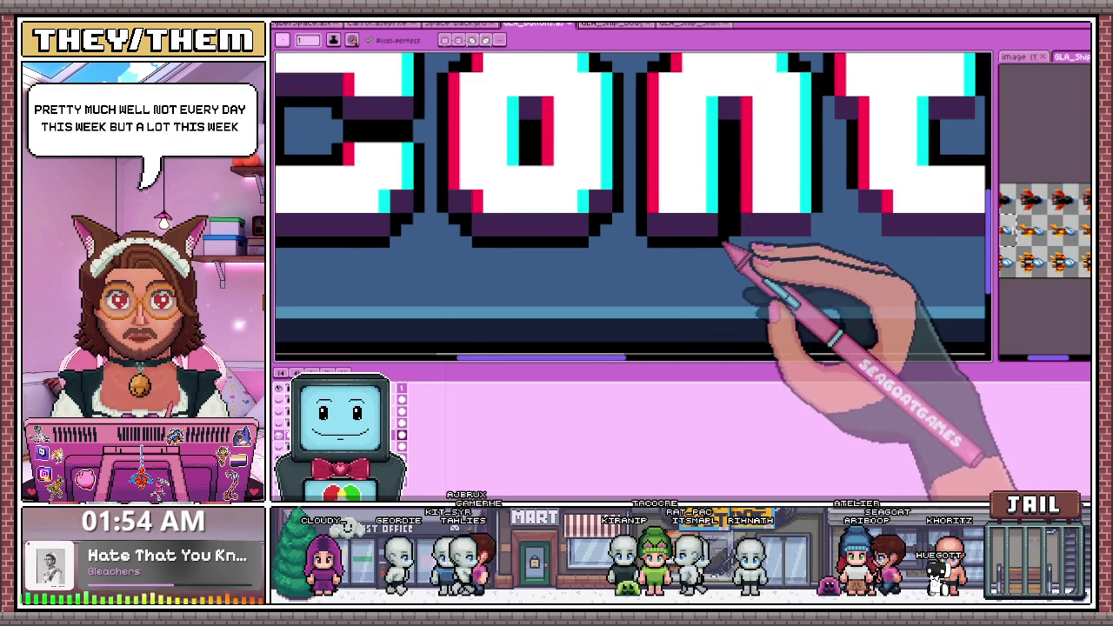
scroll(730, 248, up, 2)
scroll(765, 239, down, 2)
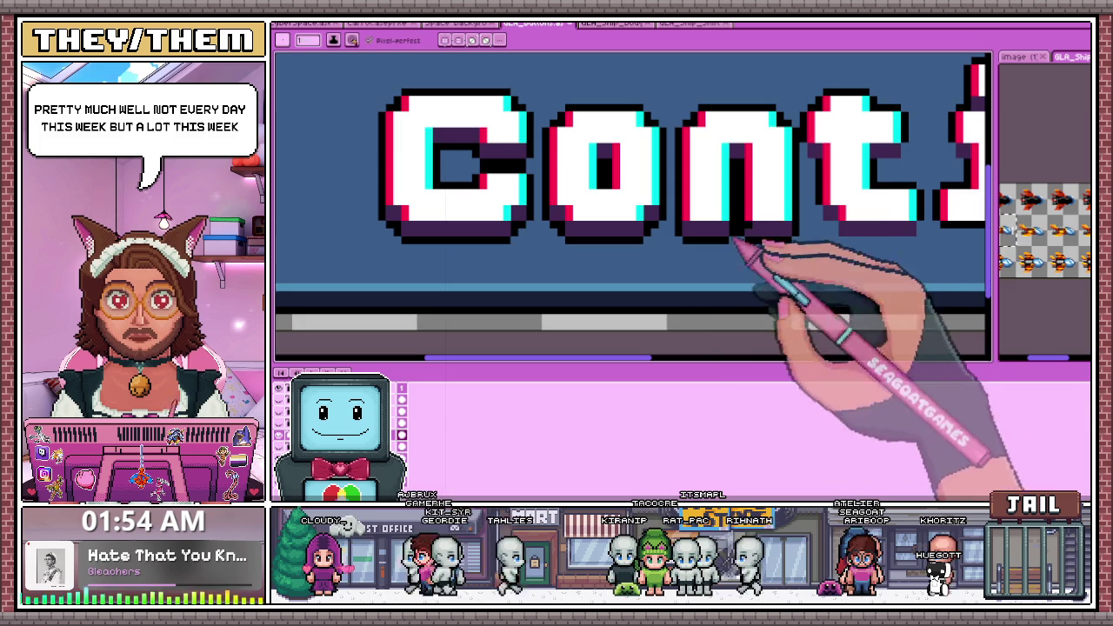
scroll(722, 202, up, 1)
scroll(746, 195, up, 2)
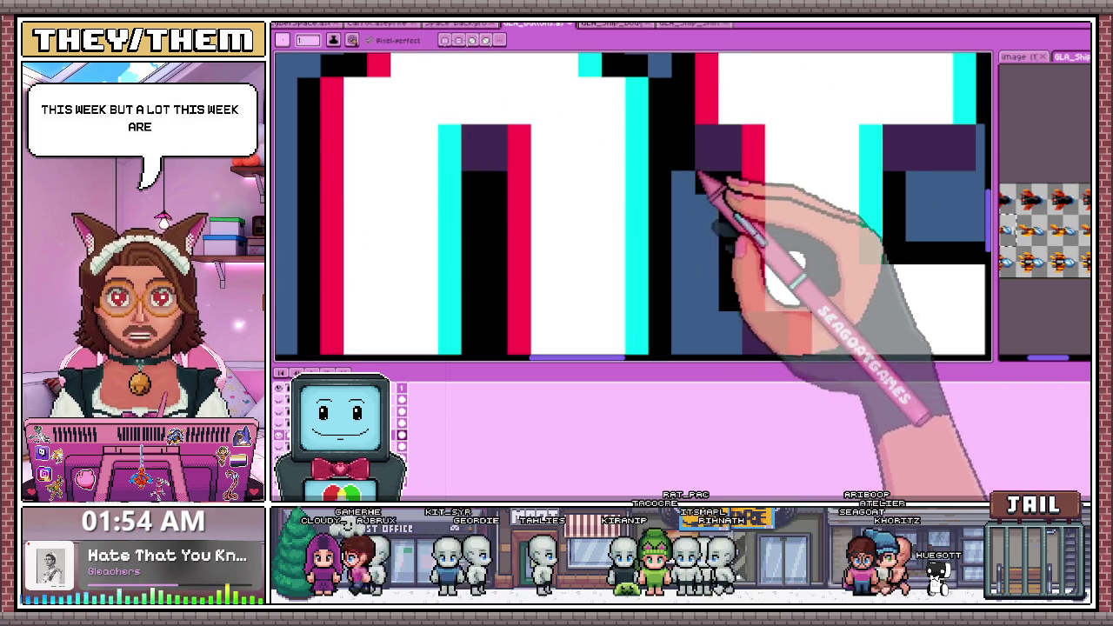
scroll(608, 230, down, 4)
scroll(604, 234, up, 2)
scroll(620, 253, up, 2)
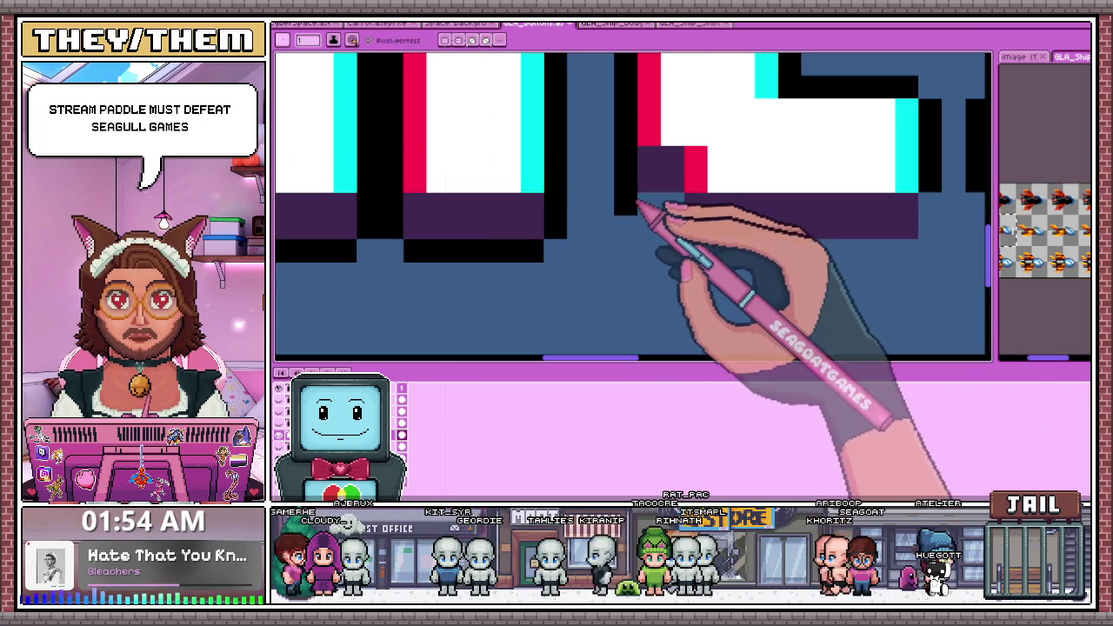
scroll(749, 255, down, 2)
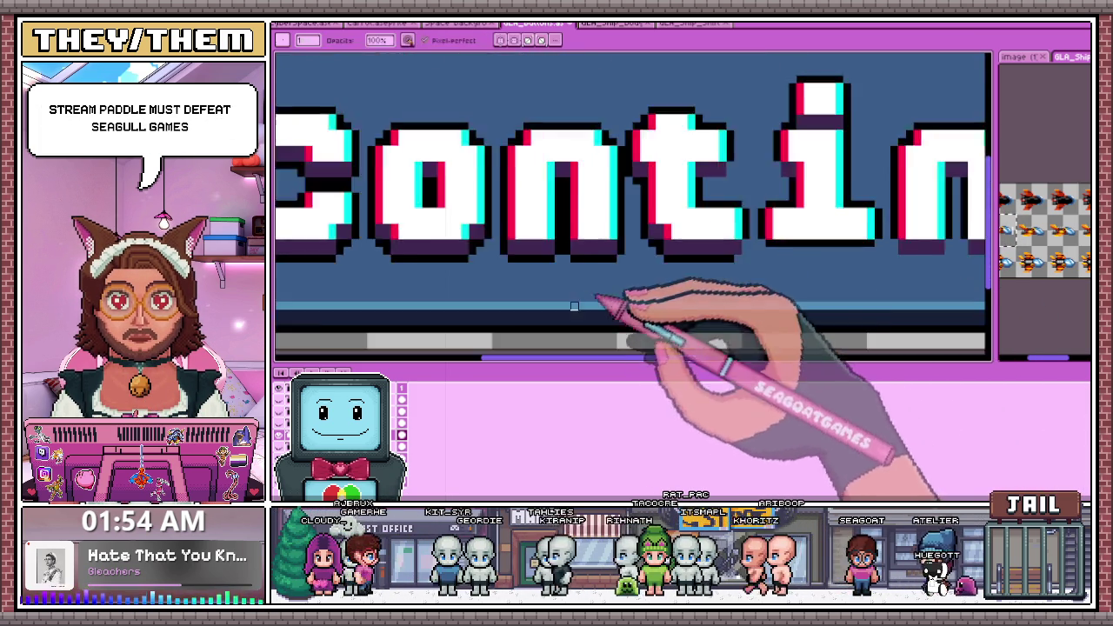
scroll(661, 278, up, 3)
scroll(634, 263, down, 2)
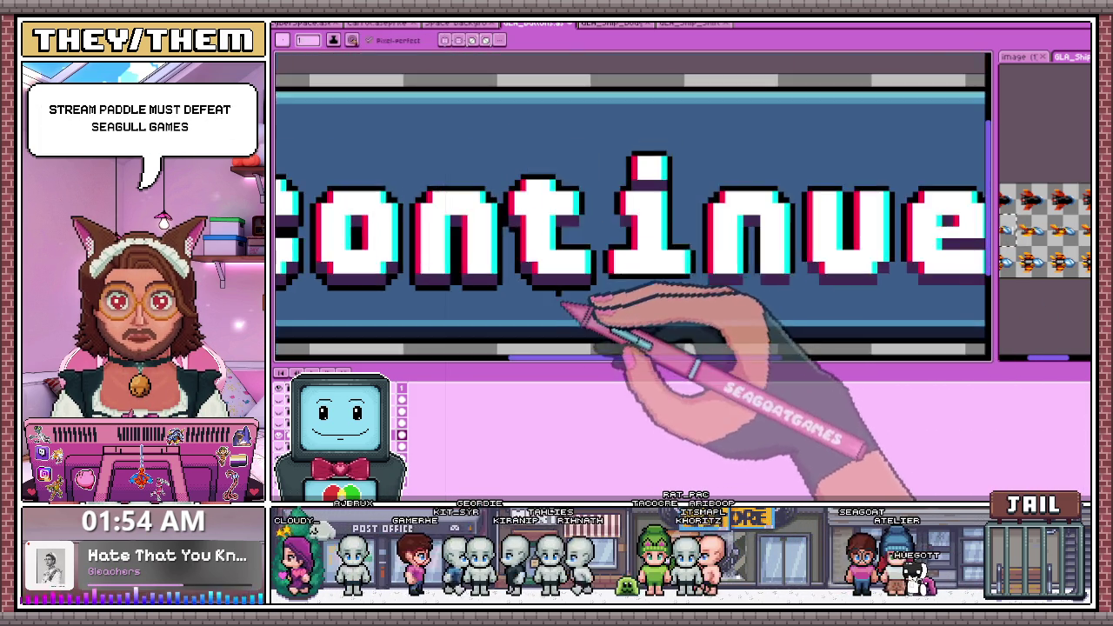
scroll(574, 296, up, 2)
scroll(574, 261, up, 1)
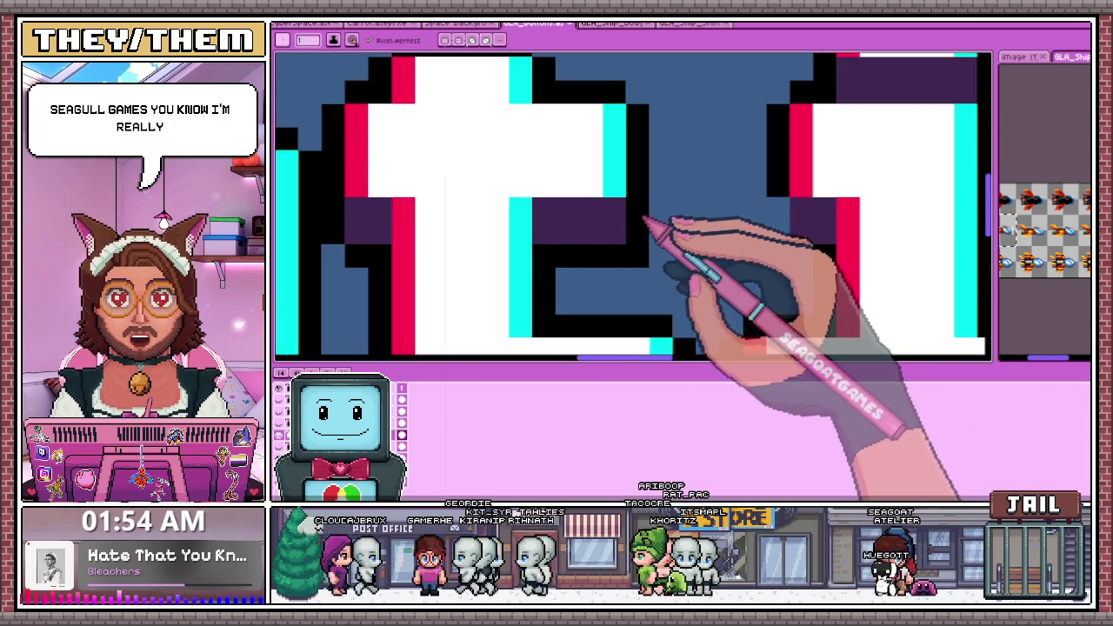
scroll(637, 232, down, 2)
scroll(611, 265, up, 3)
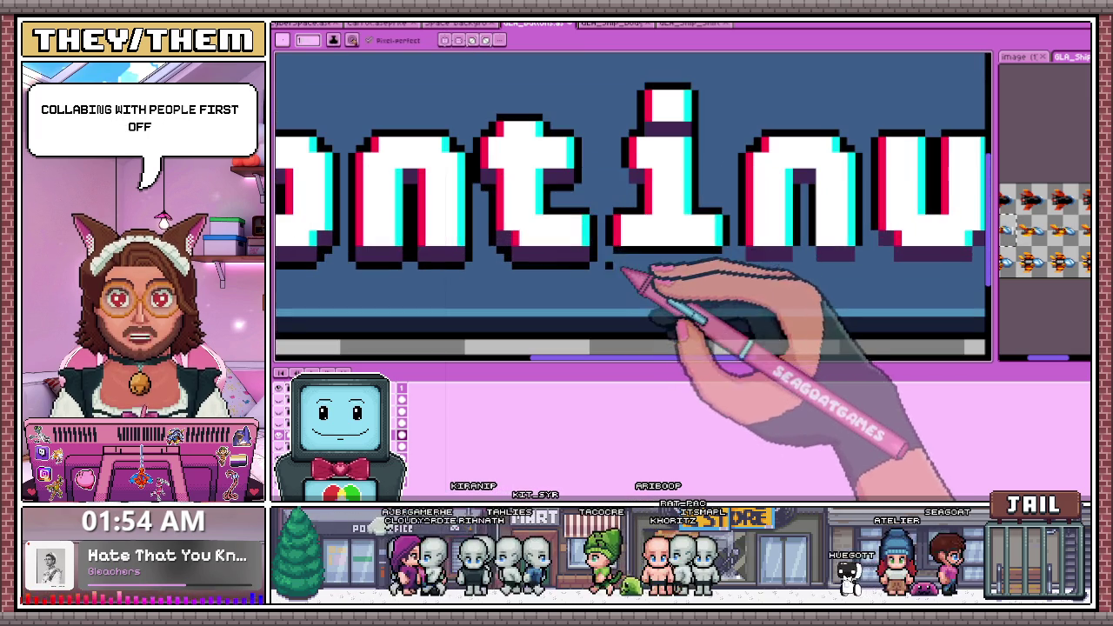
scroll(612, 266, up, 2)
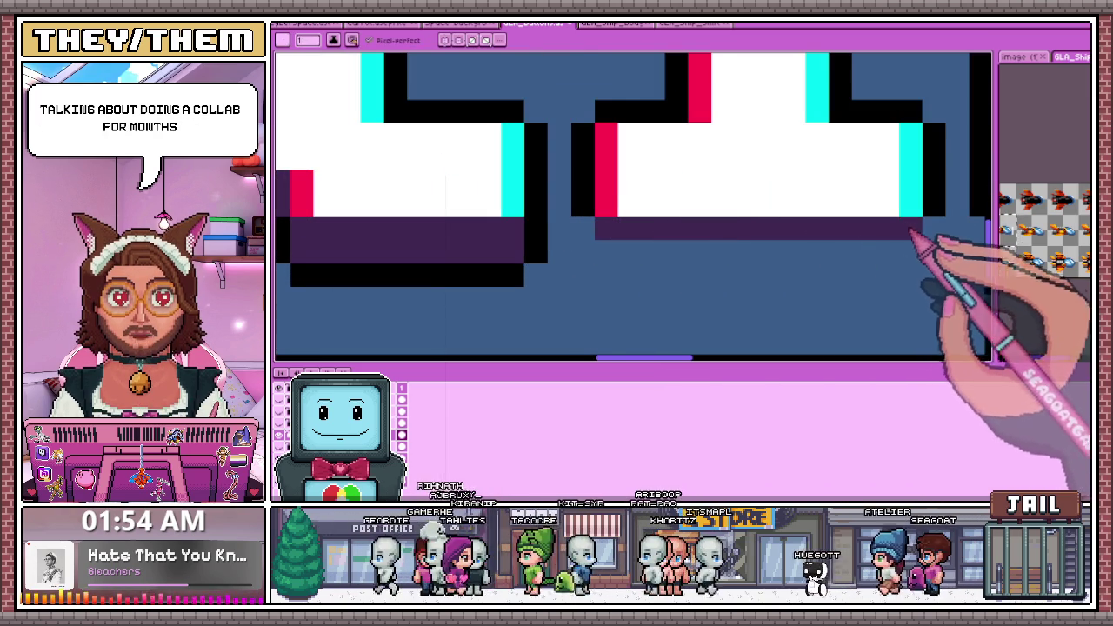
drag(616, 252, 839, 252)
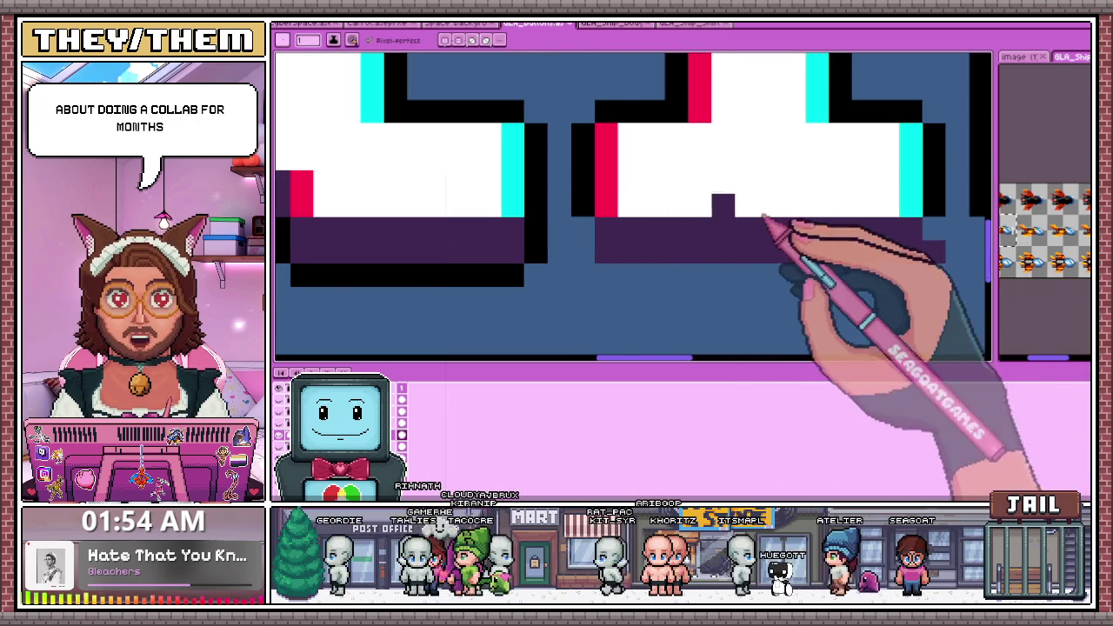
Pick black from the canvas and lengthen the black outline under the second letter
key(alt)
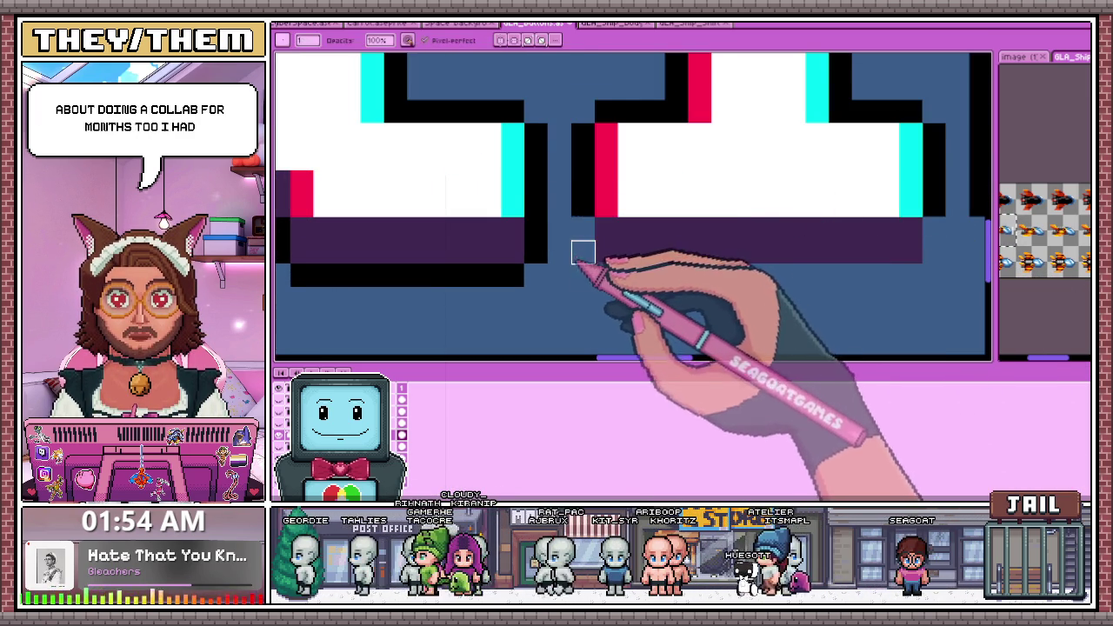
scroll(548, 250, up, 1)
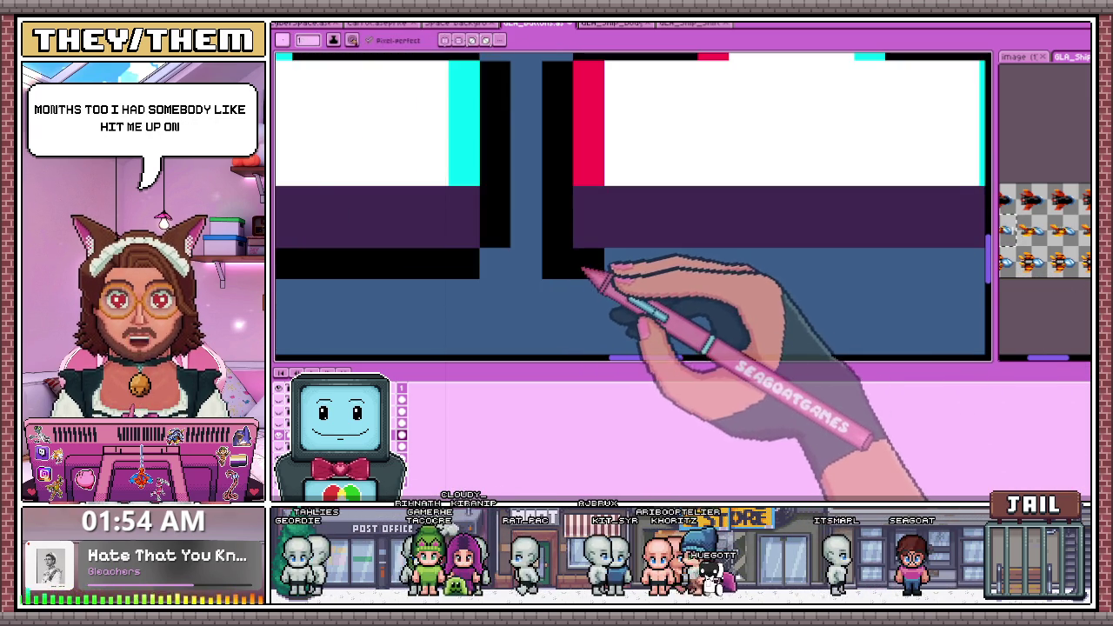
scroll(600, 272, down, 1)
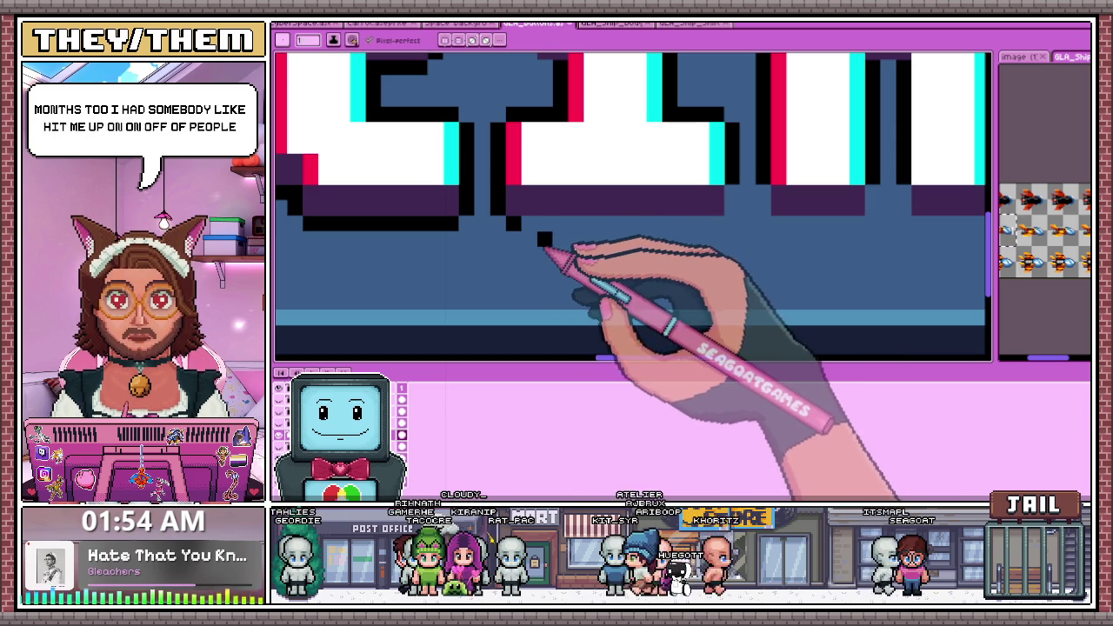
drag(532, 226, 628, 226)
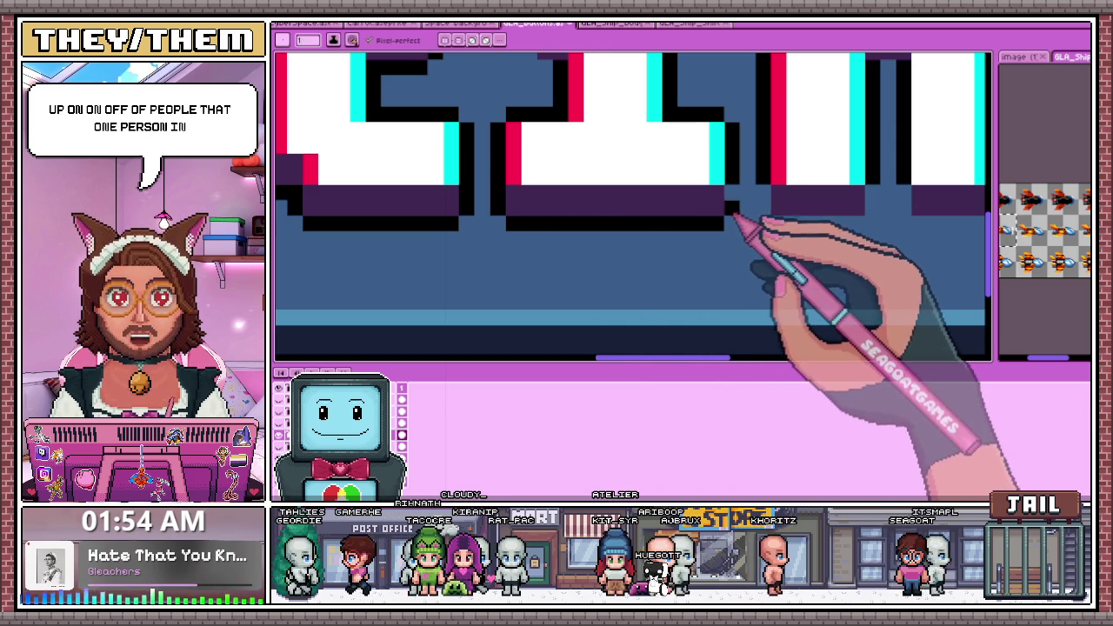
scroll(640, 232, down, 2)
scroll(640, 204, down, 1)
scroll(628, 199, up, 1)
scroll(619, 190, up, 2)
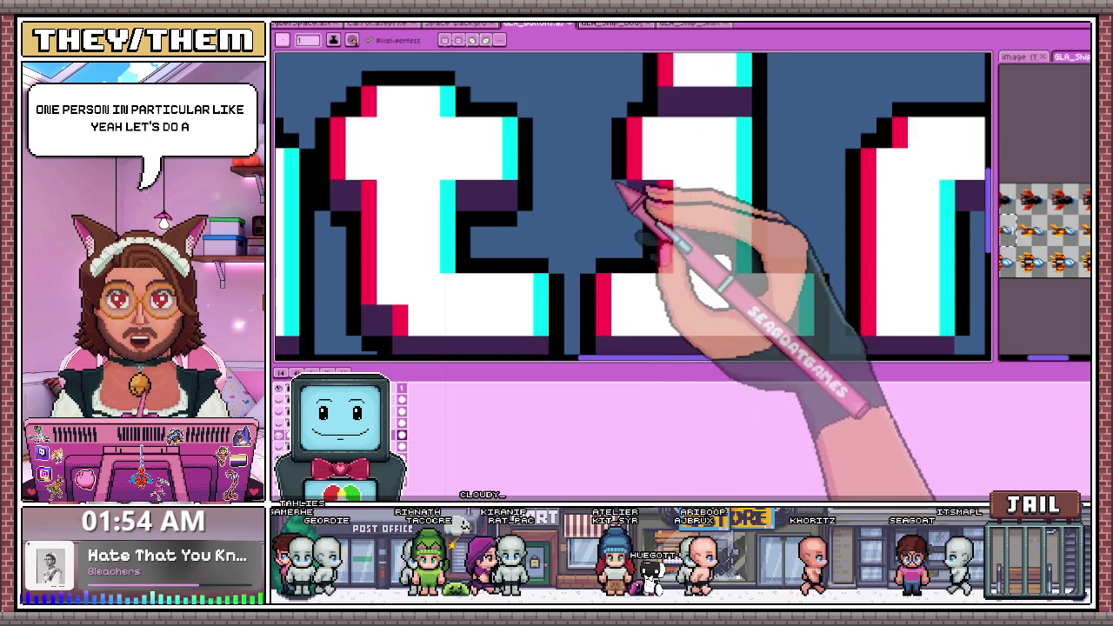
scroll(633, 217, down, 1)
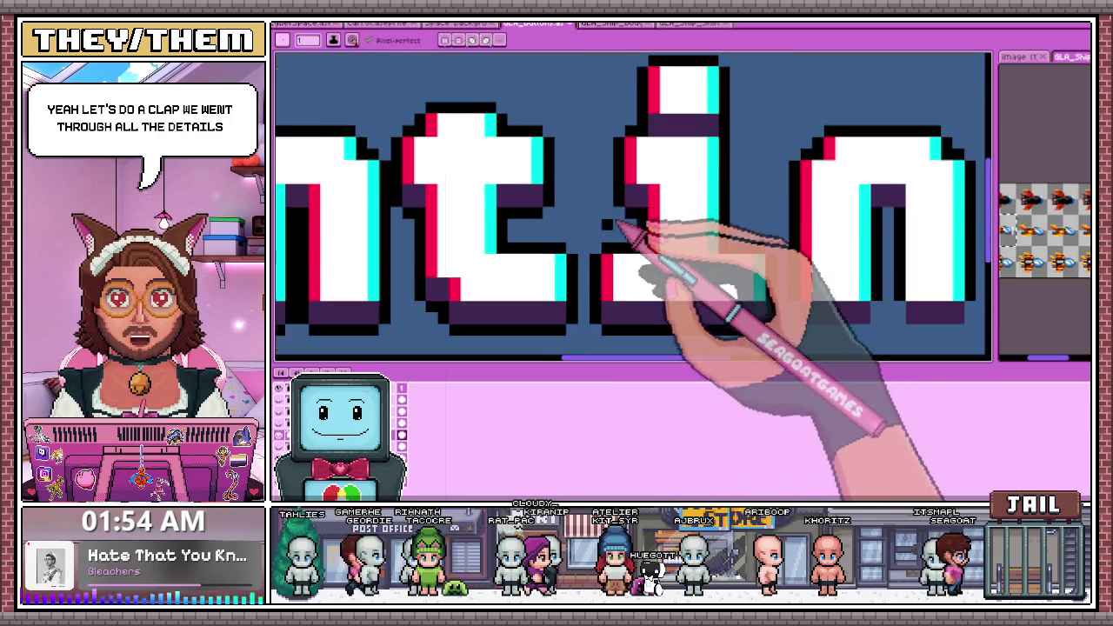
scroll(634, 224, down, 2)
scroll(687, 279, up, 2)
scroll(658, 249, up, 1)
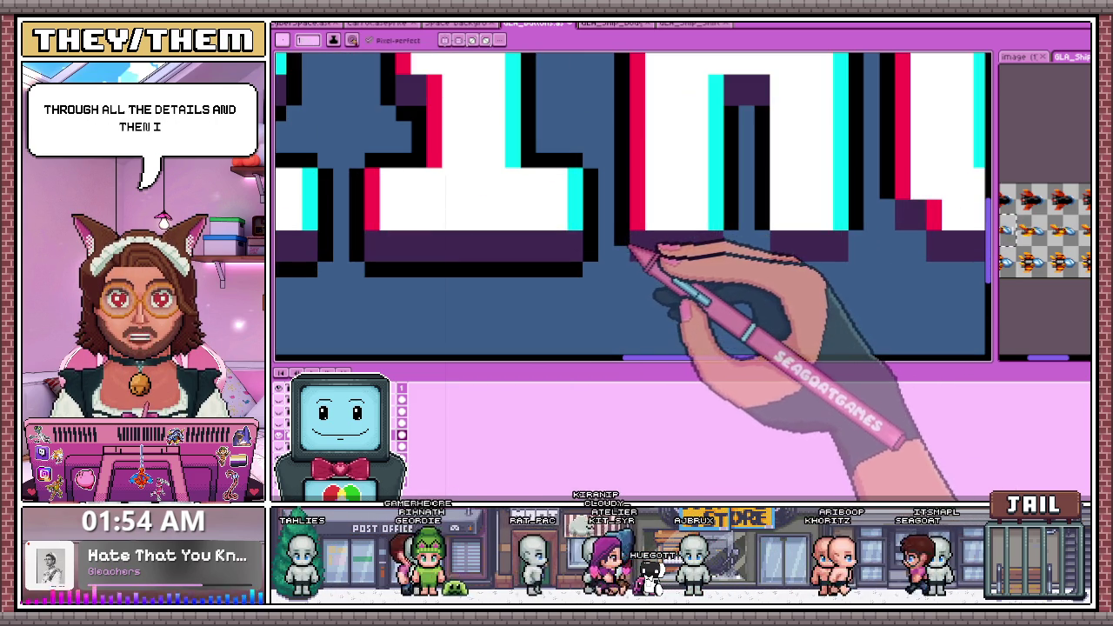
scroll(721, 260, down, 1)
scroll(713, 243, down, 1)
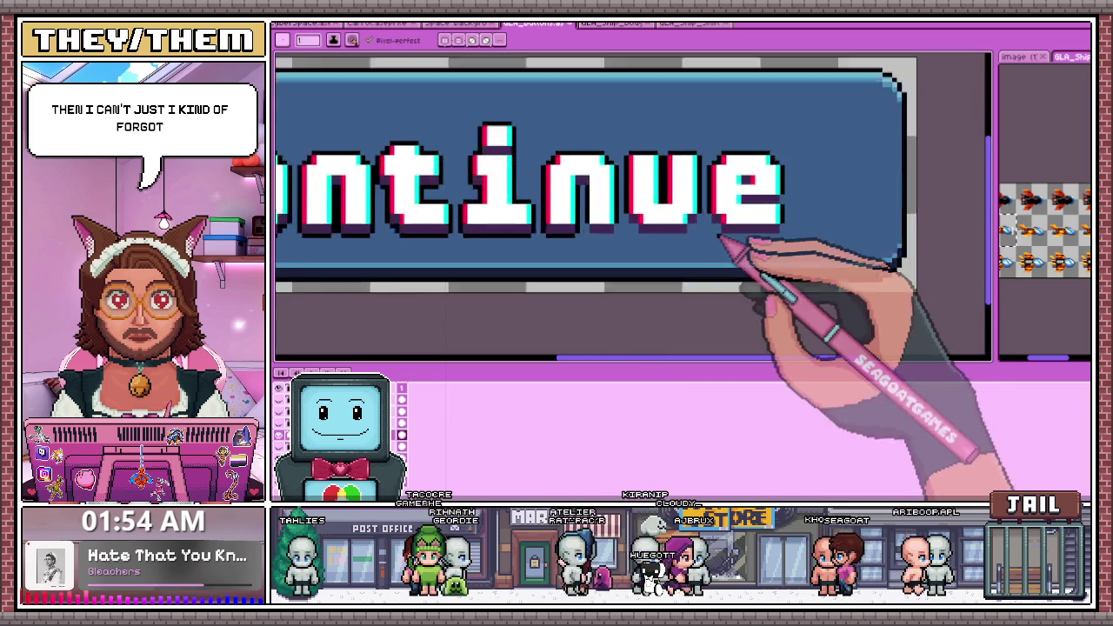
Zoom in and out to check the finished shadows under 'nue' of Continue
scroll(608, 236, up, 1)
scroll(578, 235, up, 1)
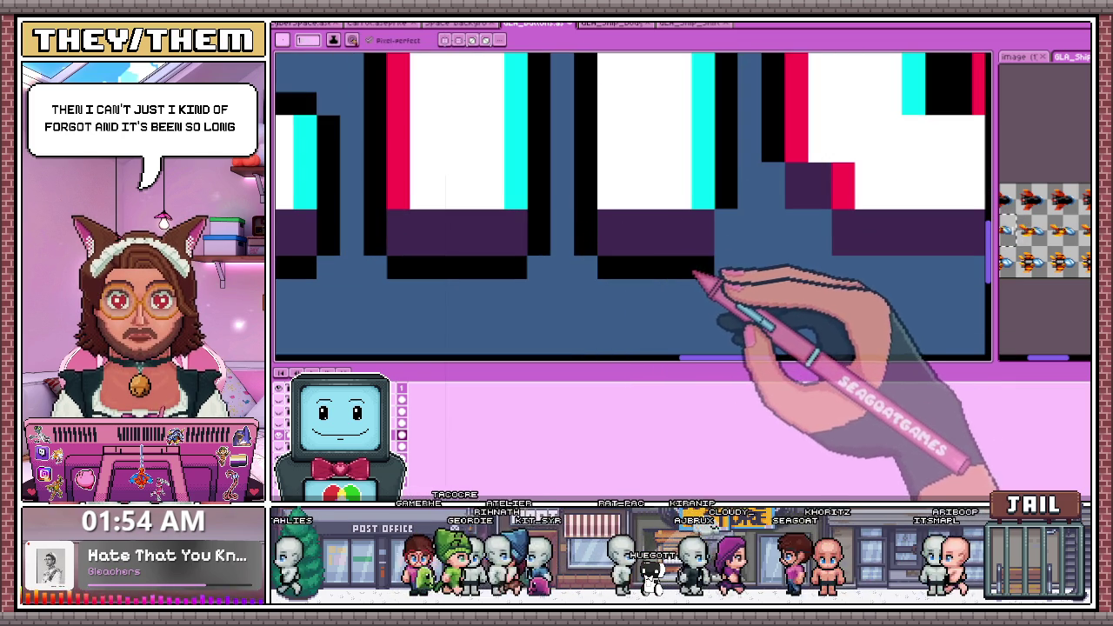
scroll(733, 254, down, 1)
scroll(661, 239, up, 1)
scroll(696, 217, up, 1)
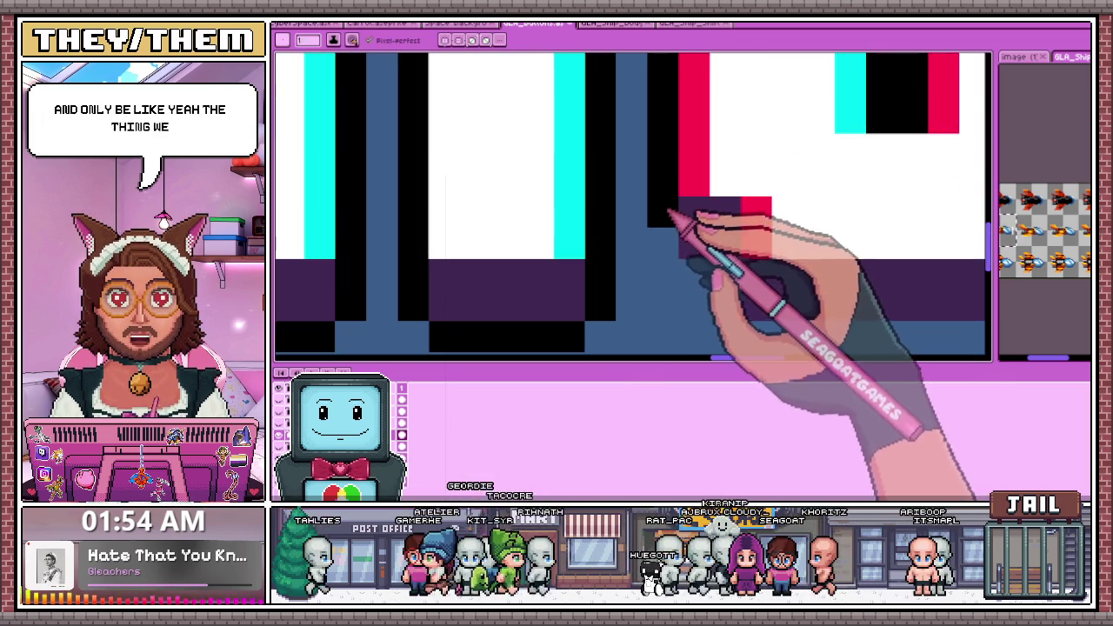
scroll(721, 273, down, 2)
scroll(721, 286, up, 1)
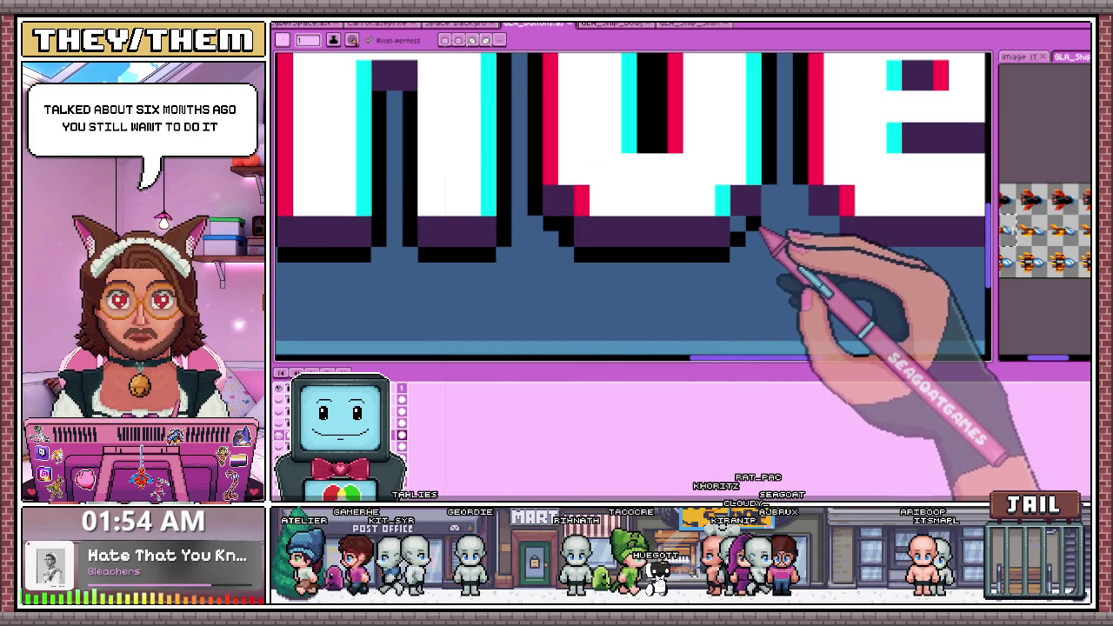
scroll(722, 230, down, 1)
scroll(695, 252, down, 1)
scroll(722, 252, up, 1)
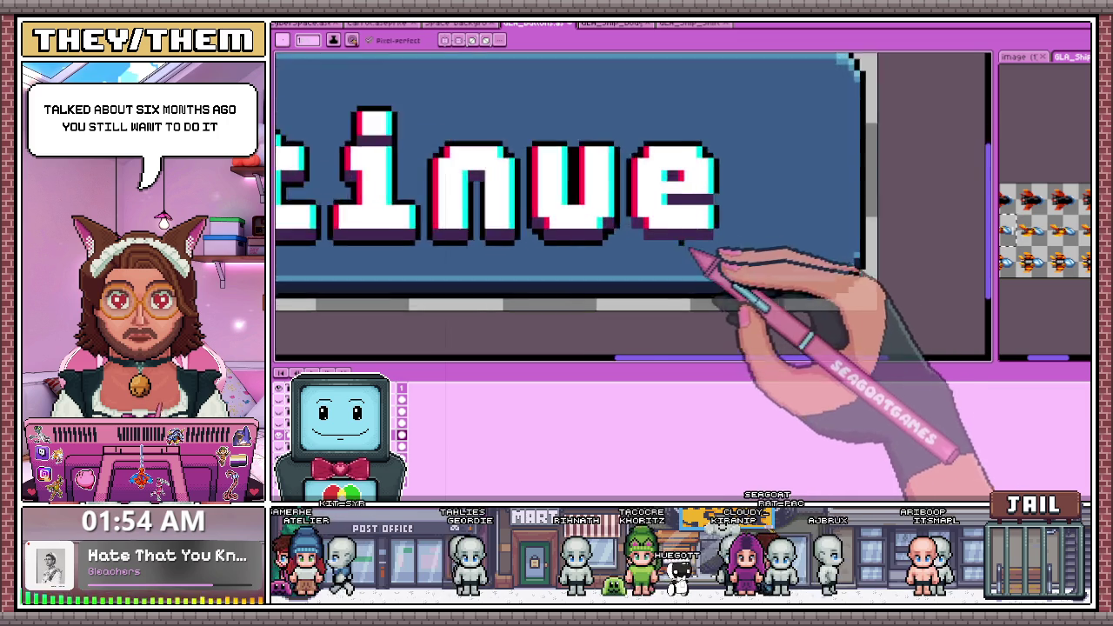
scroll(661, 239, up, 1)
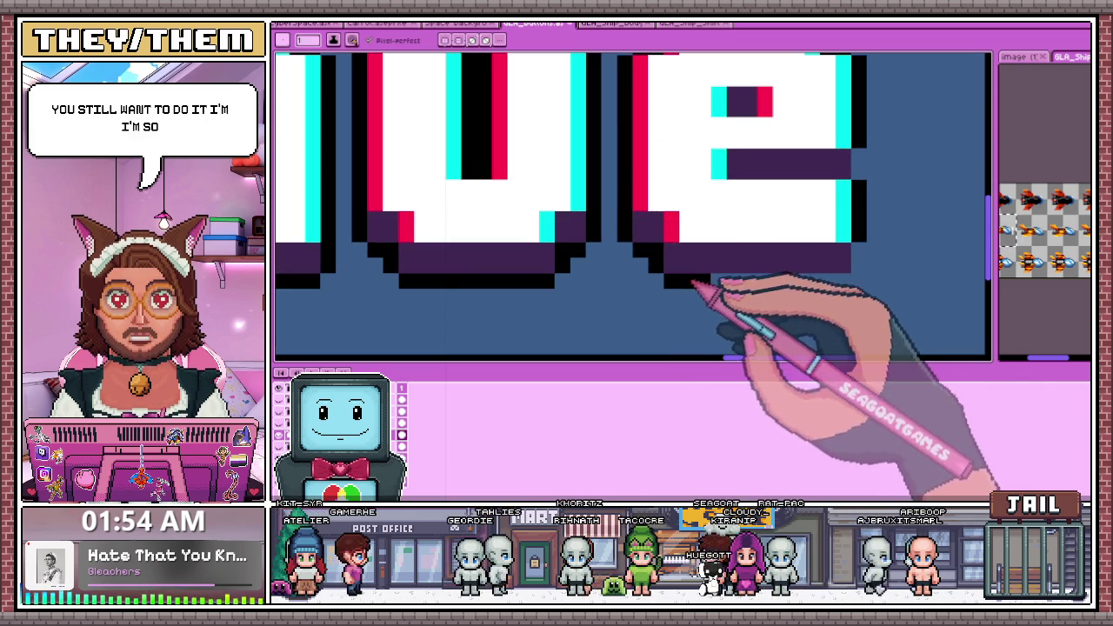
scroll(810, 197, down, 2)
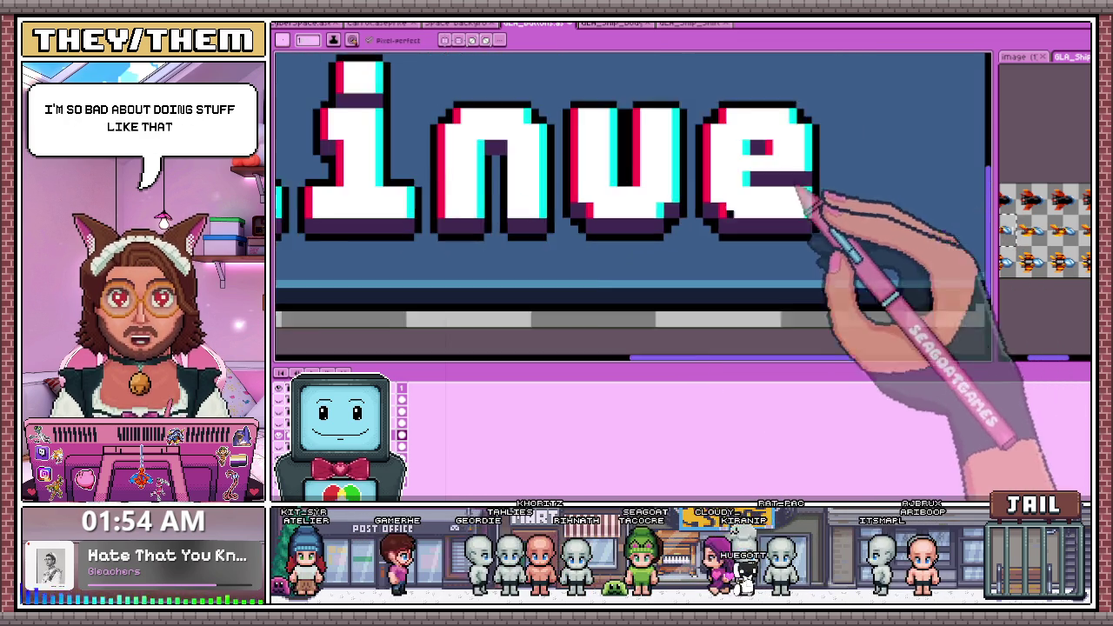
scroll(658, 236, down, 1)
scroll(721, 218, up, 3)
scroll(733, 223, down, 2)
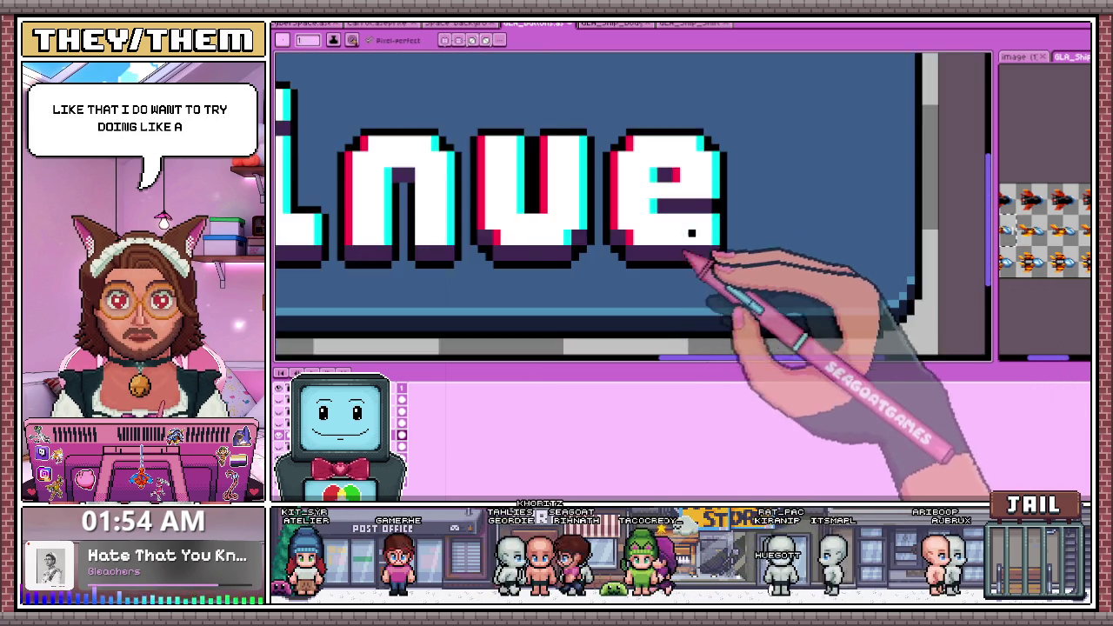
scroll(696, 228, up, 1)
scroll(687, 226, down, 2)
scroll(696, 278, down, 1)
scroll(660, 313, down, 2)
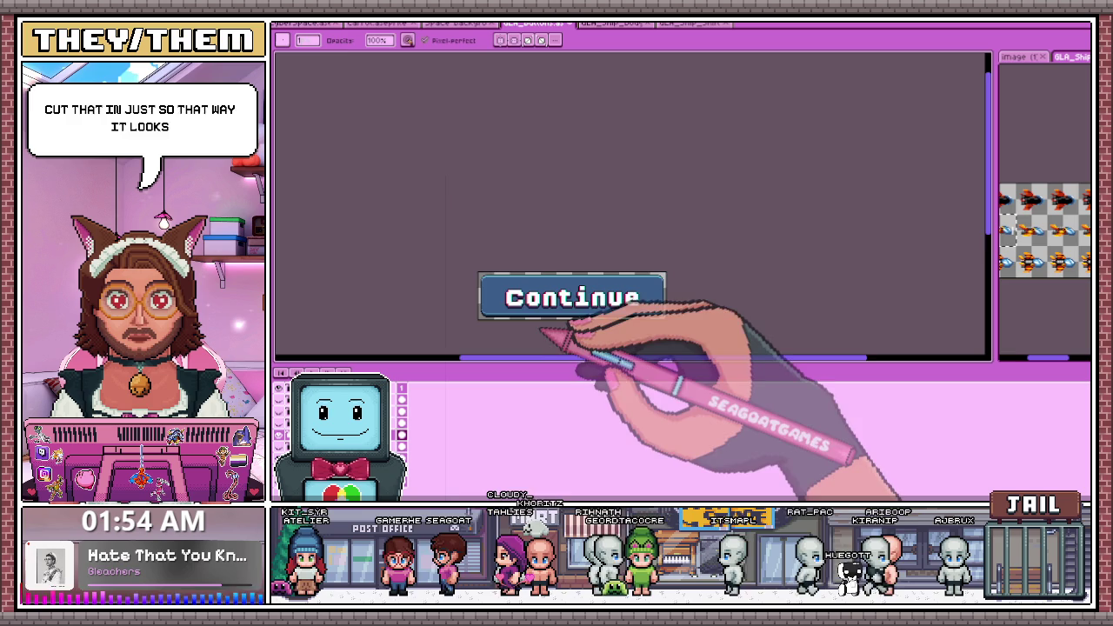
scroll(535, 320, up, 2)
Step ahead to the Credits frame to compare, then return to the Continue frame
key(Right)
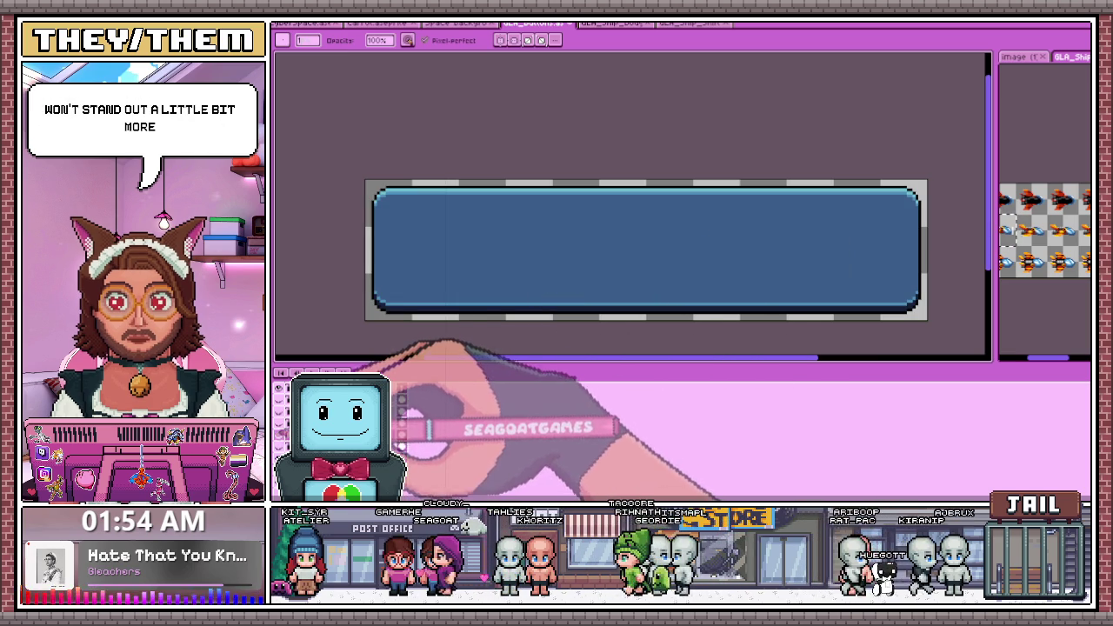
key(Right)
key(Left)
key(Right)
key(Left)
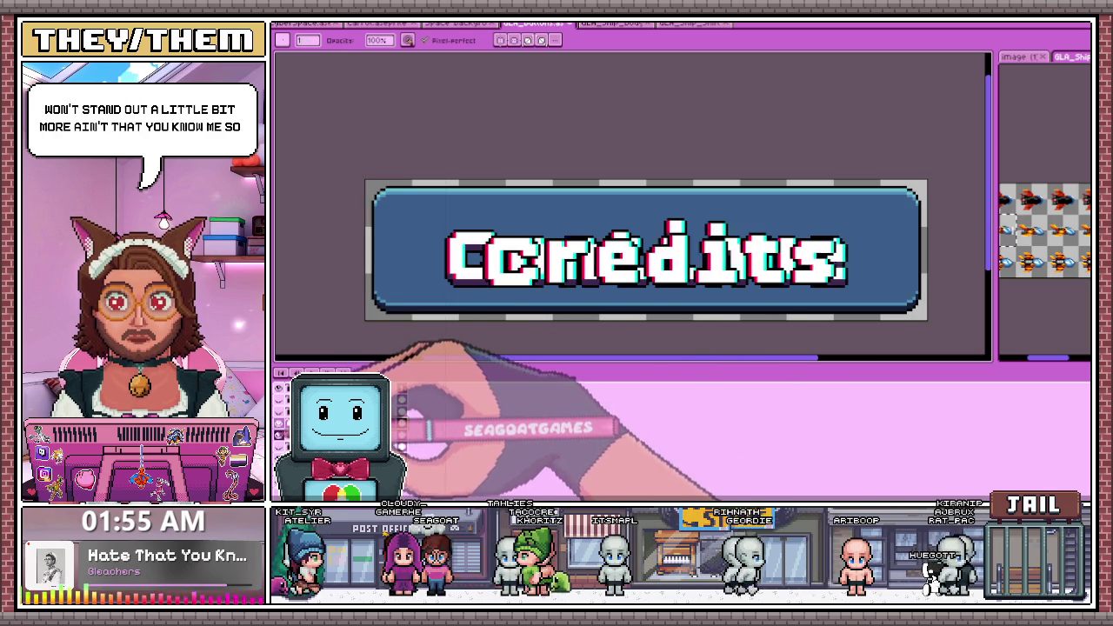
key(Left)
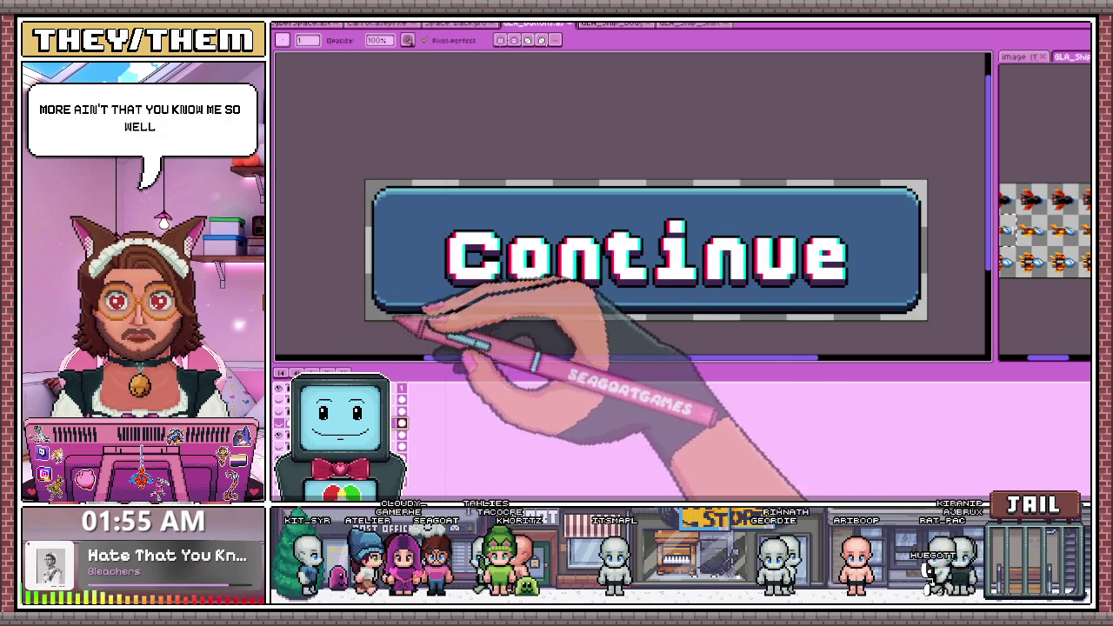
Move to the Credits frame and draw a black outline under the C's inner shadow
key(Right)
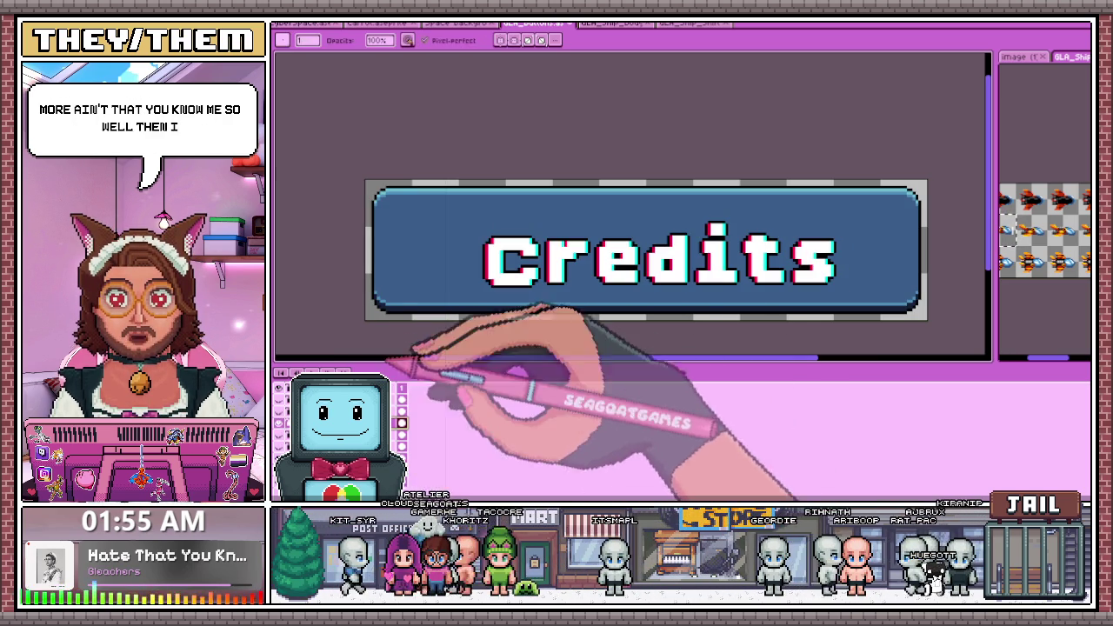
scroll(513, 266, up, 1)
scroll(504, 295, up, 1)
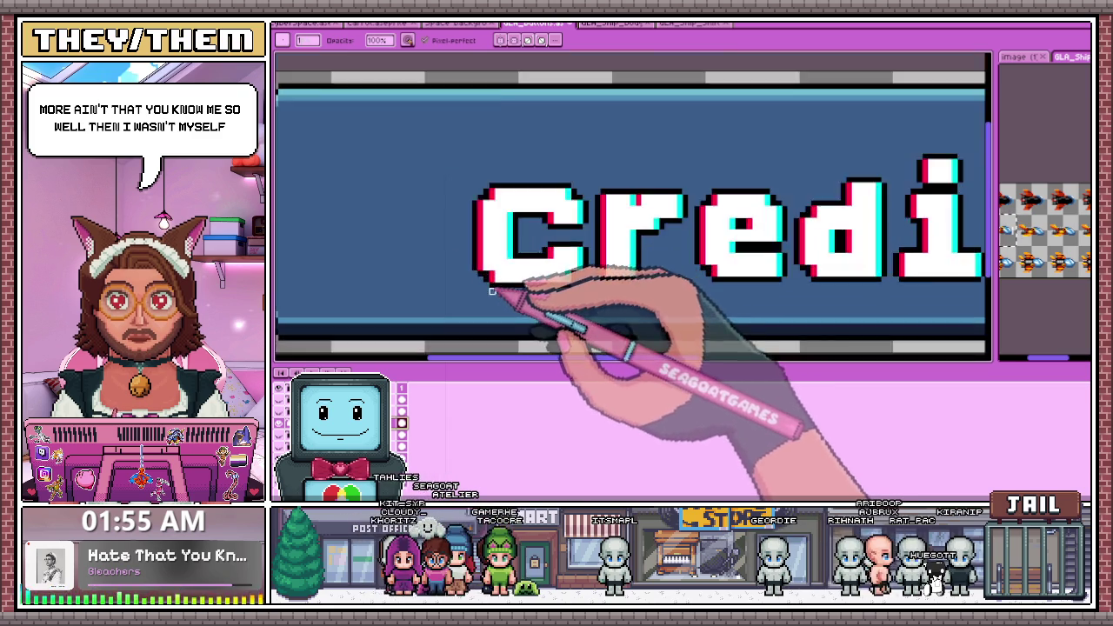
scroll(501, 278, up, 2)
scroll(528, 269, down, 2)
scroll(528, 310, up, 2)
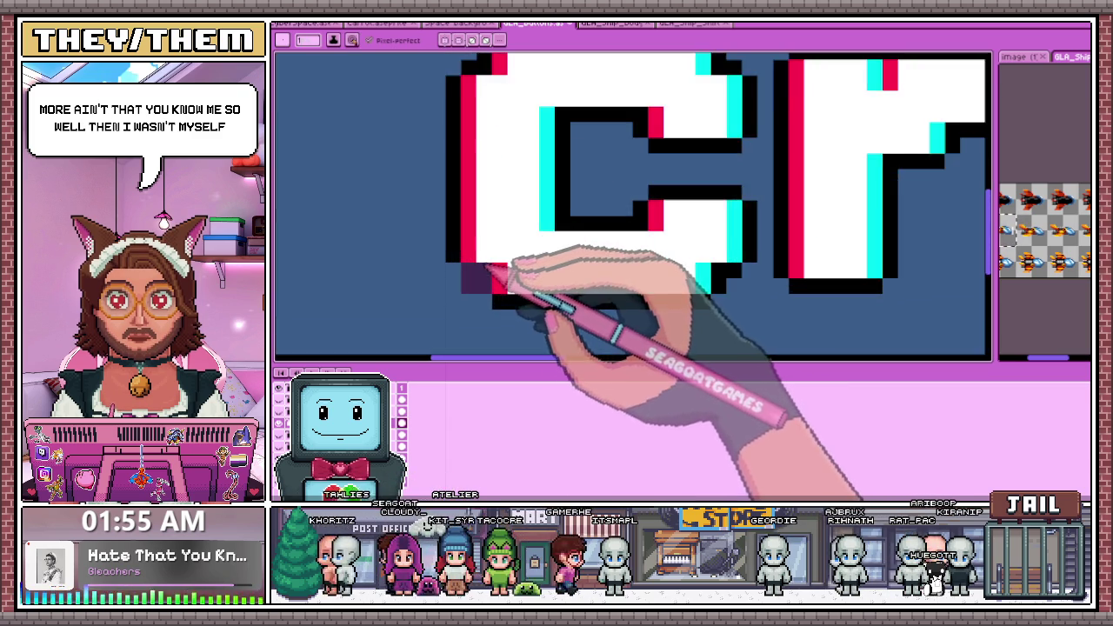
scroll(566, 196, down, 2)
scroll(519, 229, up, 2)
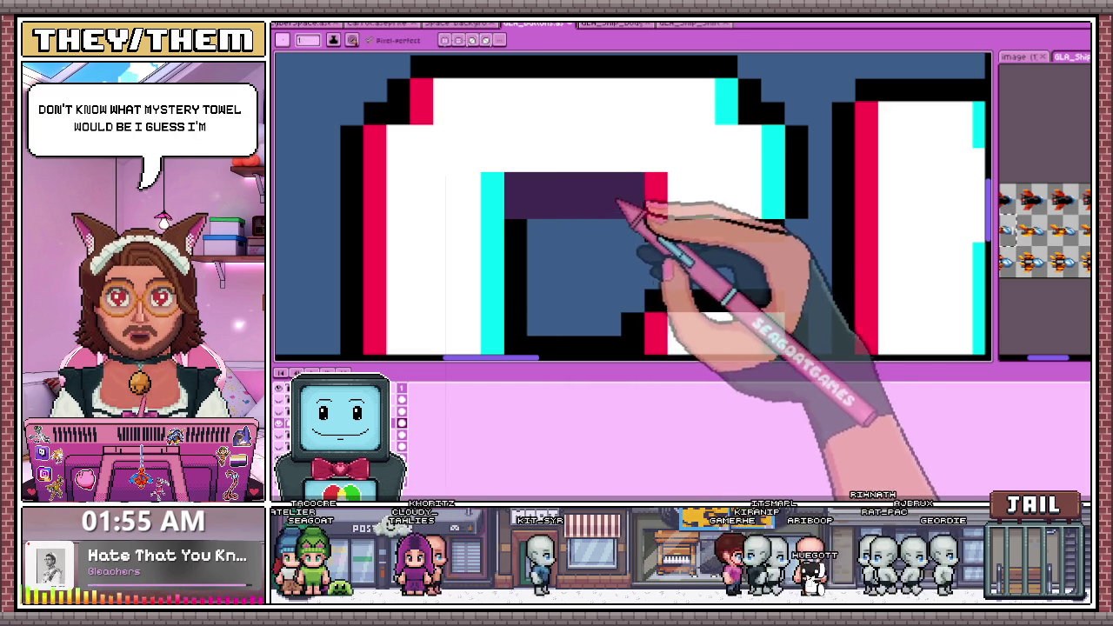
scroll(640, 211, down, 1)
scroll(641, 212, right, 1)
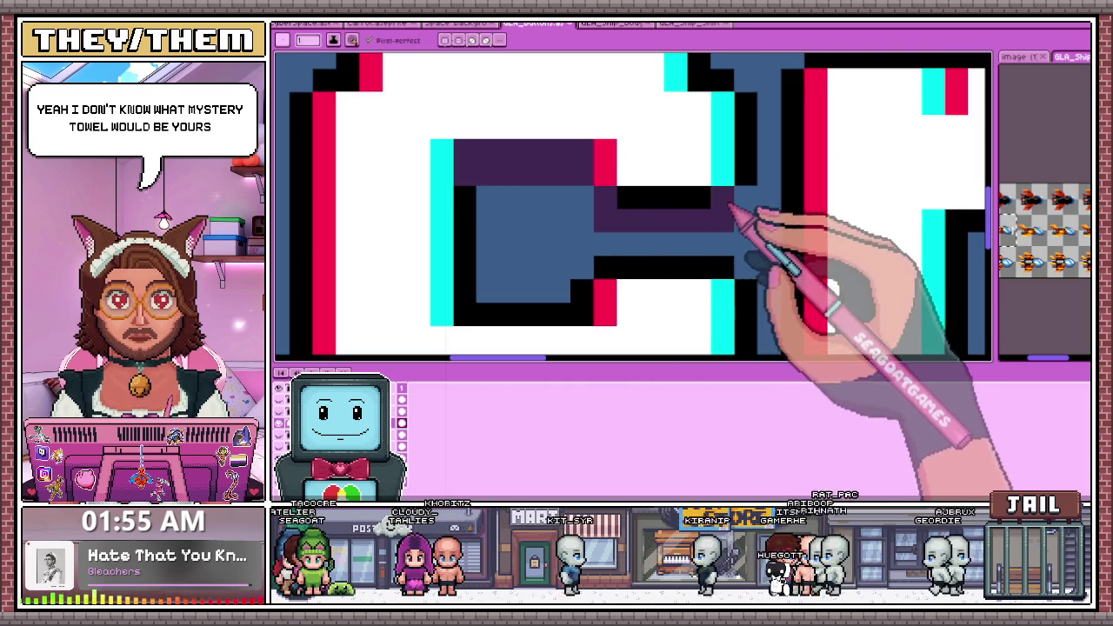
scroll(626, 213, down, 1)
scroll(641, 219, up, 1)
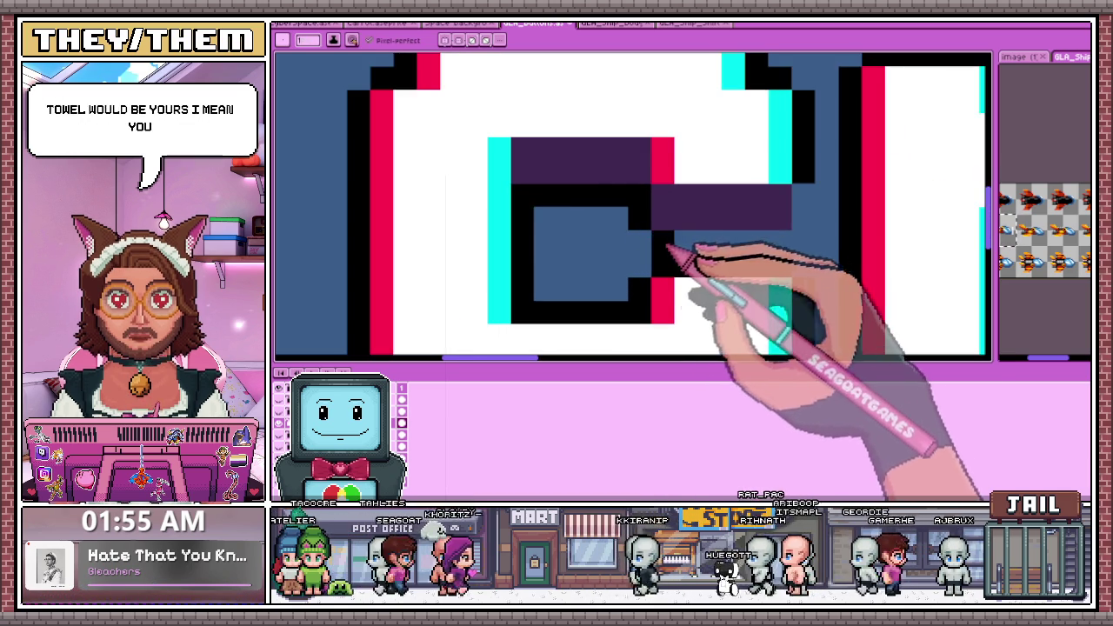
drag(656, 252, 785, 252)
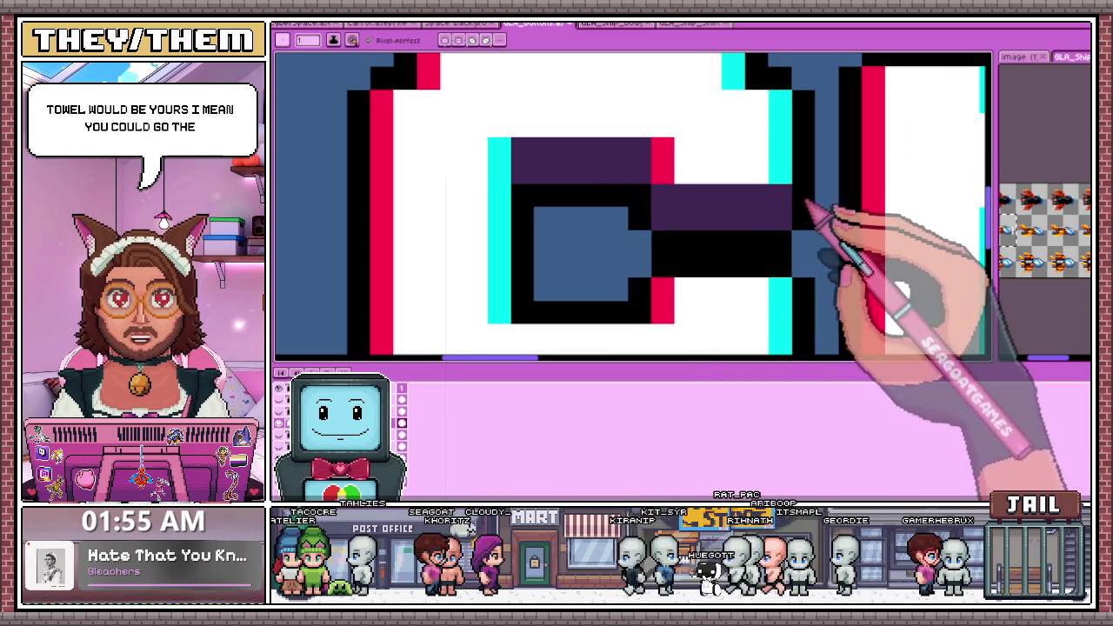
Add a dark corner pixel and recolour the strip under the C dark purple
scroll(807, 212, down, 2)
scroll(658, 186, up, 2)
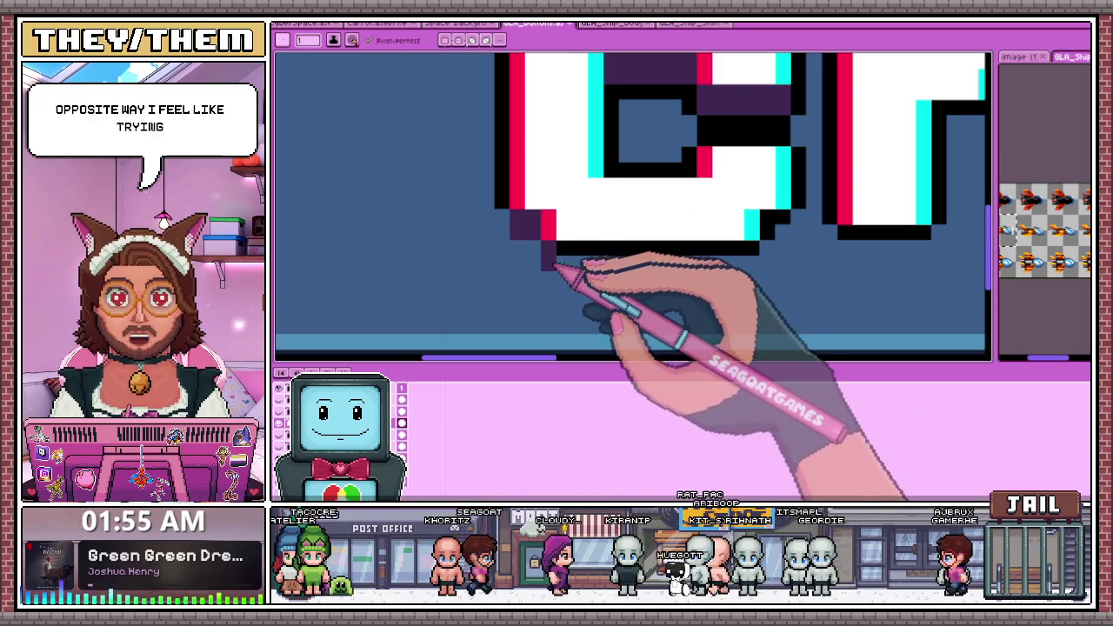
click(626, 216)
scroll(628, 223, up, 1)
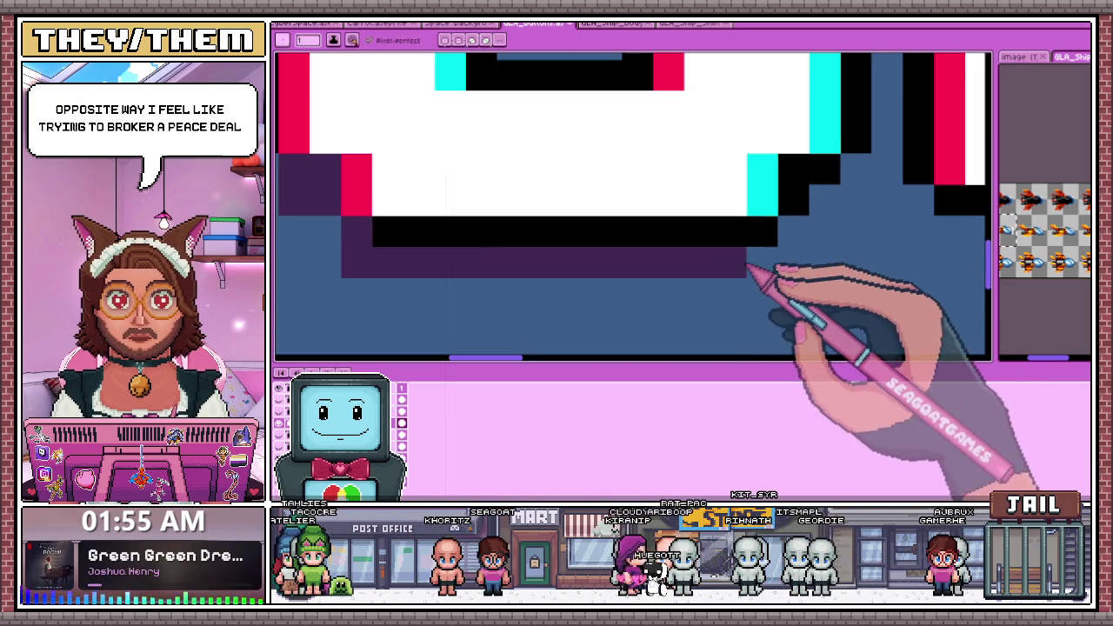
drag(725, 241, 408, 233)
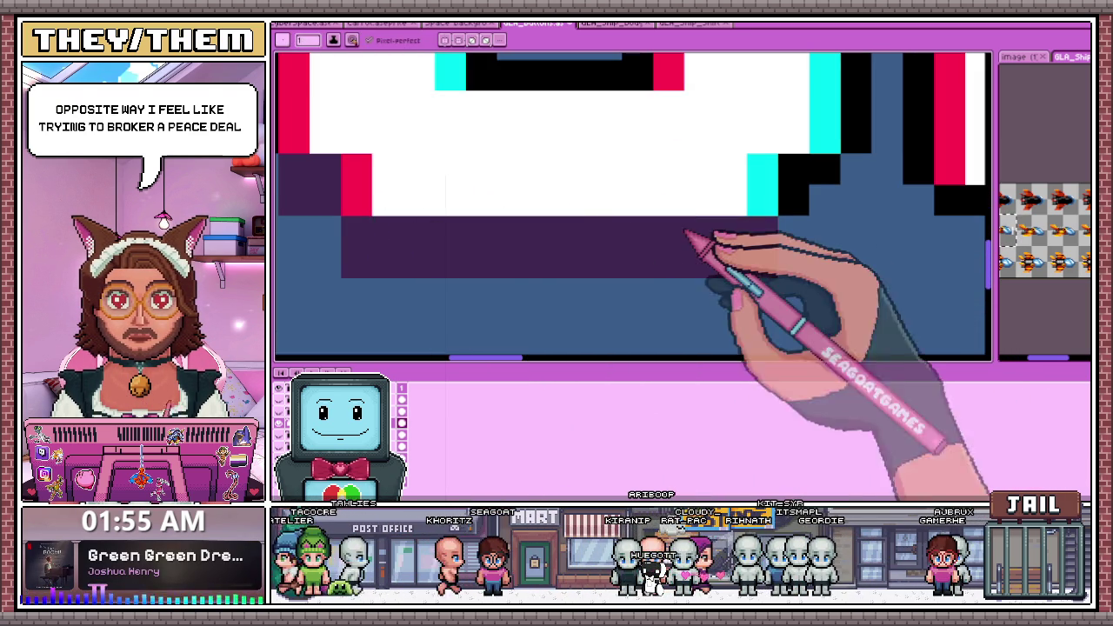
scroll(757, 228, down, 2)
scroll(721, 268, up, 2)
click(730, 247)
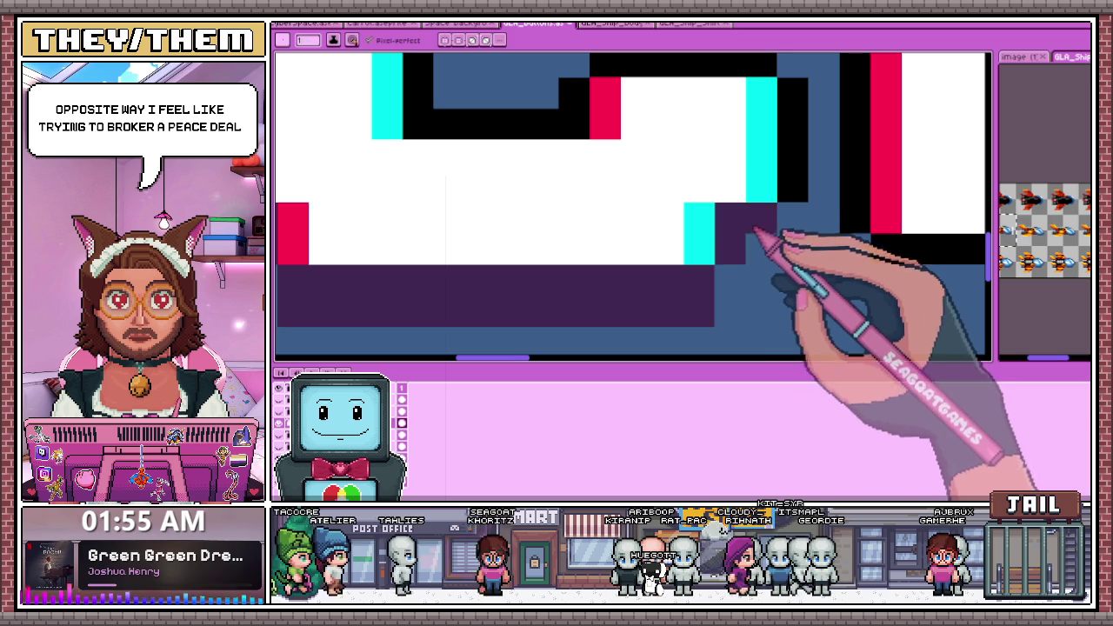
scroll(768, 242, down, 2)
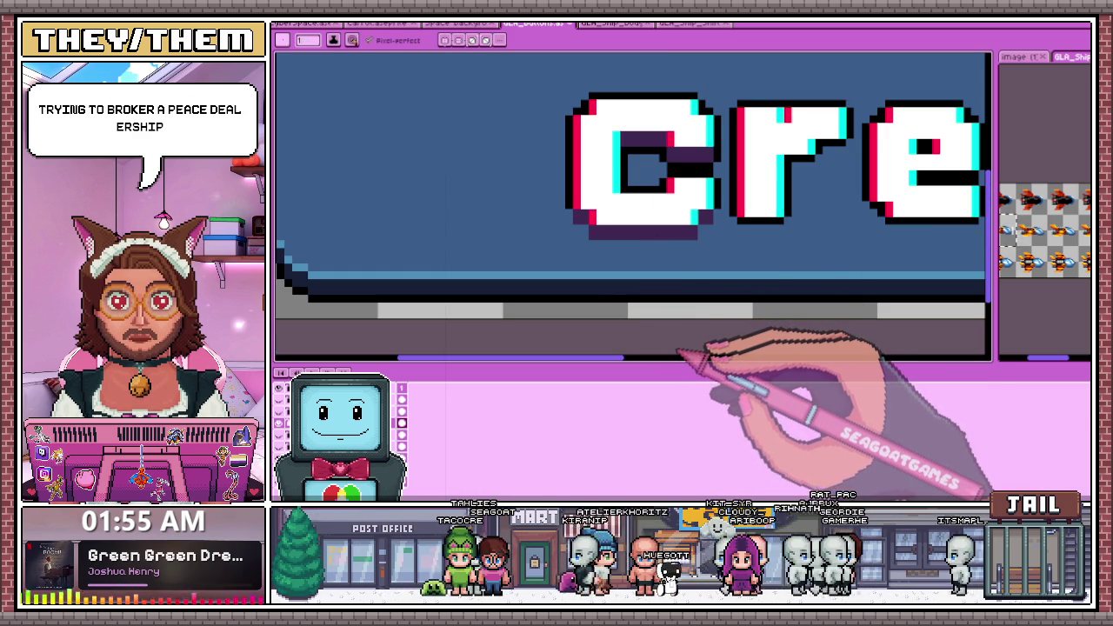
With the pencil, draw a black stepped outline beneath the C's purple shadow
scroll(691, 353, up, 1)
scroll(670, 325, up, 1)
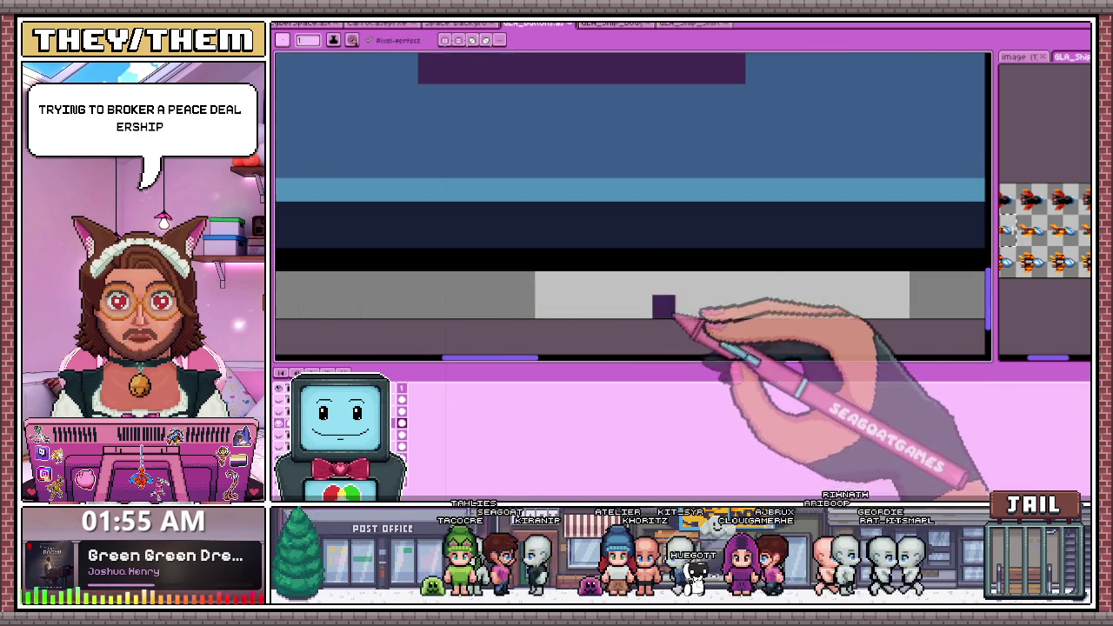
scroll(527, 240, up, 2)
key(b)
mouse_move(461, 107)
mouse_down()
mouse_move(489, 169)
mouse_move(568, 230)
mouse_move(727, 257)
mouse_up()
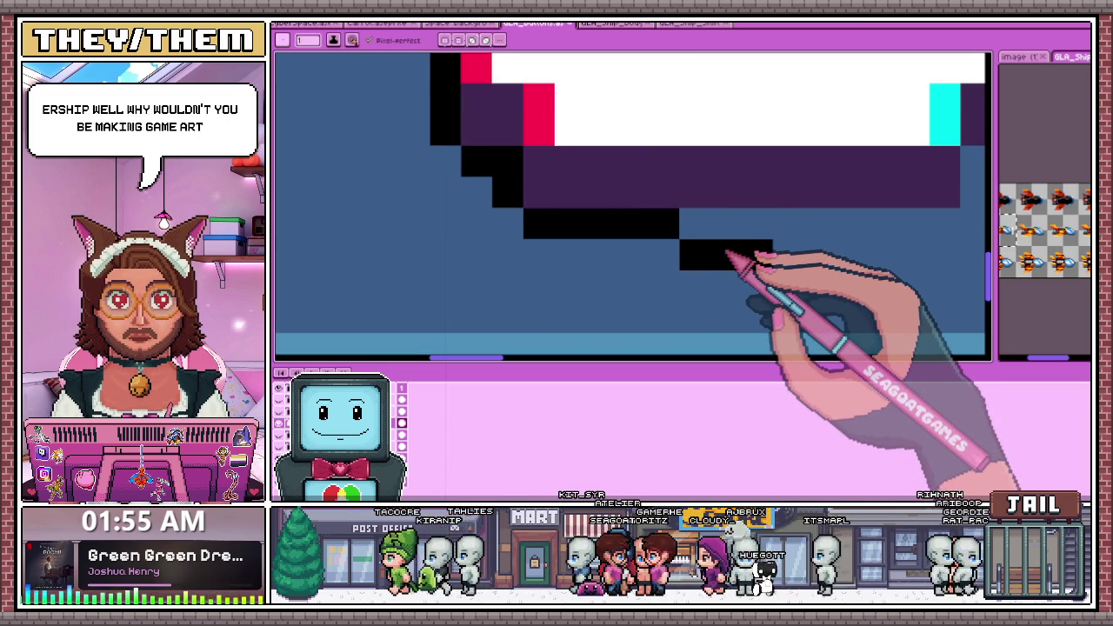
scroll(727, 257, down, 2)
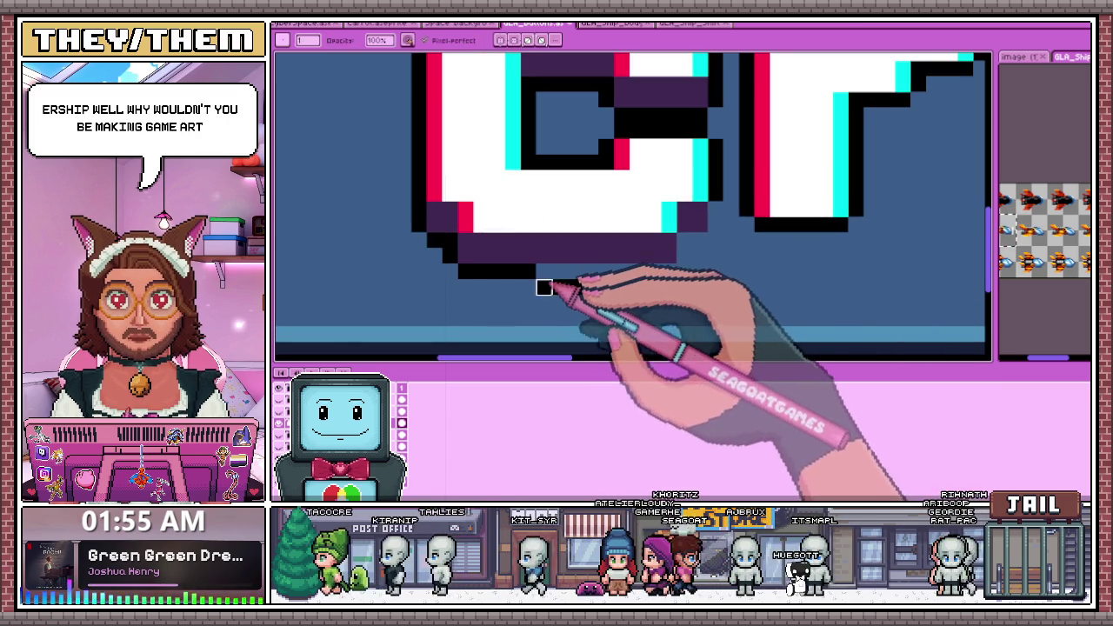
scroll(708, 261, up, 2)
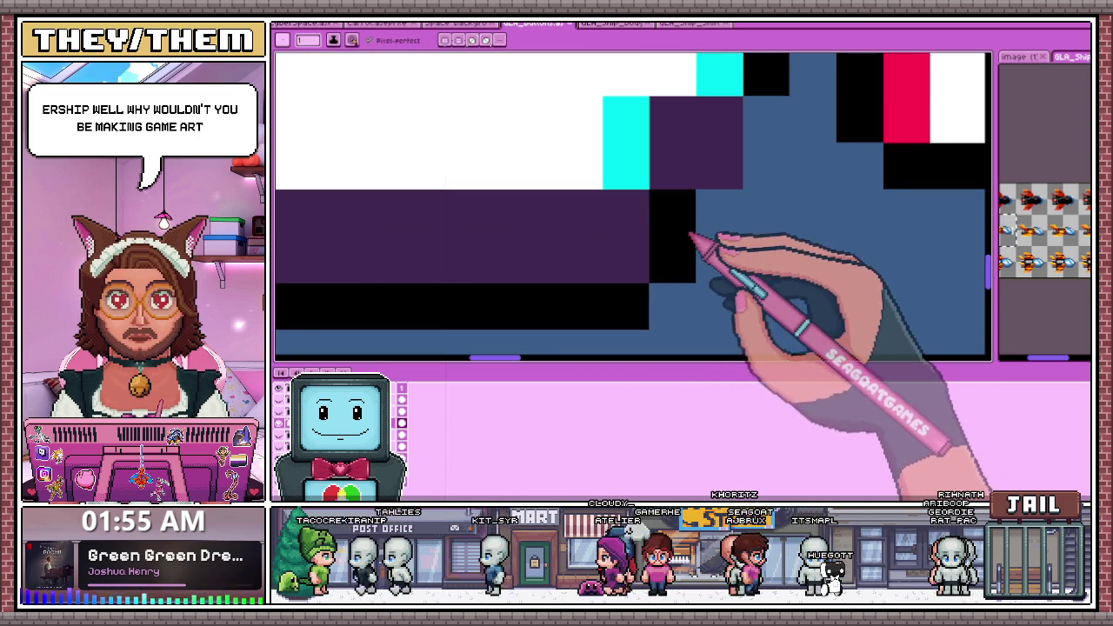
scroll(750, 174, down, 1)
scroll(661, 217, down, 3)
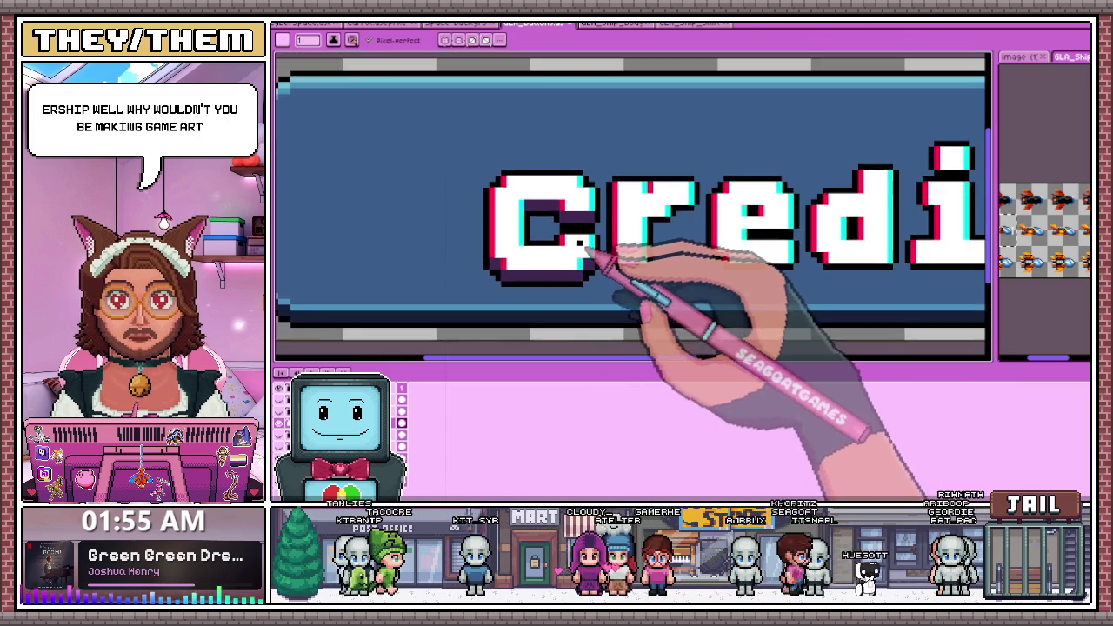
Colour the pixel beside the r's top stroke dark purple
scroll(600, 261, down, 2)
scroll(604, 287, up, 1)
scroll(588, 281, up, 1)
scroll(572, 249, up, 2)
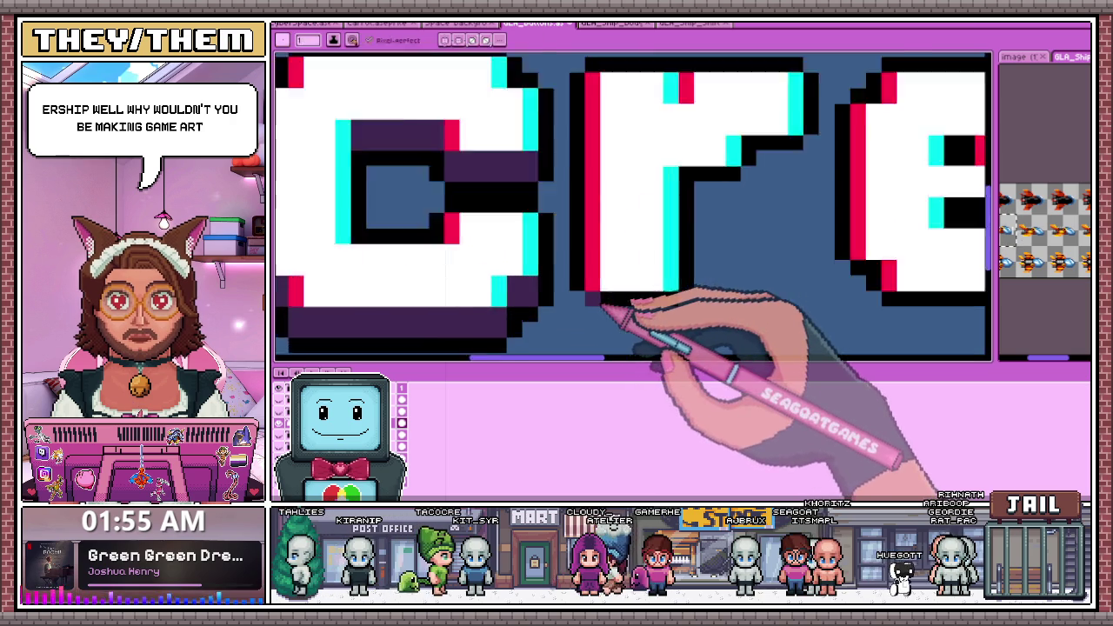
scroll(641, 311, up, 2)
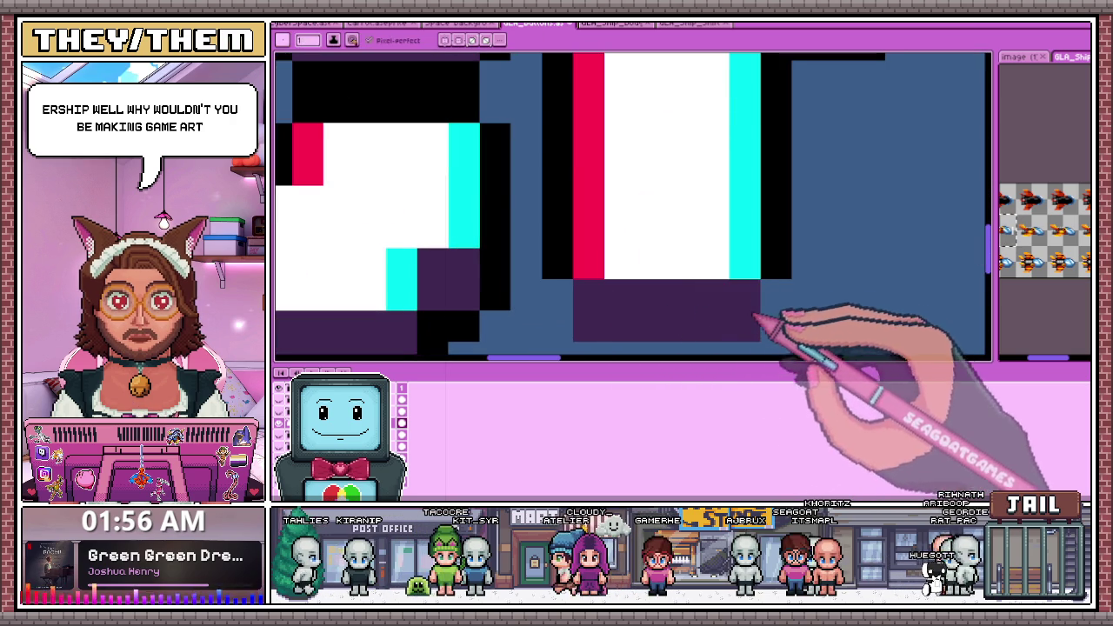
scroll(749, 323, down, 2)
scroll(669, 252, up, 1)
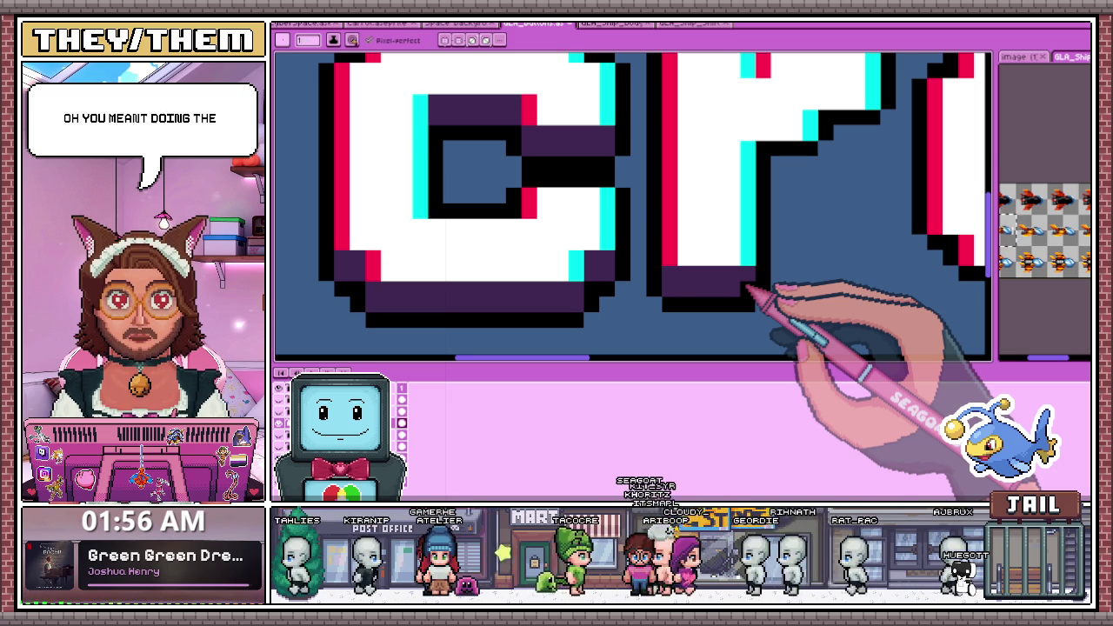
scroll(750, 287, down, 2)
scroll(720, 261, up, 2)
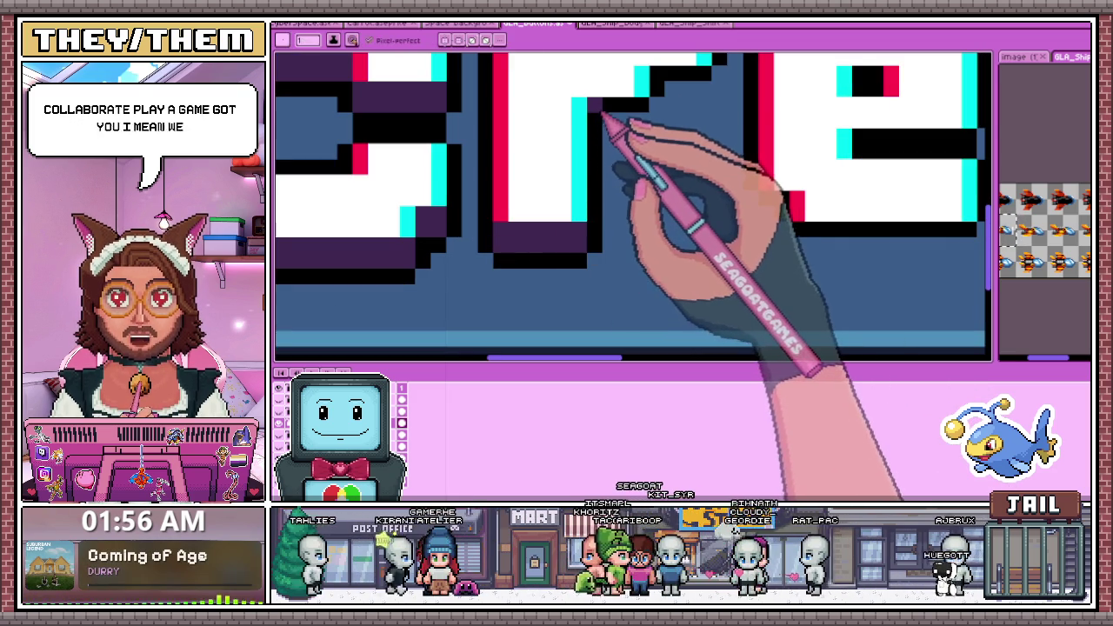
scroll(651, 112, down, 2)
scroll(651, 173, up, 2)
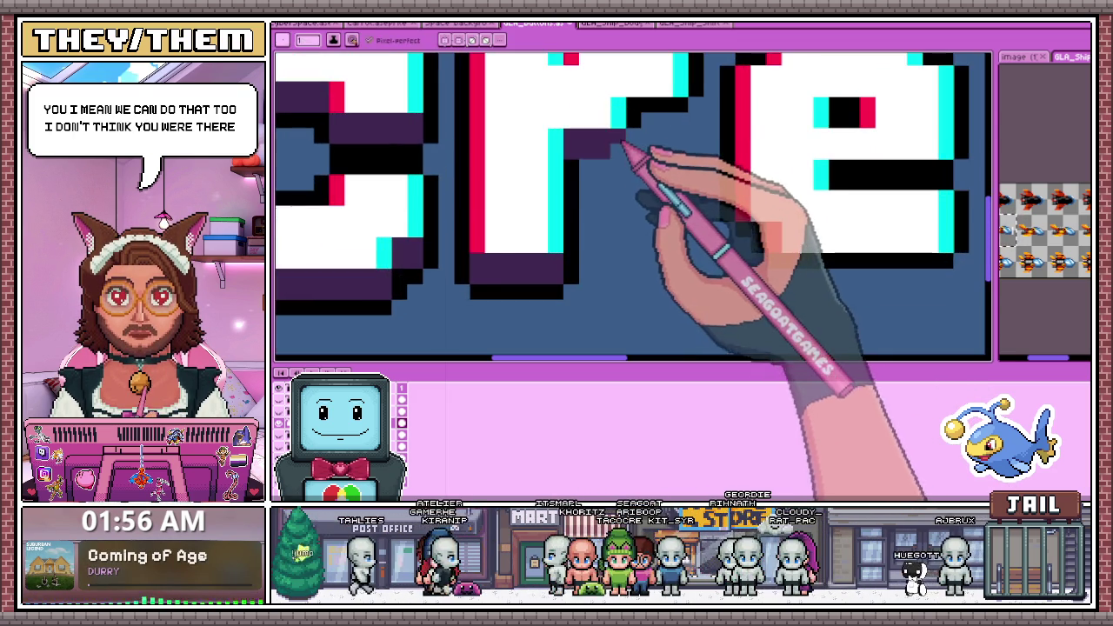
scroll(623, 144, down, 2)
scroll(634, 130, up, 2)
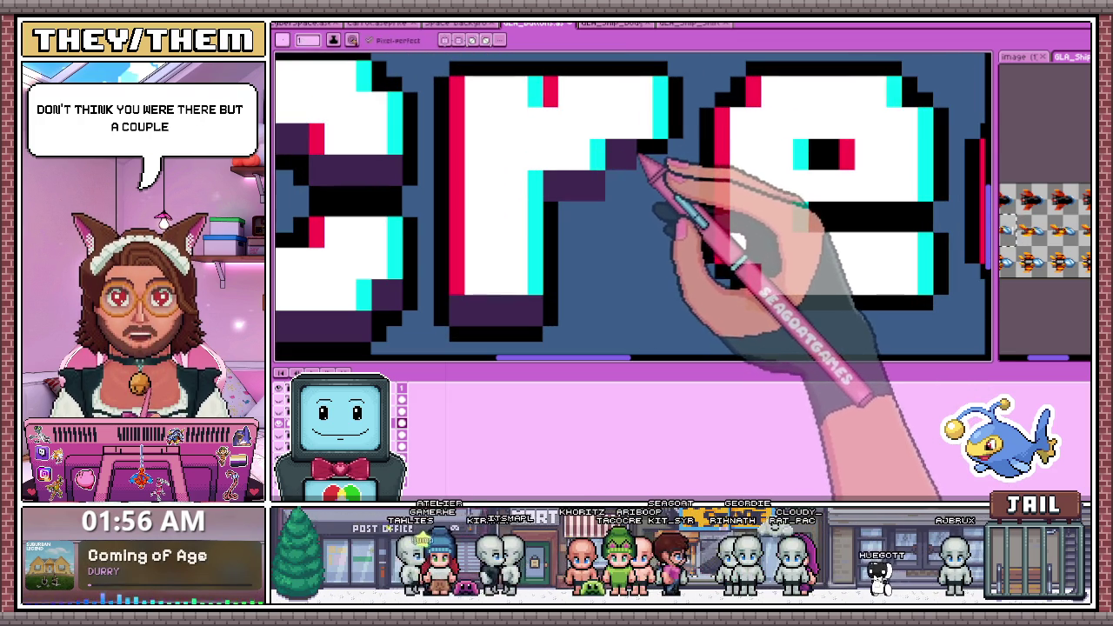
click(654, 155)
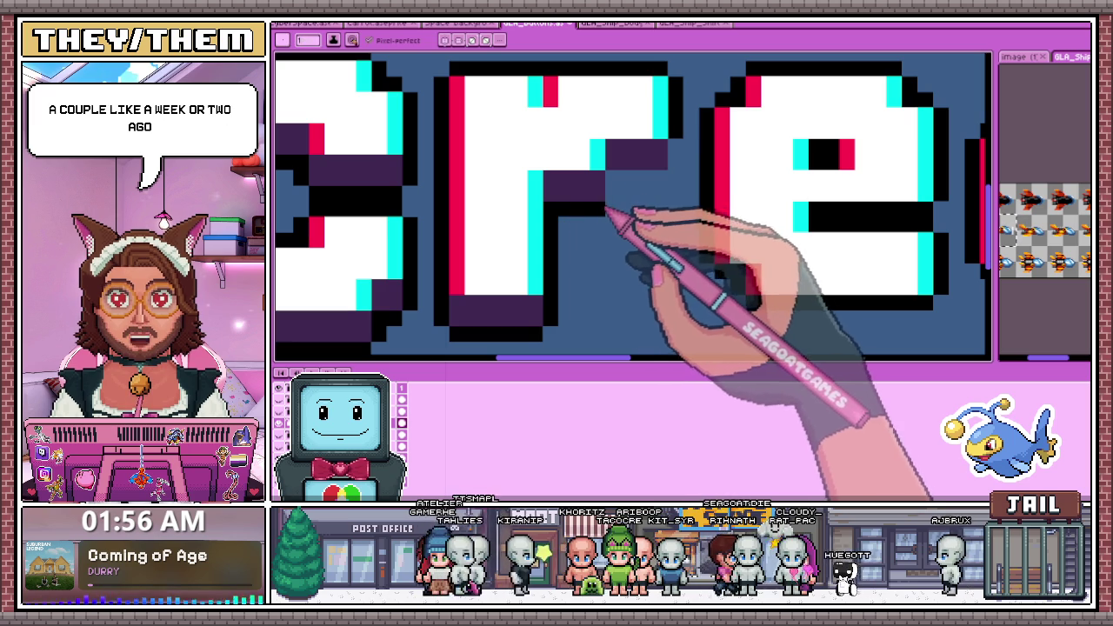
Paint a dark purple shadow row under the e and fill its upper opening
scroll(631, 194, down, 2)
scroll(630, 194, right, 3)
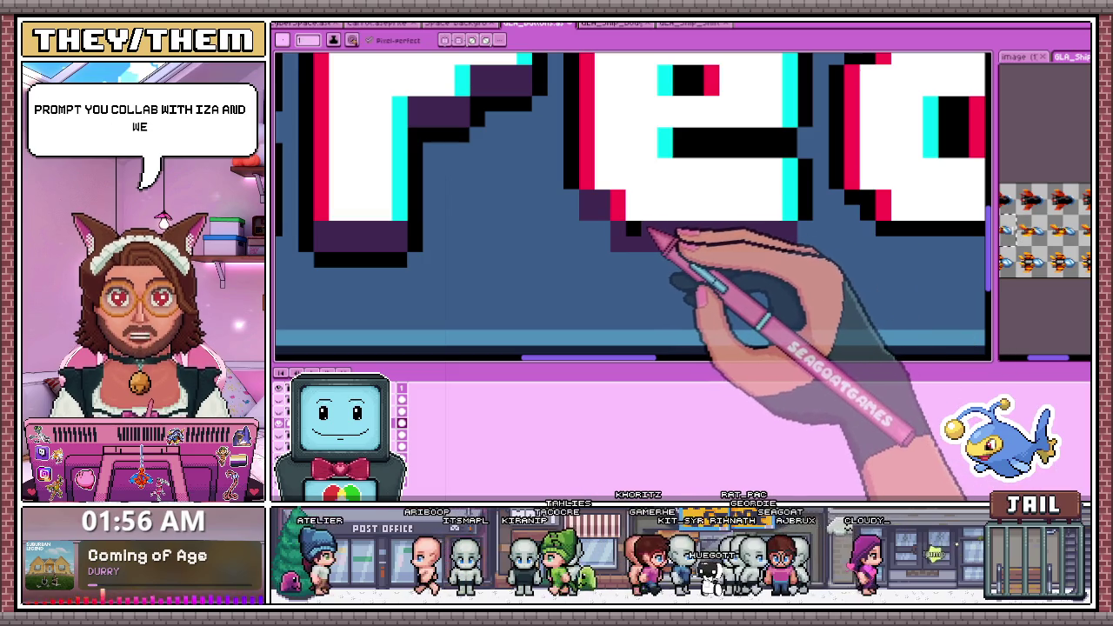
drag(651, 234, 793, 236)
click(587, 276)
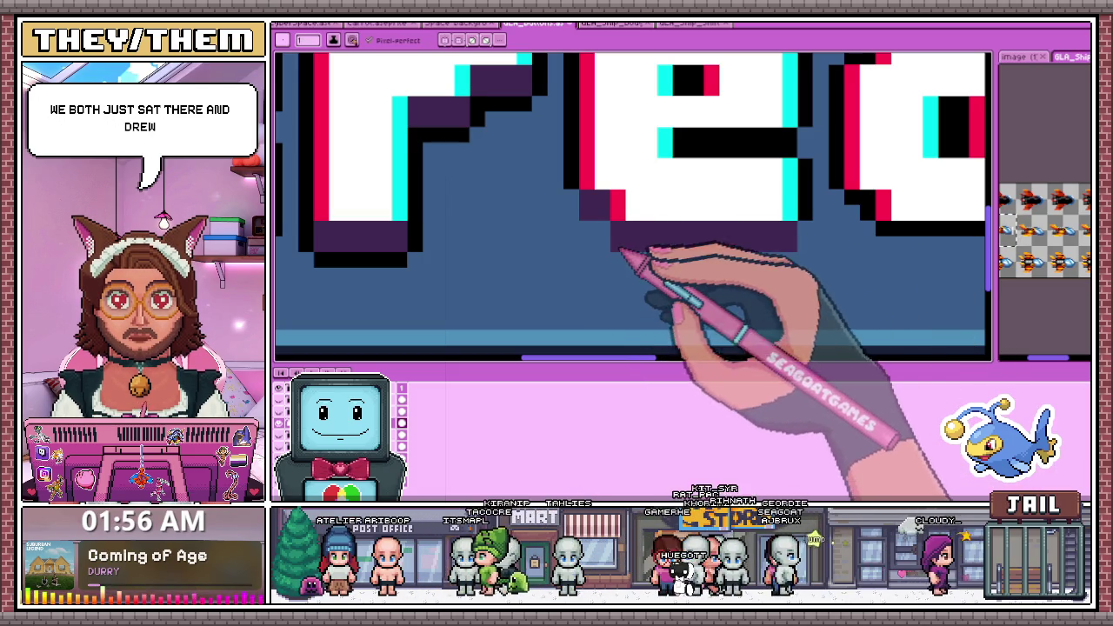
drag(675, 136, 793, 136)
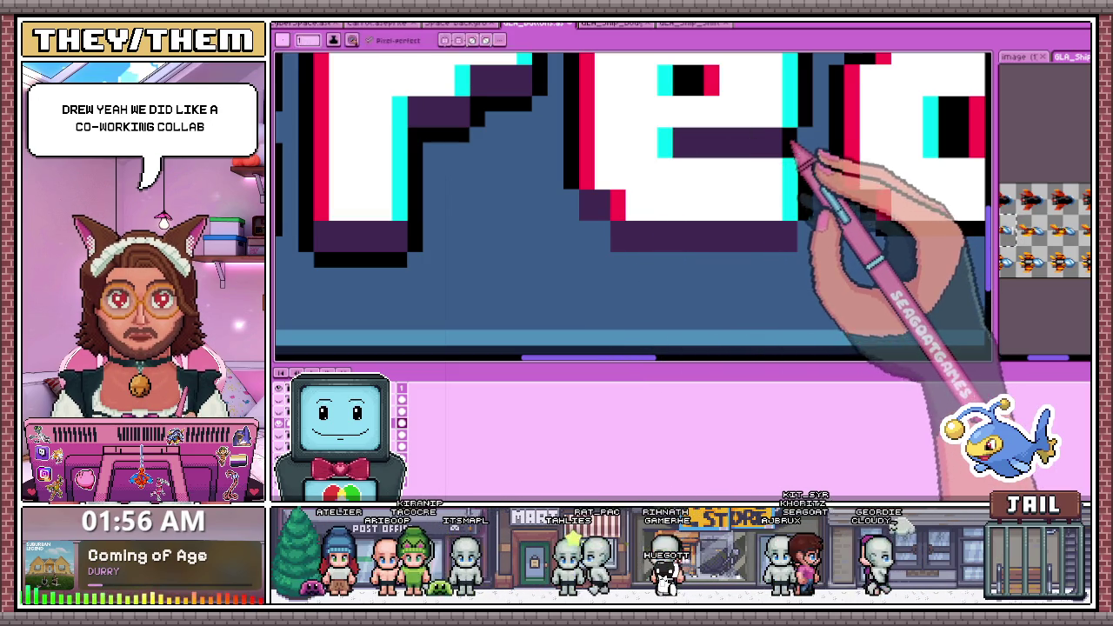
key(alt)
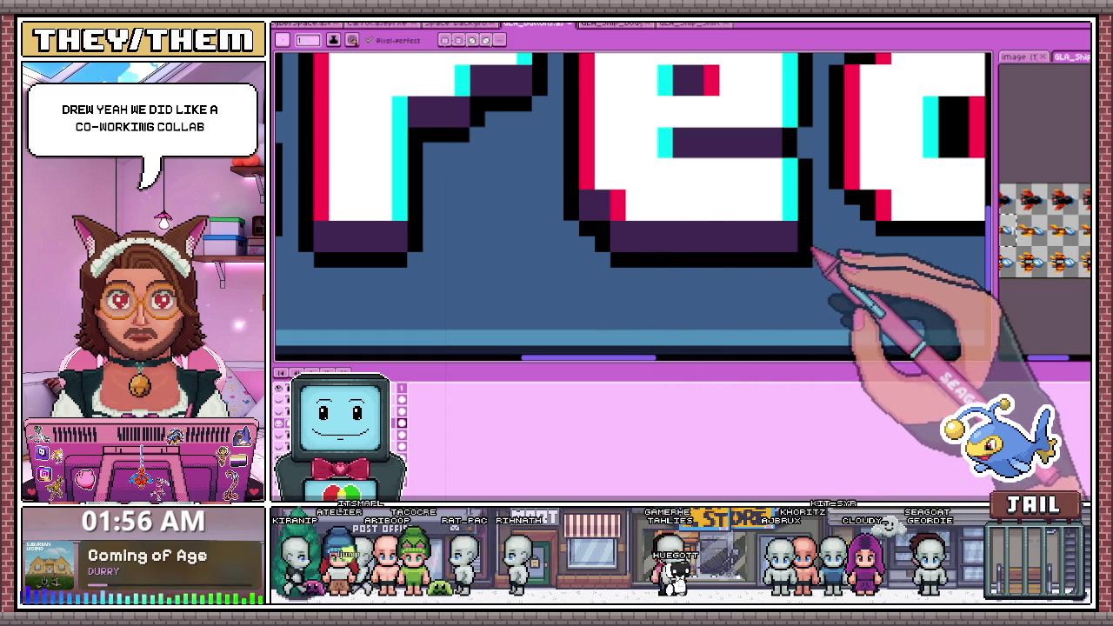
scroll(739, 241, down, 1)
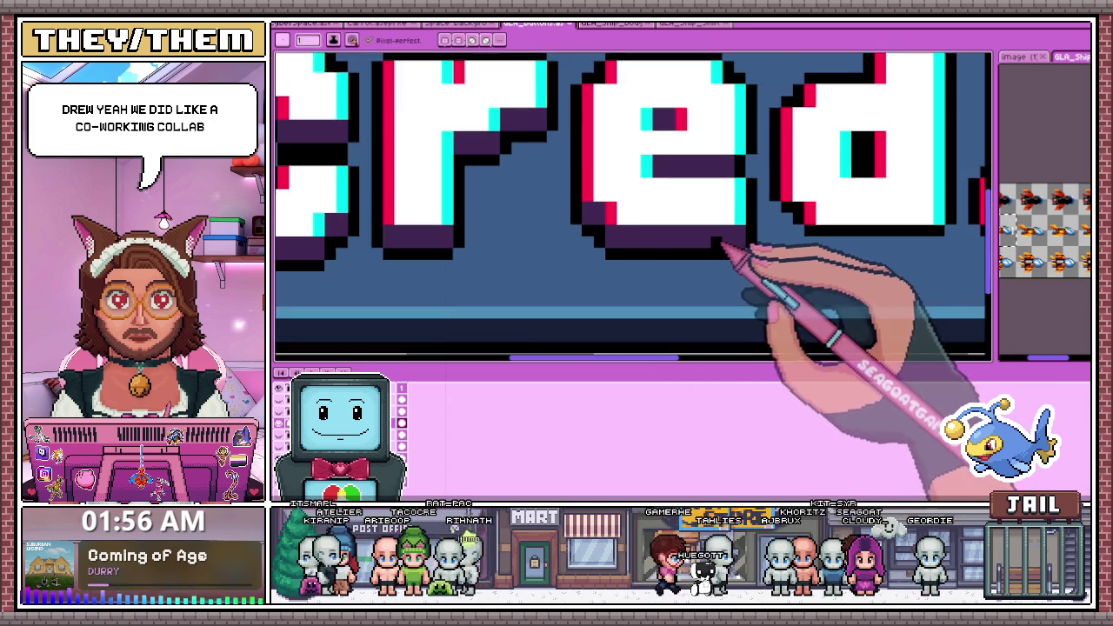
scroll(728, 246, down, 2)
scroll(666, 250, down, 2)
scroll(705, 261, up, 1)
scroll(608, 213, up, 1)
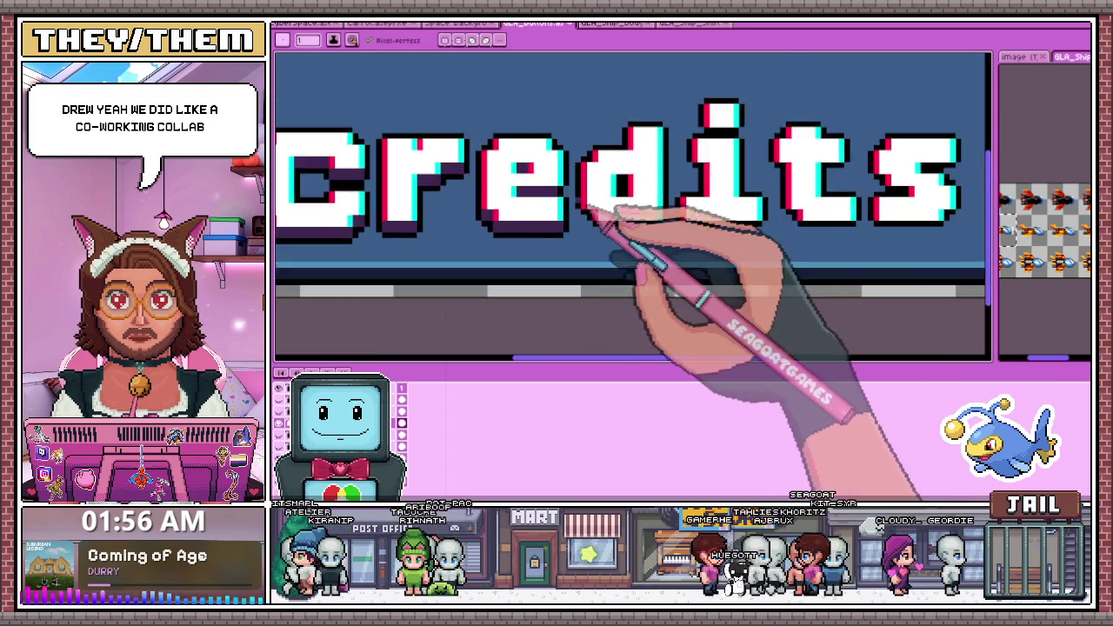
scroll(606, 211, up, 2)
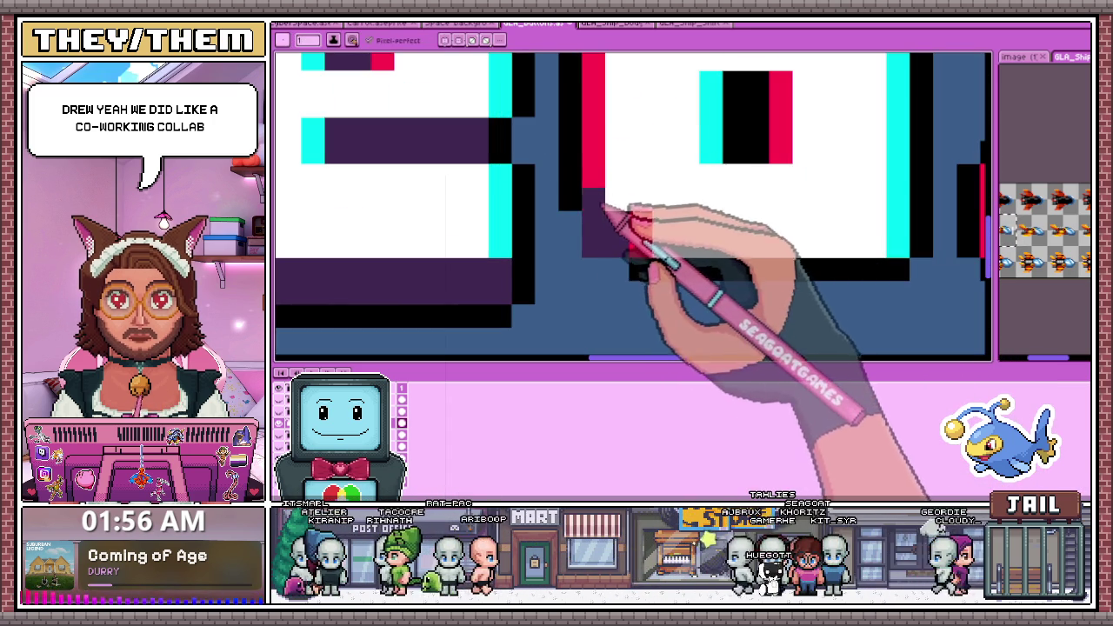
scroll(617, 165, down, 2)
scroll(608, 203, up, 2)
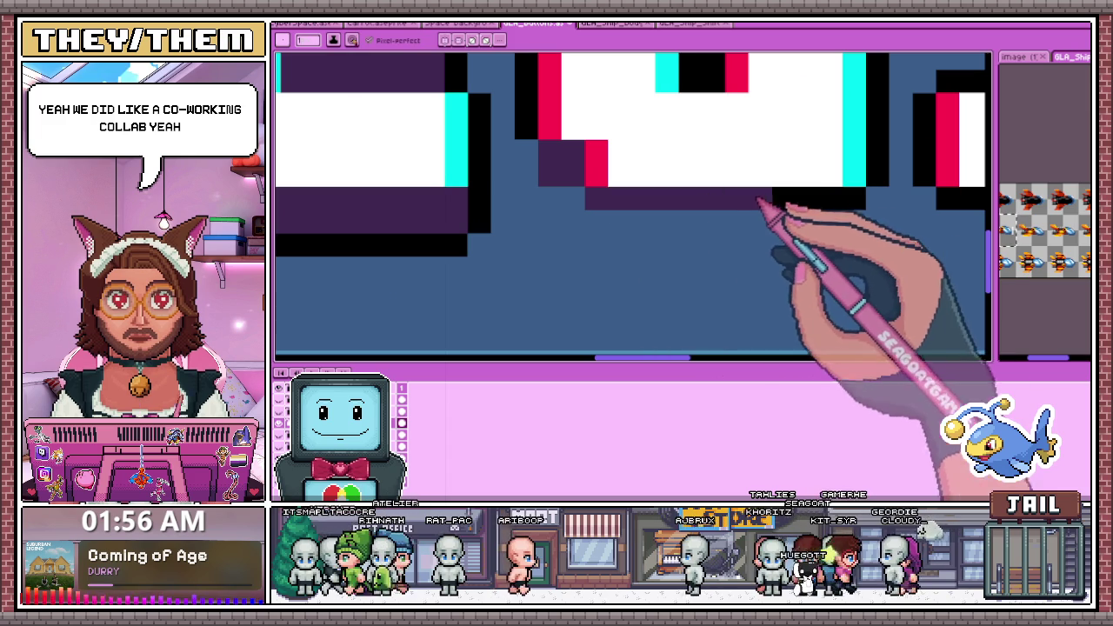
scroll(604, 221, down, 2)
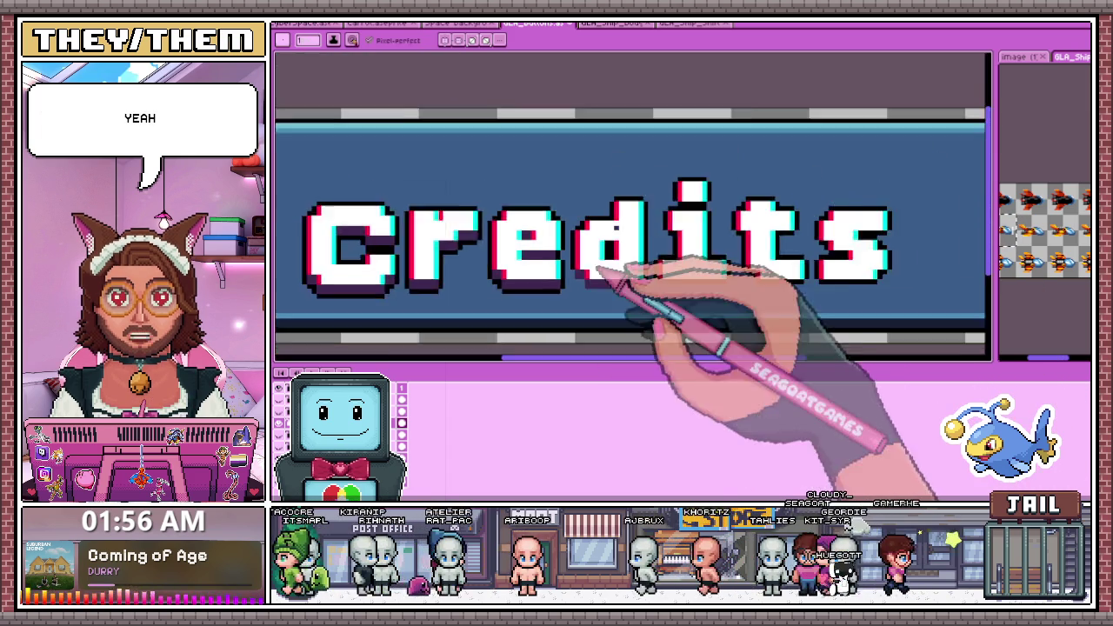
scroll(600, 287, up, 2)
scroll(609, 260, up, 1)
scroll(633, 249, down, 1)
scroll(641, 249, down, 2)
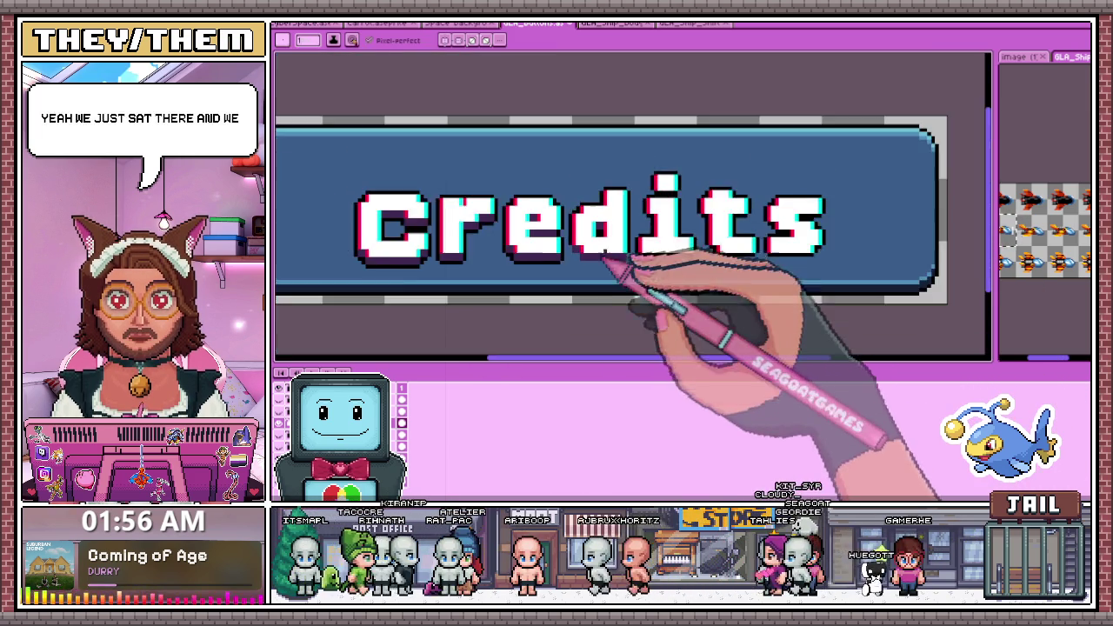
scroll(620, 231, up, 1)
scroll(597, 240, down, 1)
scroll(576, 271, up, 3)
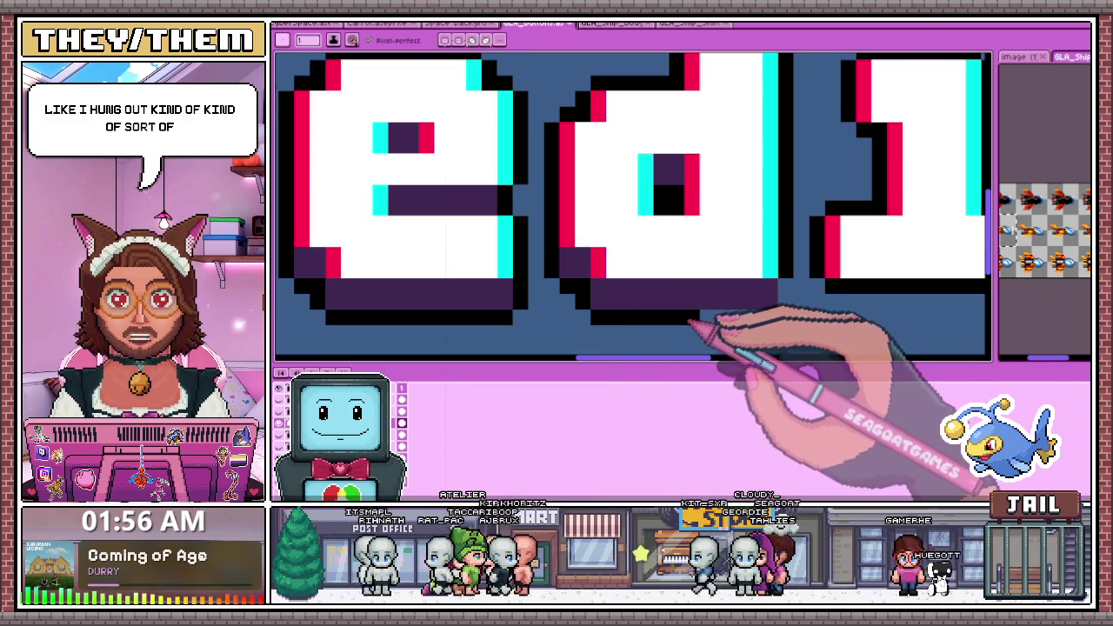
scroll(787, 304, down, 1)
scroll(745, 298, down, 1)
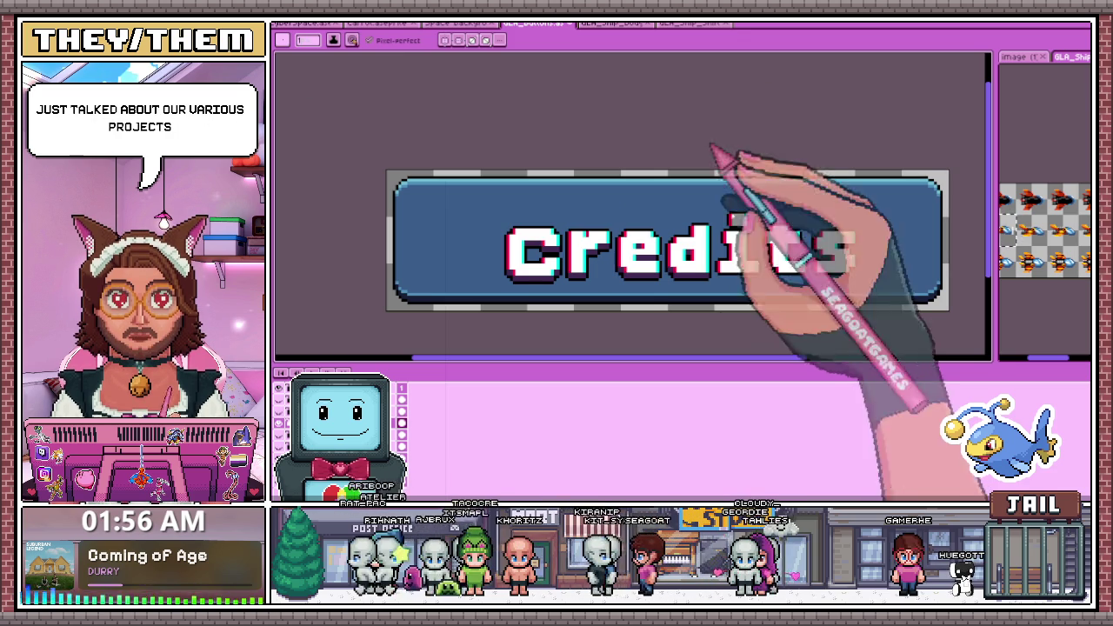
Extend the dark purple shadow along the base of the next letter
scroll(721, 287, up, 1)
scroll(675, 298, down, 1)
scroll(662, 295, up, 1)
scroll(664, 293, up, 1)
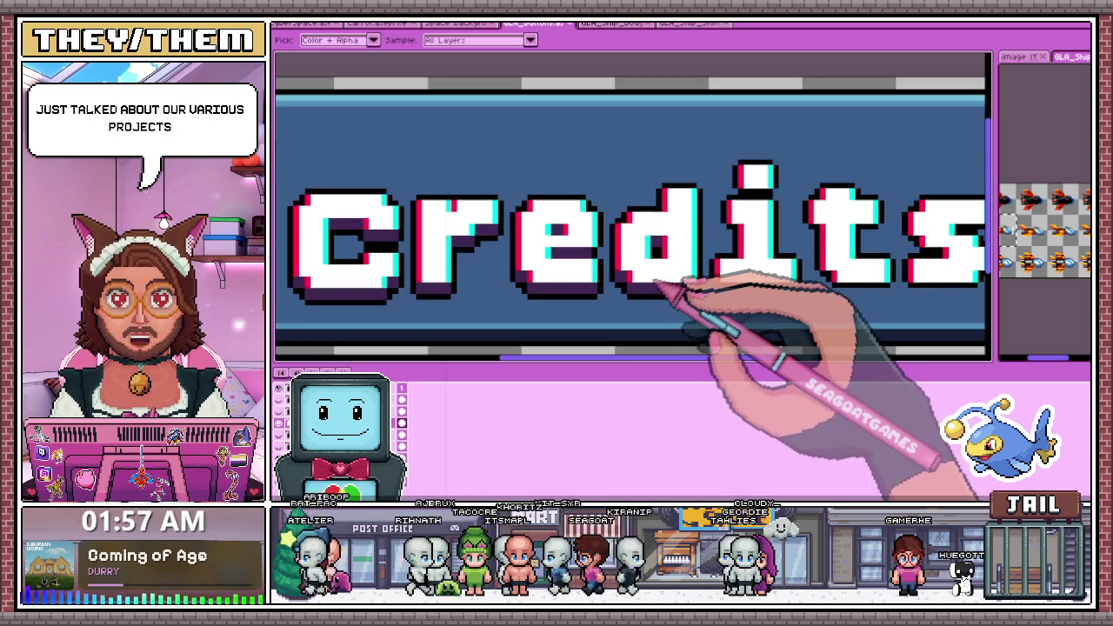
scroll(661, 280, up, 2)
scroll(487, 222, up, 1)
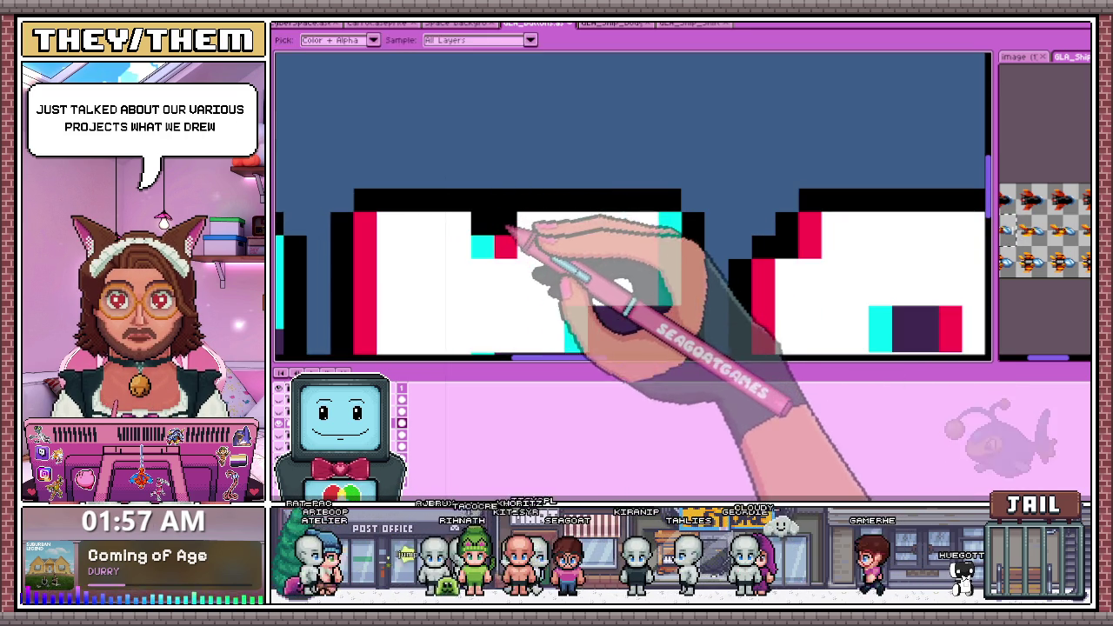
scroll(486, 231, down, 2)
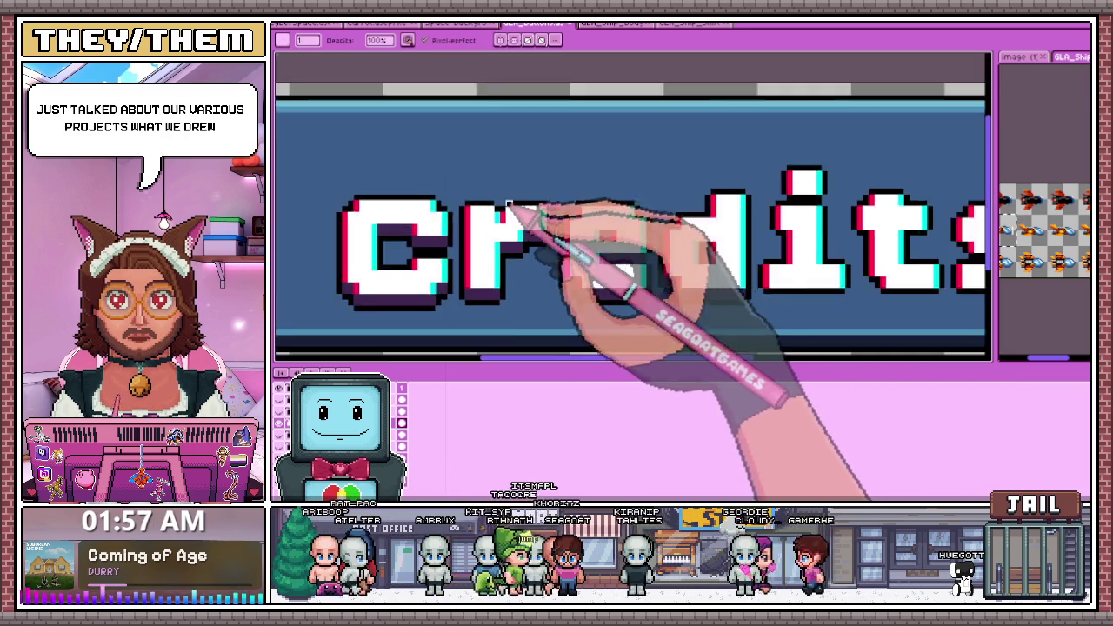
scroll(546, 275, down, 1)
scroll(546, 274, down, 2)
scroll(599, 300, up, 2)
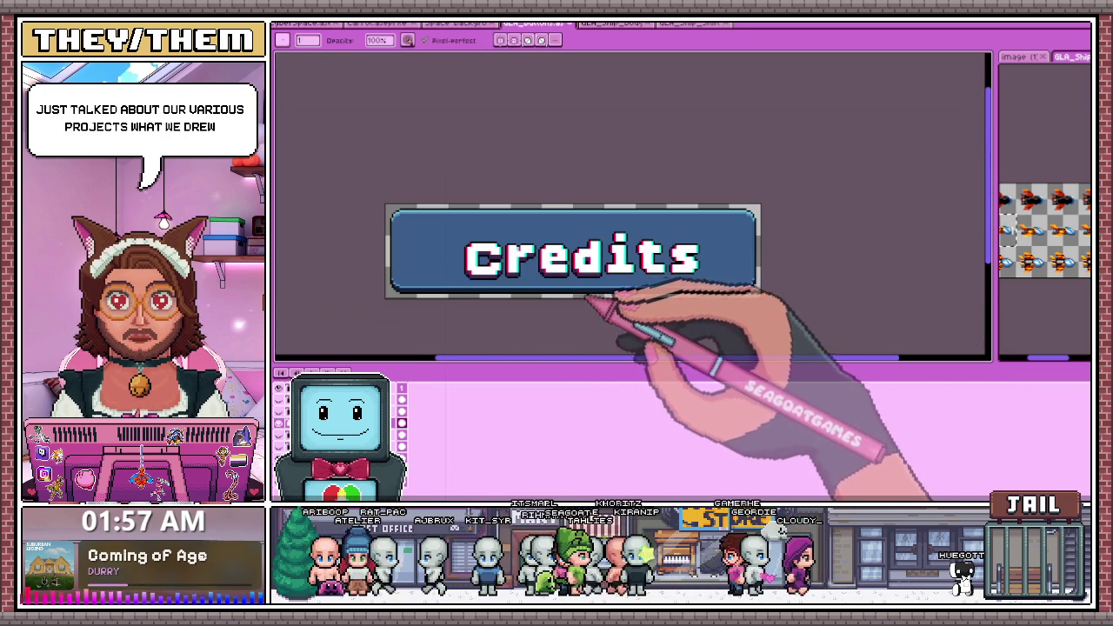
scroll(652, 277, up, 1)
scroll(652, 278, up, 1)
scroll(621, 266, up, 1)
scroll(576, 268, up, 1)
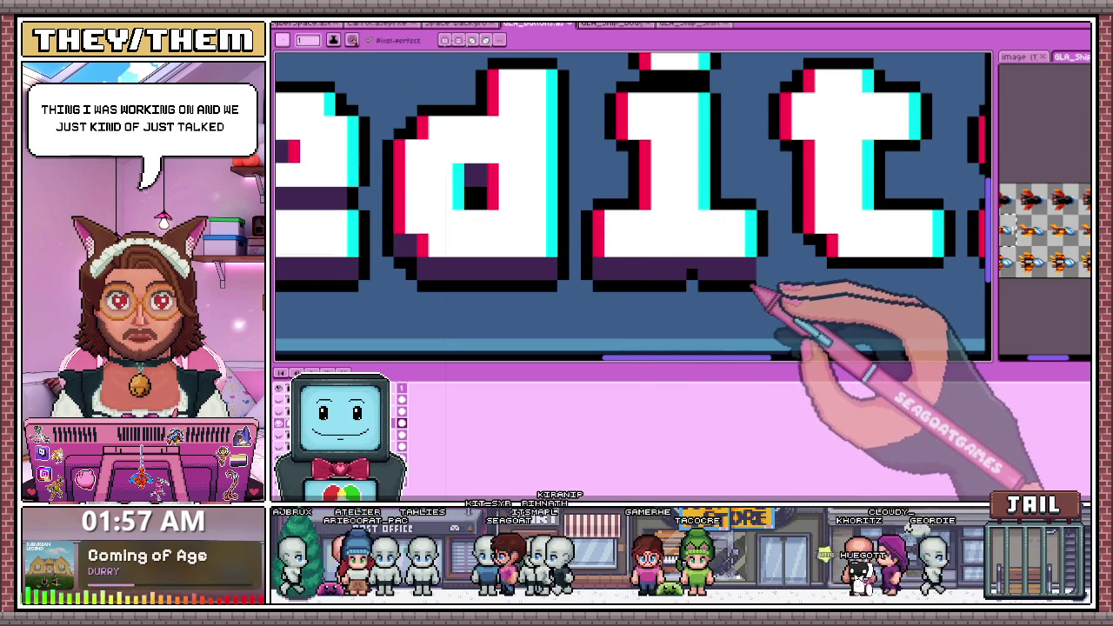
scroll(708, 282, down, 1)
scroll(774, 293, down, 1)
scroll(745, 278, down, 1)
scroll(733, 269, up, 2)
scroll(702, 139, up, 1)
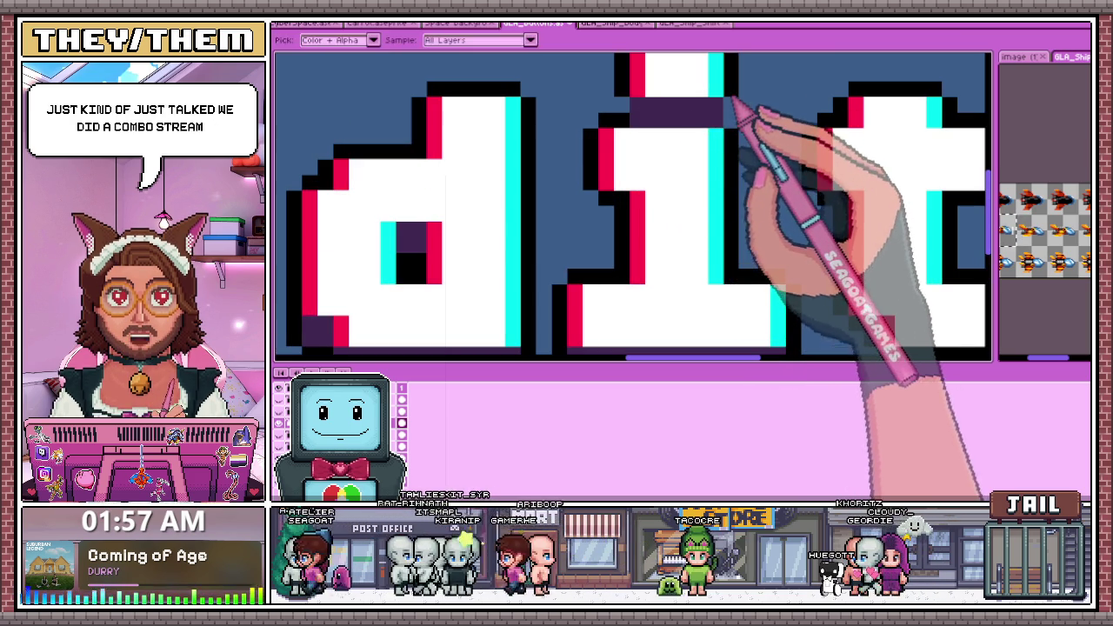
scroll(652, 115, down, 1)
scroll(608, 191, down, 1)
scroll(630, 234, down, 1)
scroll(638, 206, up, 3)
scroll(622, 213, up, 1)
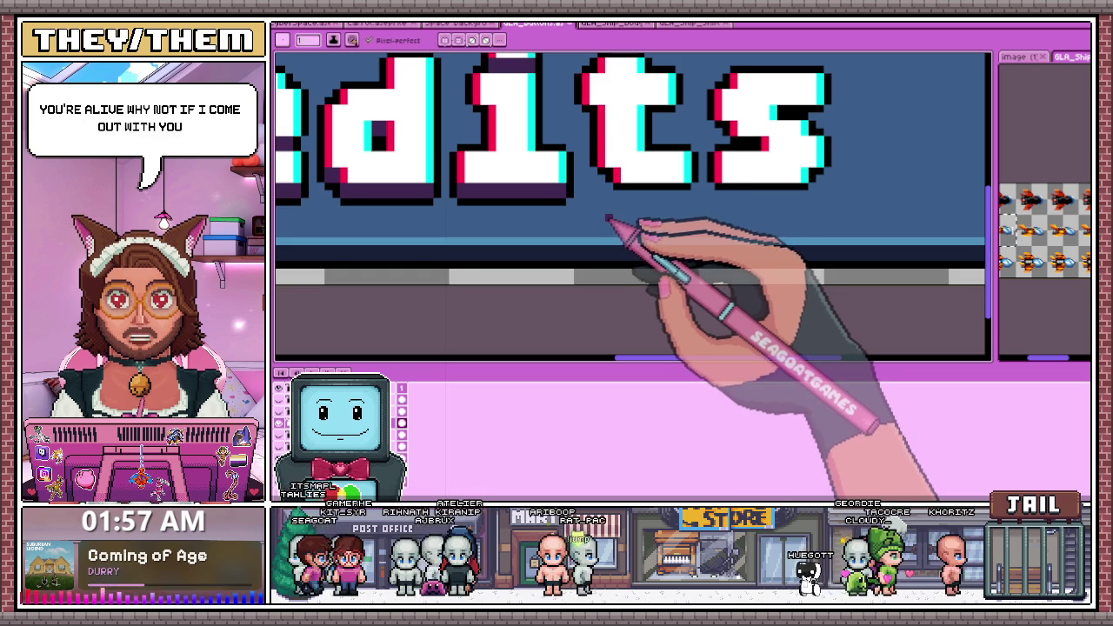
scroll(637, 202, up, 1)
scroll(646, 187, up, 1)
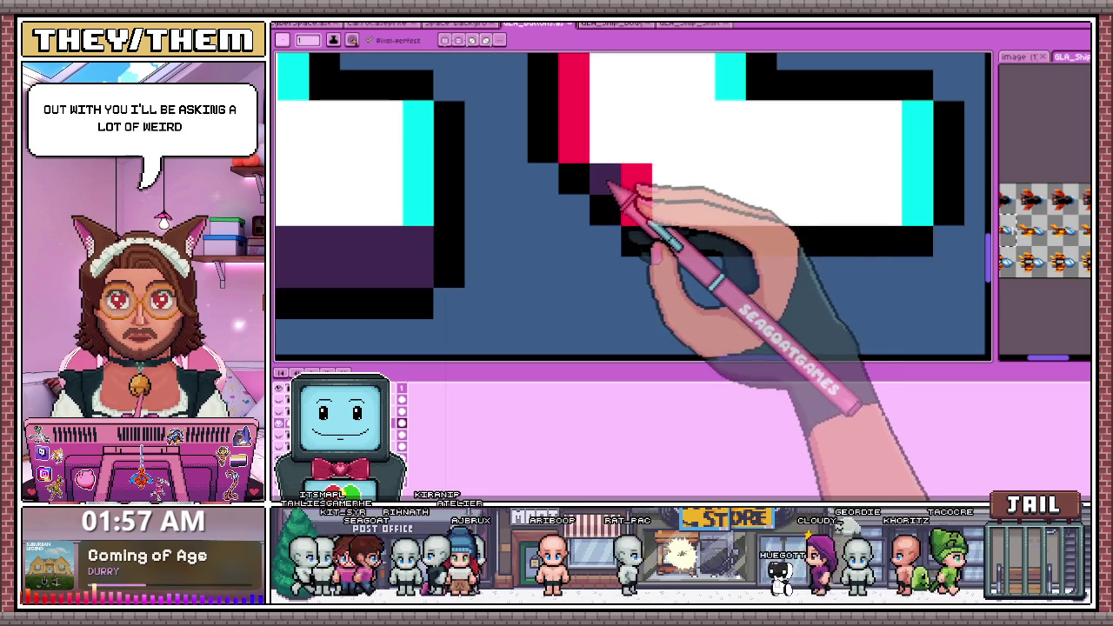
scroll(641, 261, down, 1)
drag(647, 236, 755, 228)
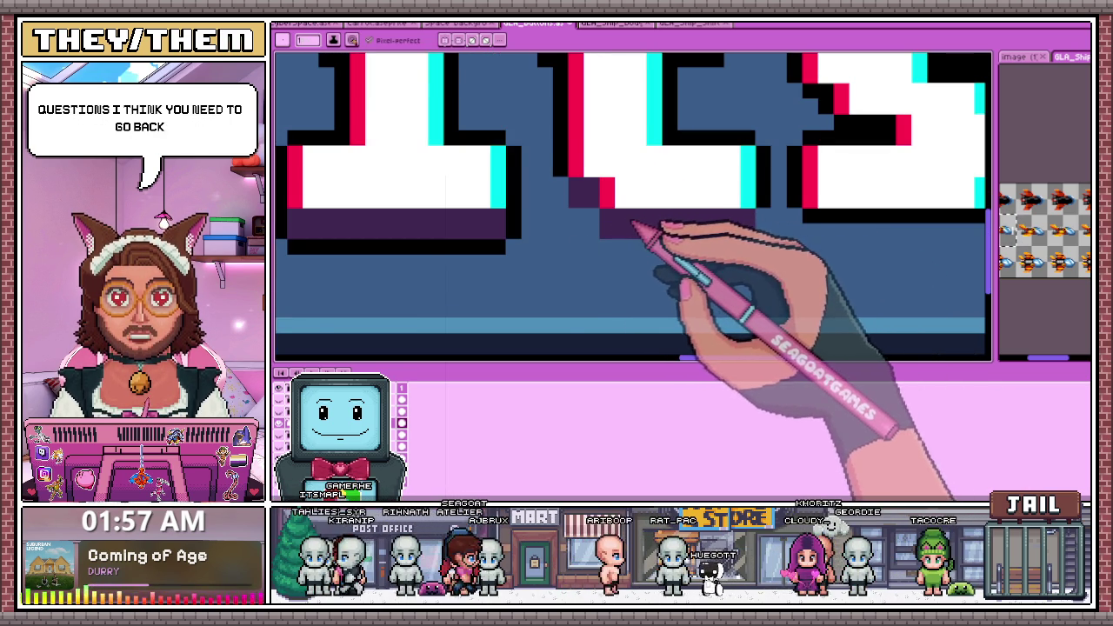
Shade under the t crossbar and add black outline pixels beneath the shadow
scroll(658, 218, down, 2)
scroll(658, 191, up, 2)
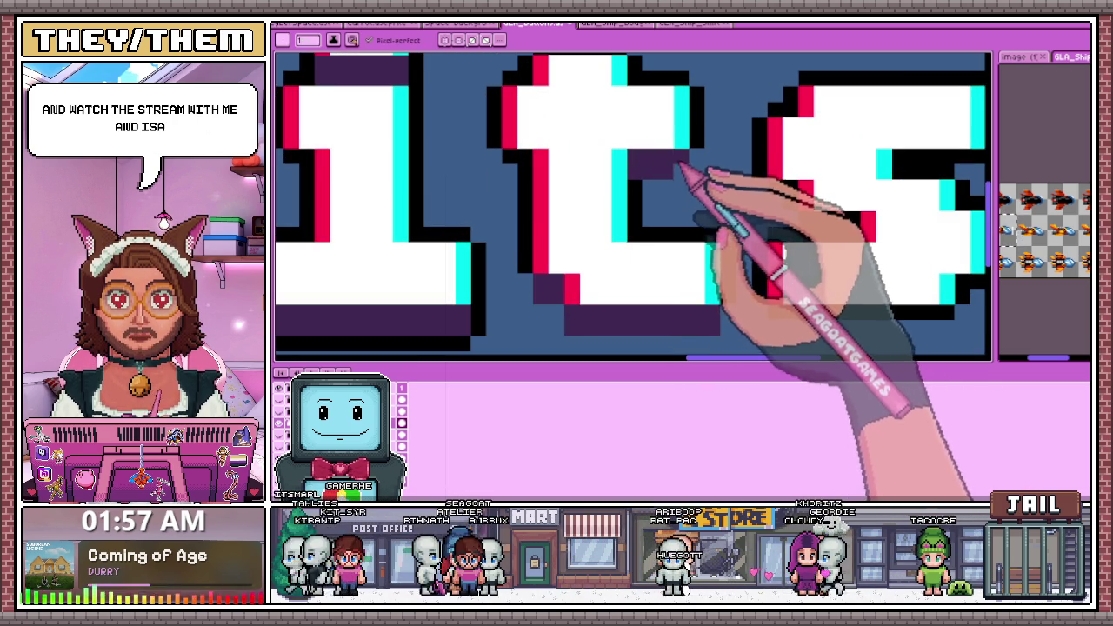
drag(682, 165, 514, 160)
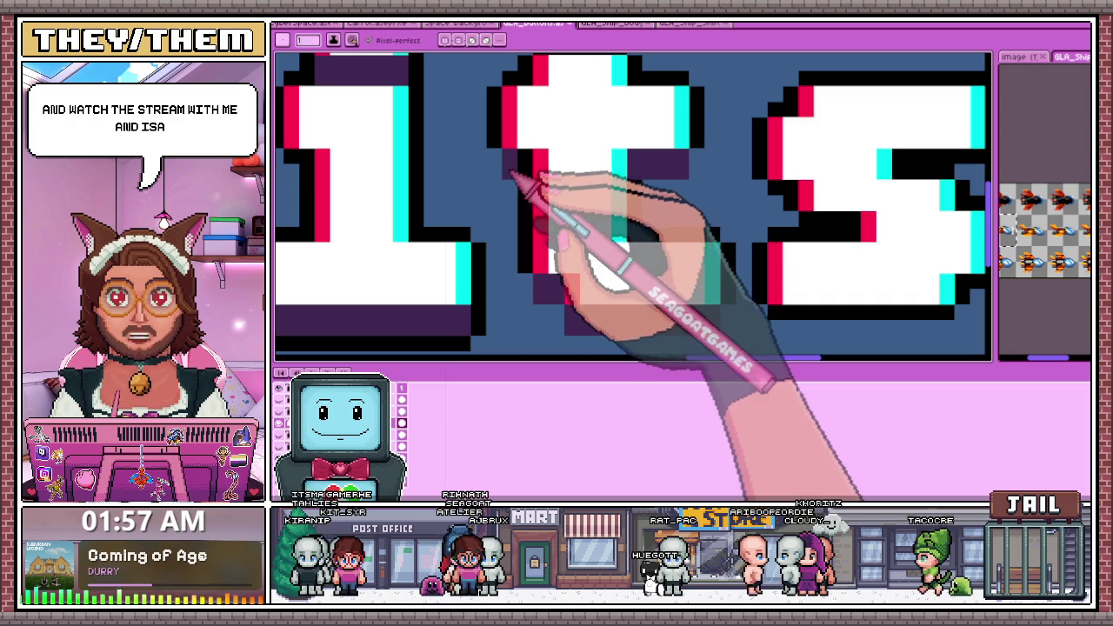
key(alt)
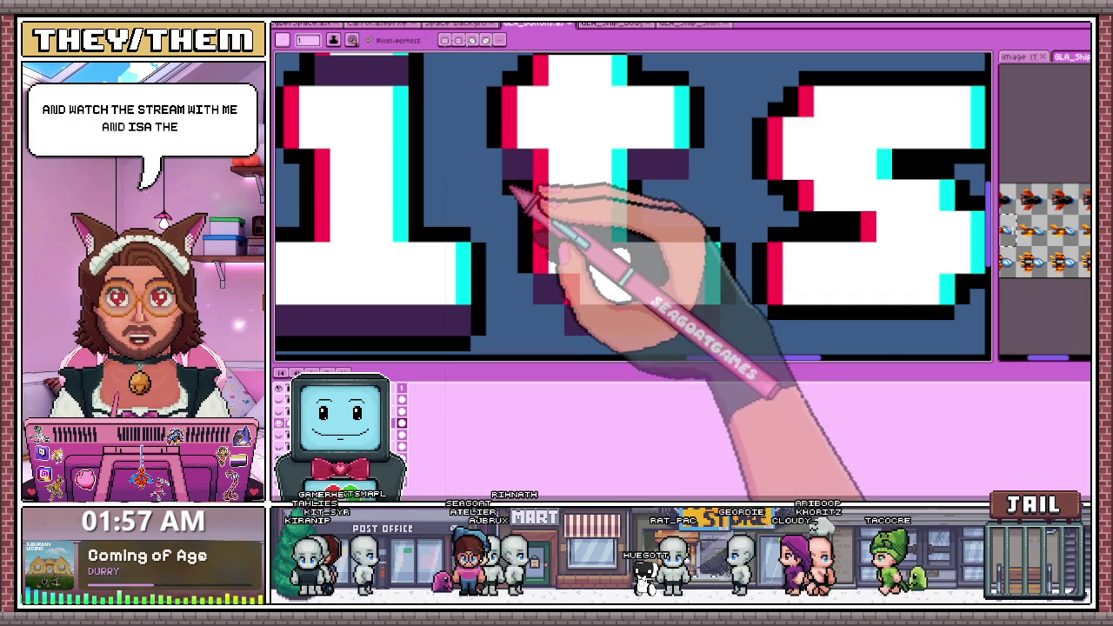
click(680, 178)
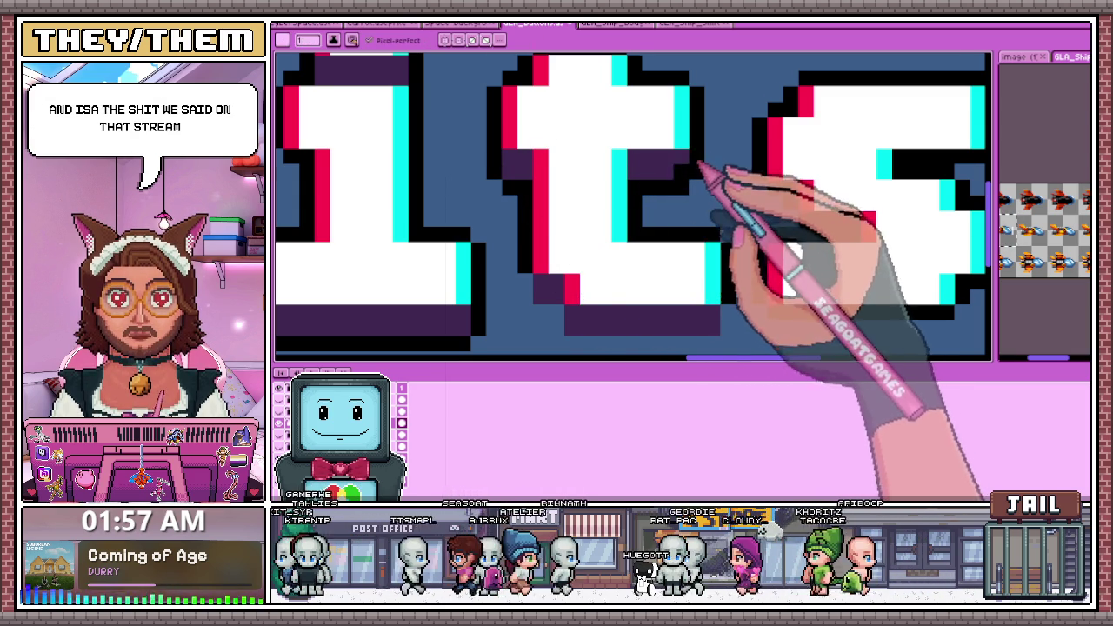
scroll(695, 187, down, 3)
scroll(557, 231, up, 4)
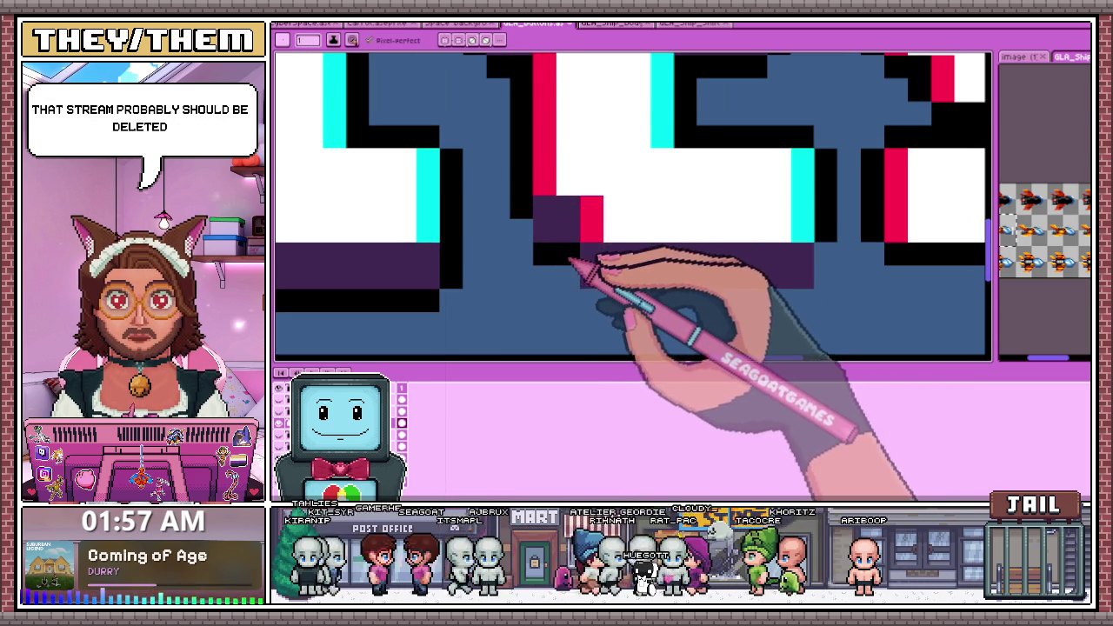
mouse_move(532, 248)
mouse_down()
mouse_move(594, 305)
mouse_move(827, 316)
mouse_move(833, 276)
mouse_up()
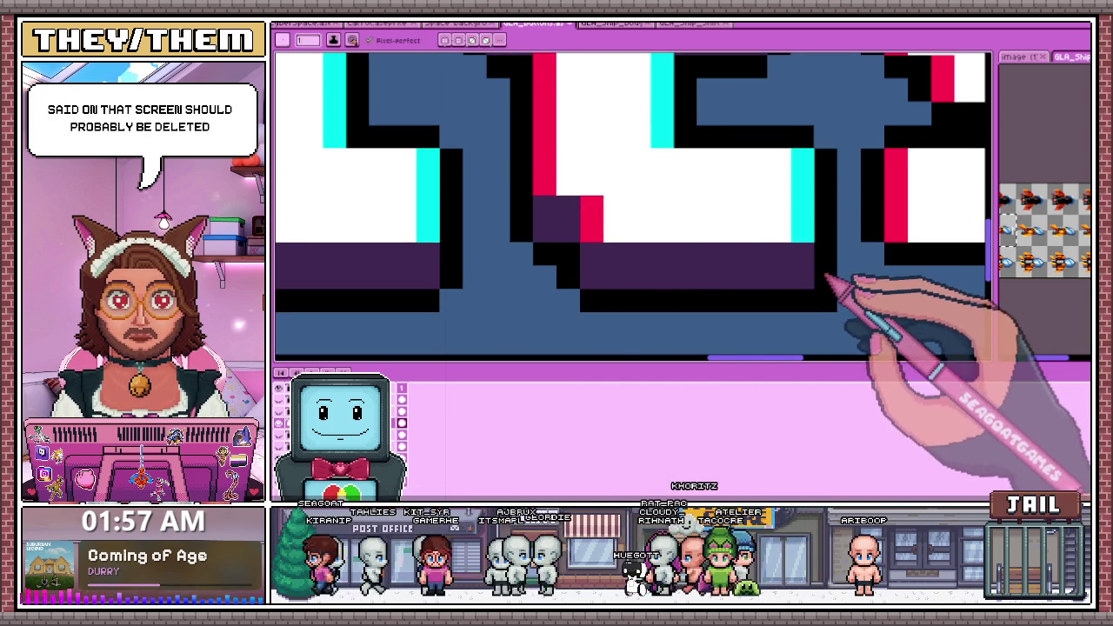
Widen the s shadow, paint a purple block inside it, and recolour a black row purple
scroll(766, 266, down, 2)
scroll(706, 247, down, 1)
scroll(687, 249, up, 3)
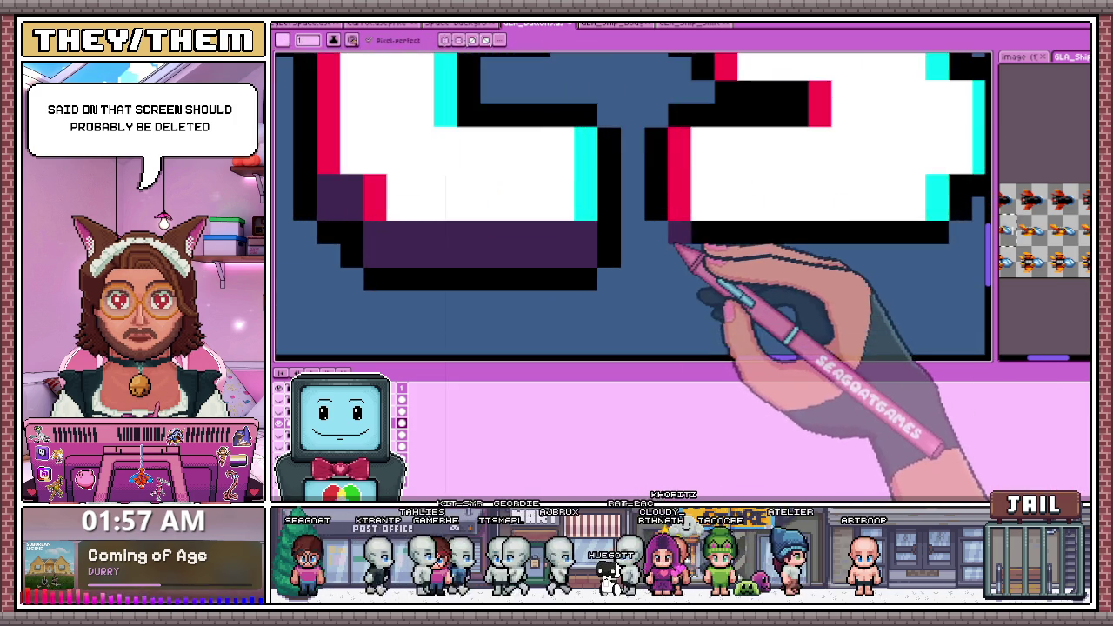
scroll(703, 242, down, 2)
scroll(696, 259, up, 2)
drag(738, 261, 855, 257)
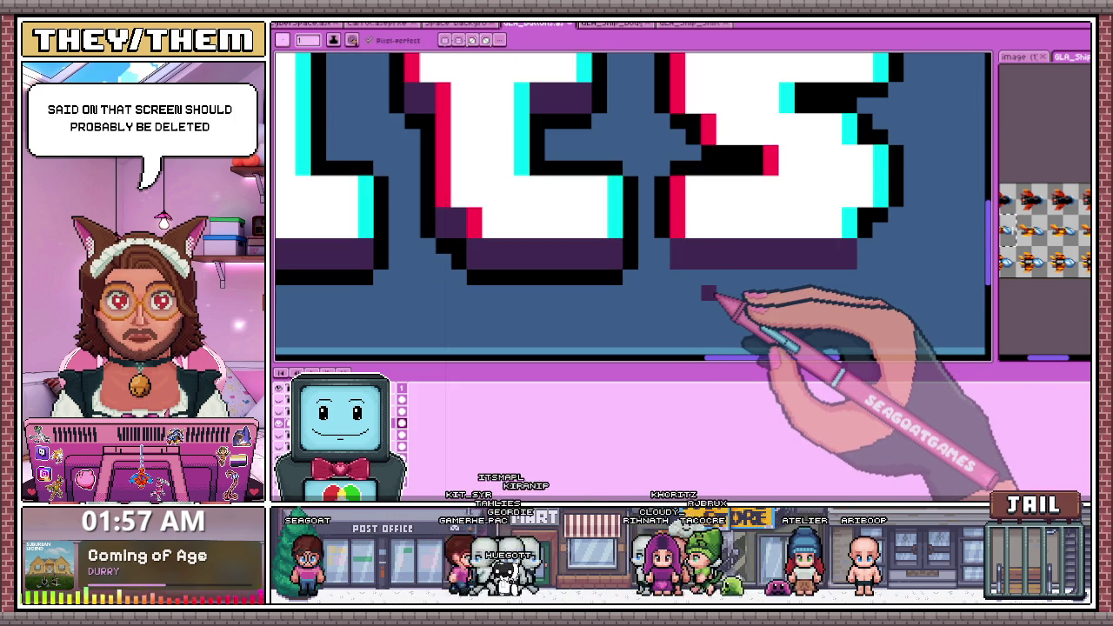
scroll(709, 293, down, 1)
scroll(626, 241, up, 1)
scroll(720, 248, up, 1)
scroll(735, 252, down, 2)
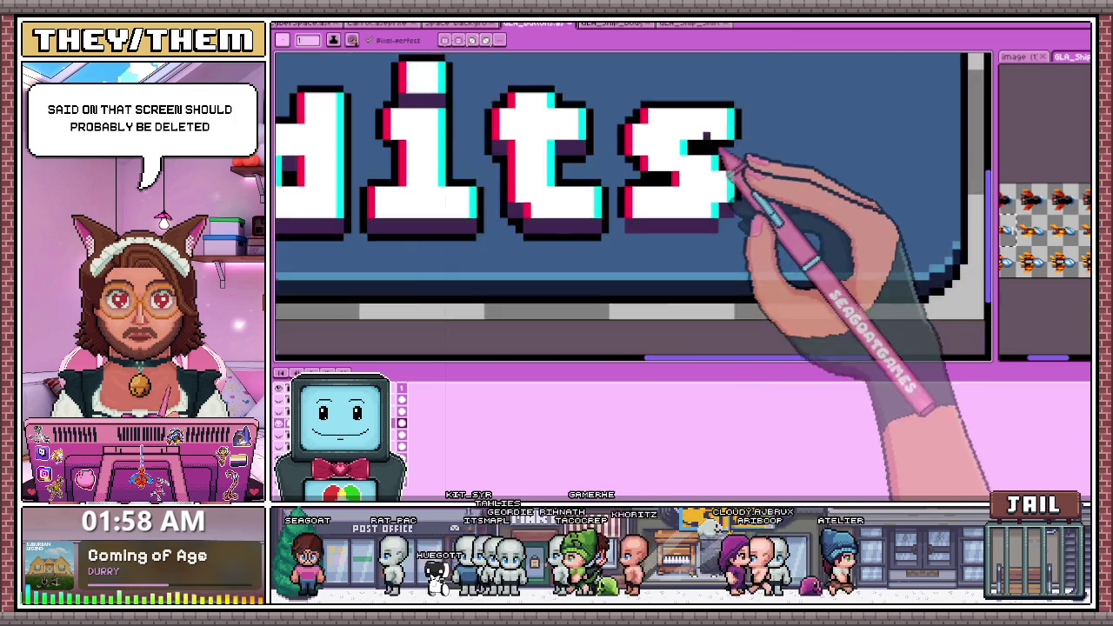
scroll(737, 182, up, 3)
mouse_move(708, 183)
mouse_down()
mouse_move(761, 209)
mouse_move(787, 184)
mouse_move(844, 193)
mouse_up()
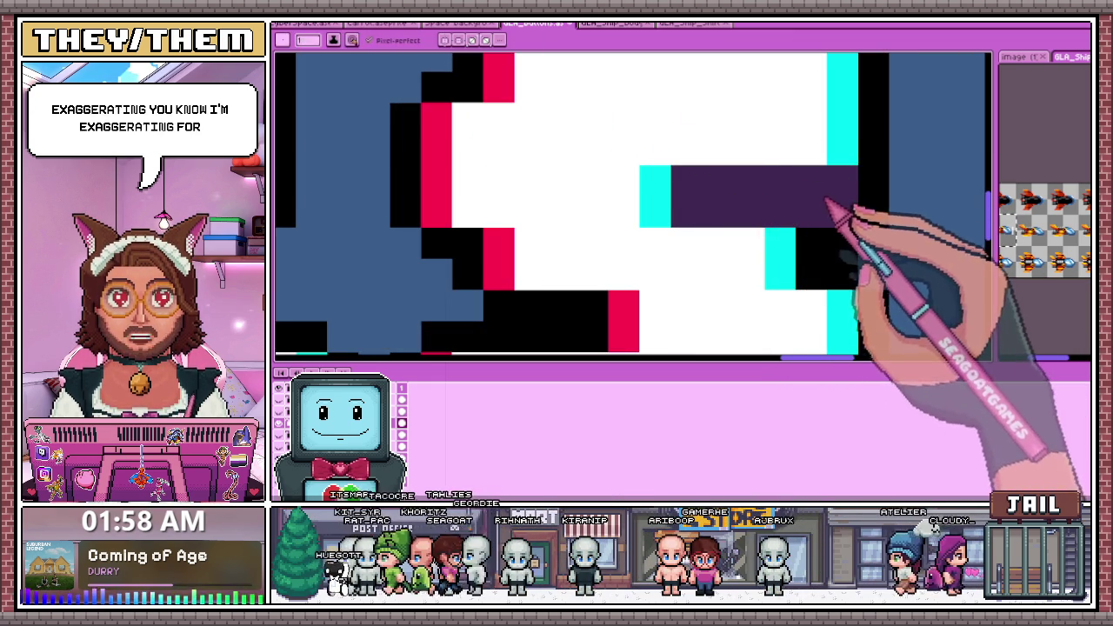
scroll(832, 212, down, 2)
scroll(572, 223, up, 3)
drag(574, 263, 666, 255)
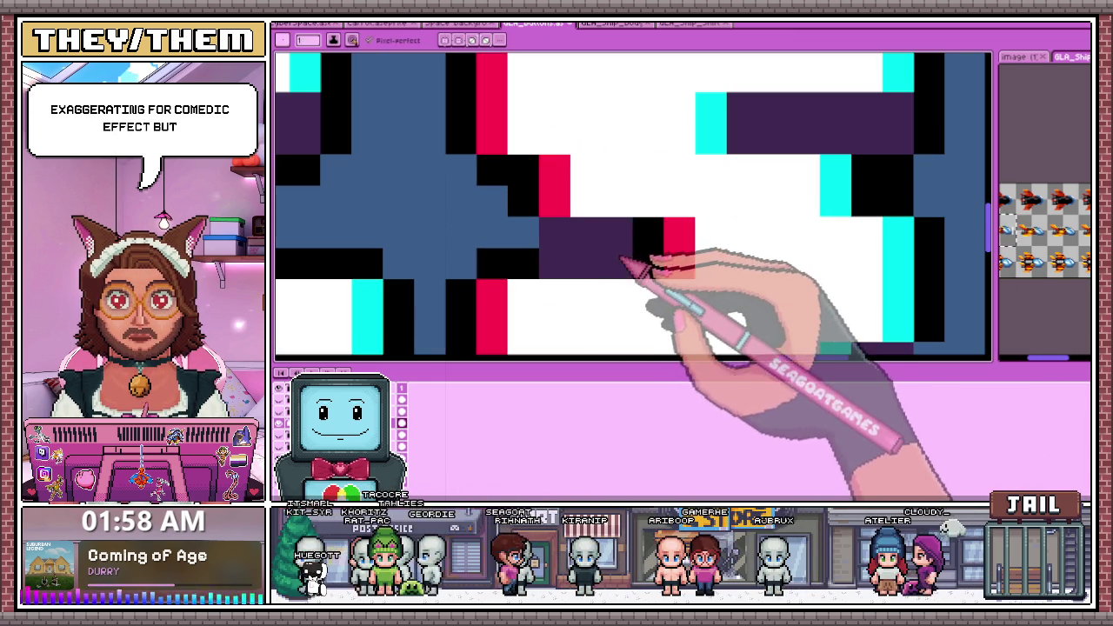
scroll(561, 252, down, 2)
scroll(574, 270, down, 2)
scroll(587, 285, up, 1)
scroll(561, 269, up, 1)
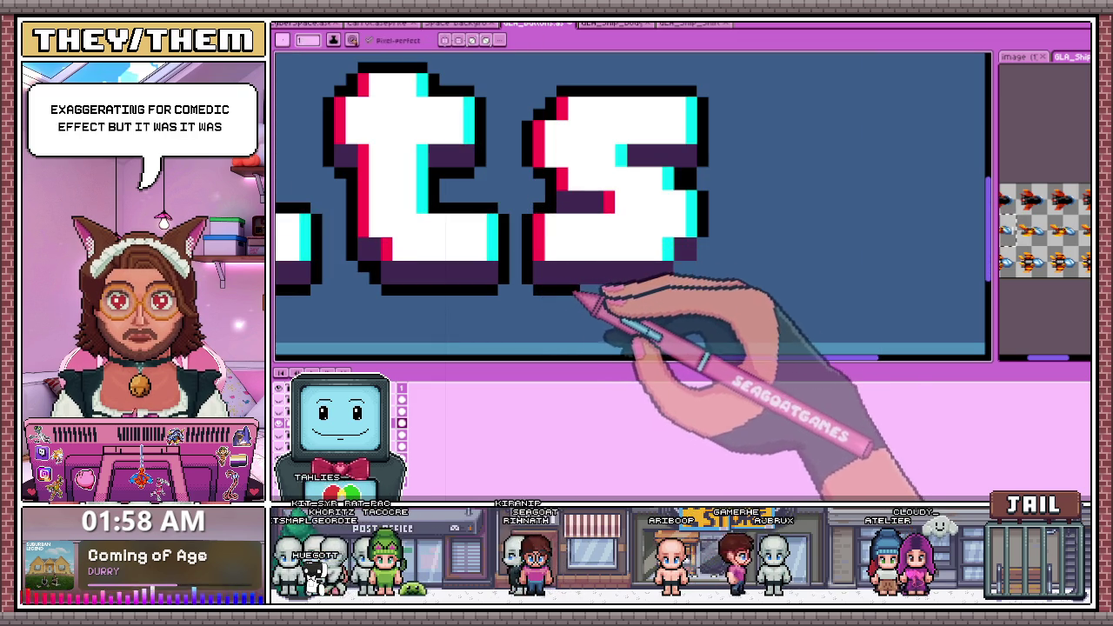
scroll(676, 291, up, 1)
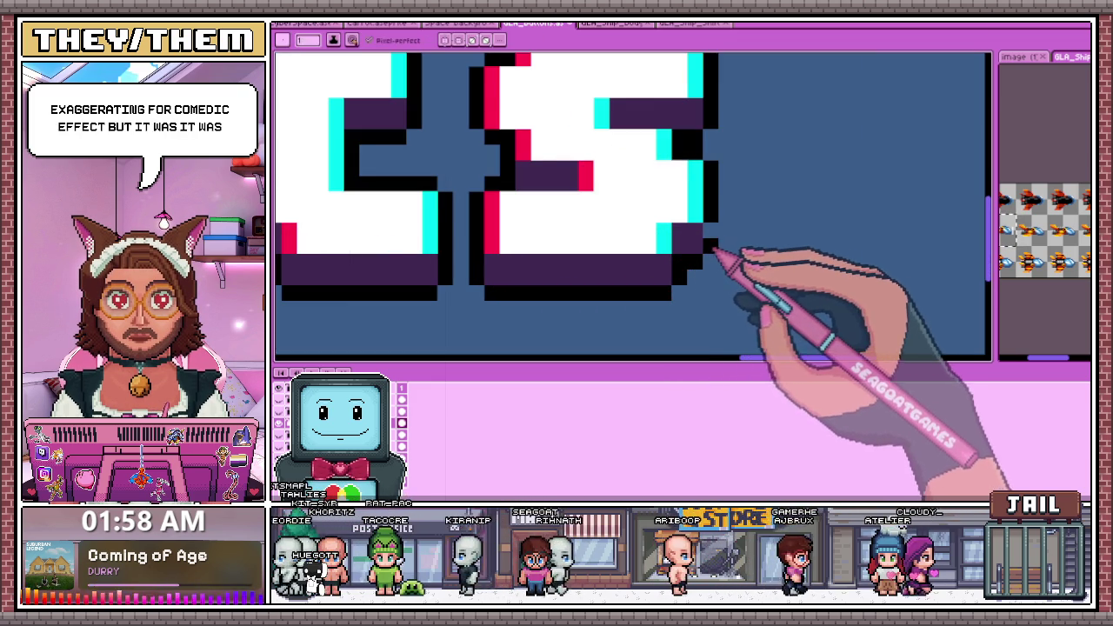
scroll(708, 240, down, 2)
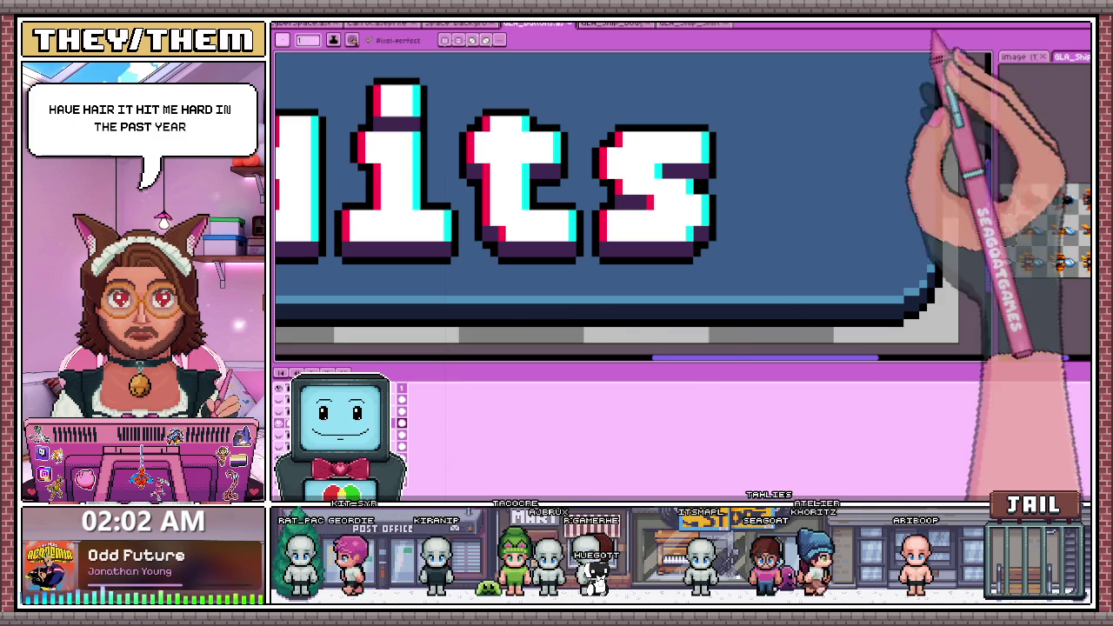
scroll(626, 174, down, 2)
scroll(522, 287, down, 1)
click(408, 424)
click(409, 424)
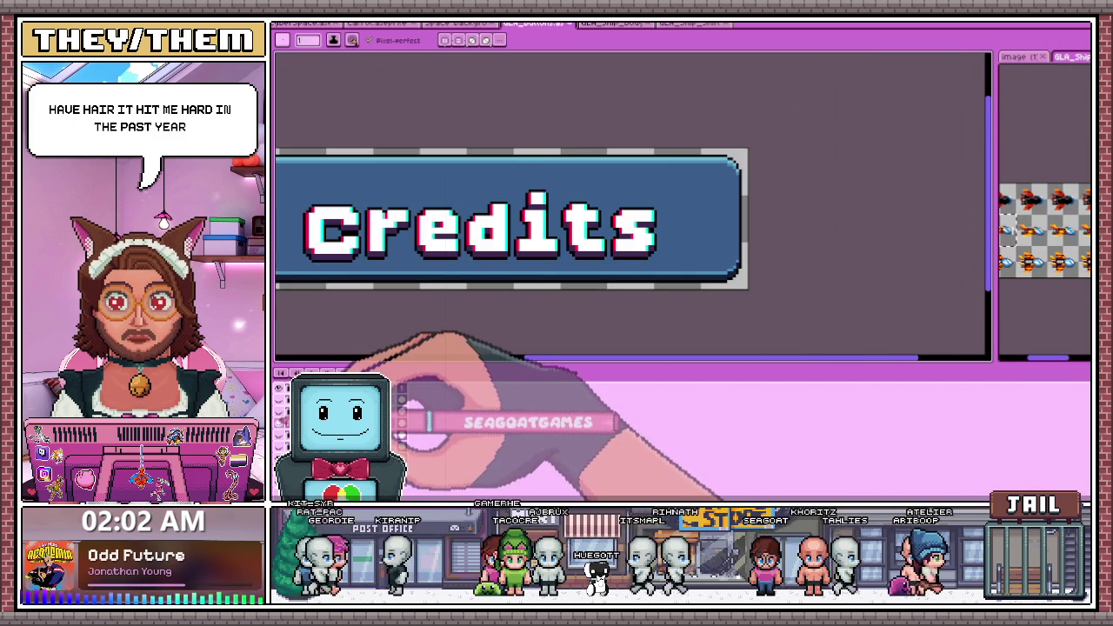
click(403, 423)
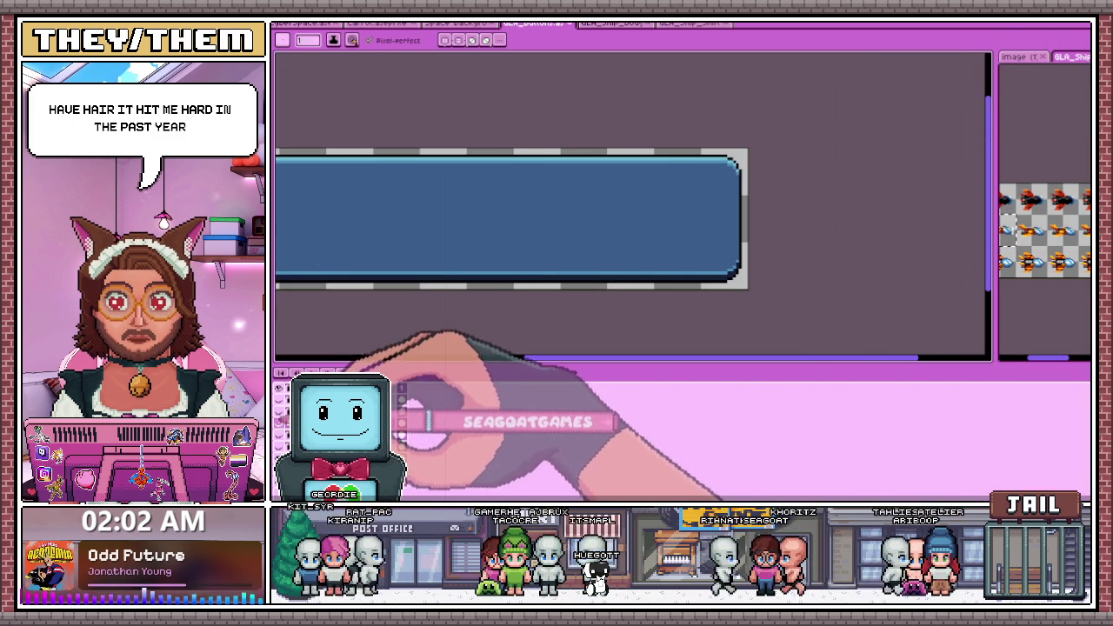
click(401, 409)
scroll(435, 260, down, 2)
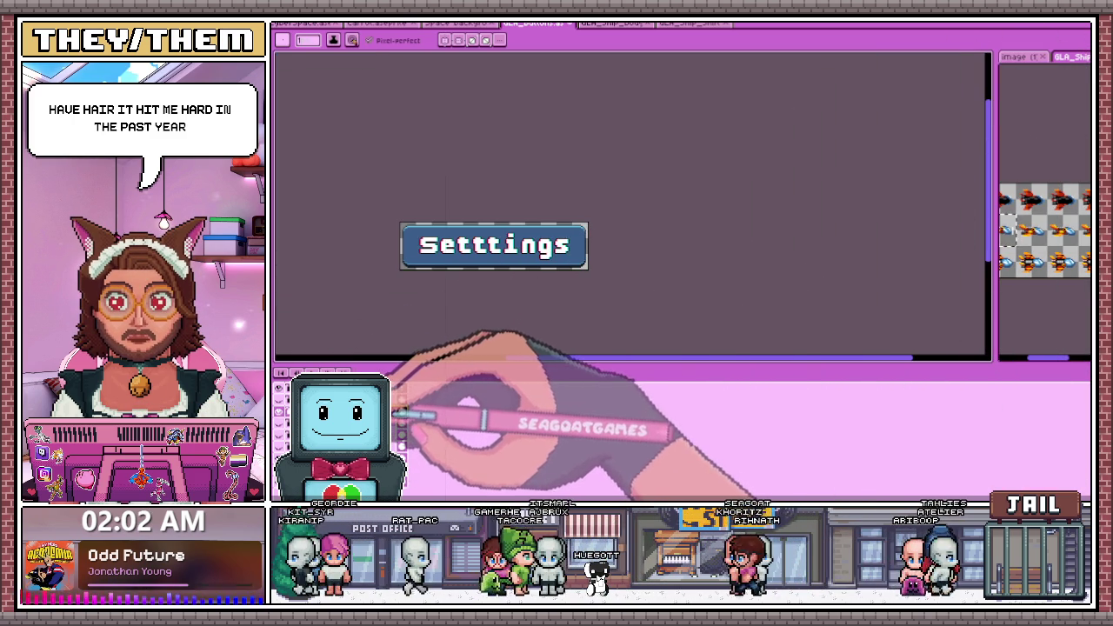
scroll(383, 309, up, 2)
scroll(420, 292, up, 3)
scroll(420, 292, up, 1)
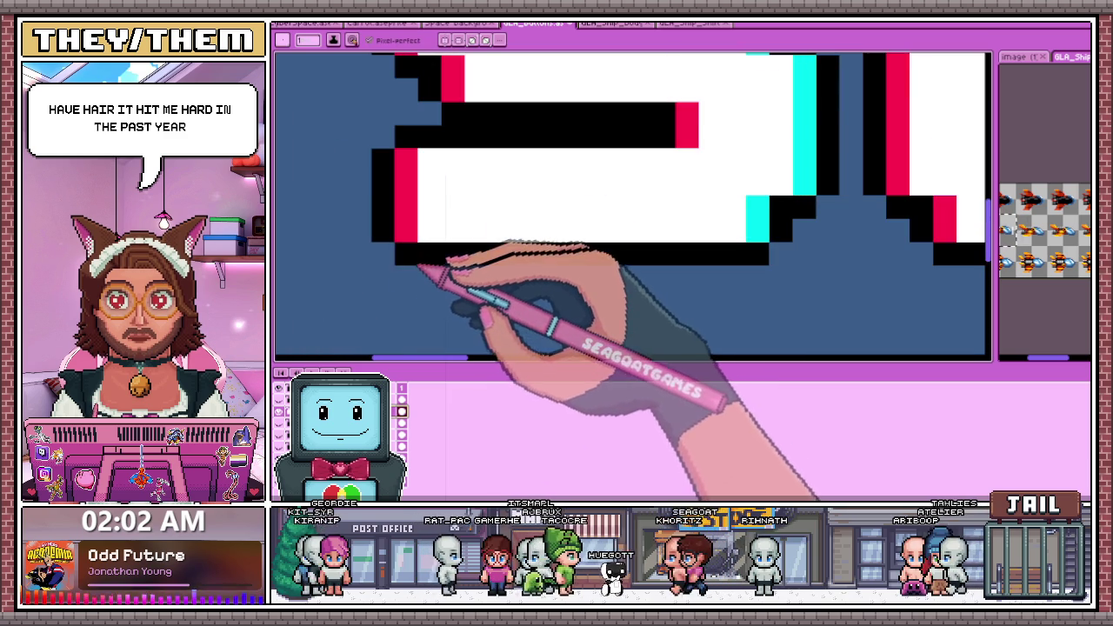
scroll(422, 269, down, 1)
Toggle the Settings and Credits lettering visibility so the Settings text is showing again
click(356, 356)
click(402, 409)
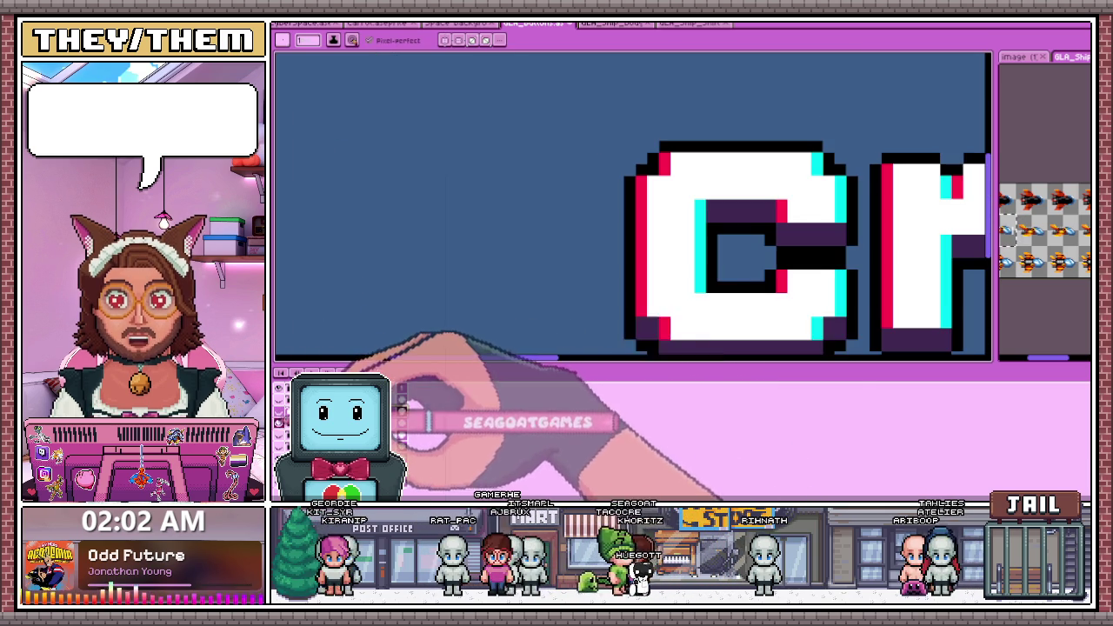
click(401, 408)
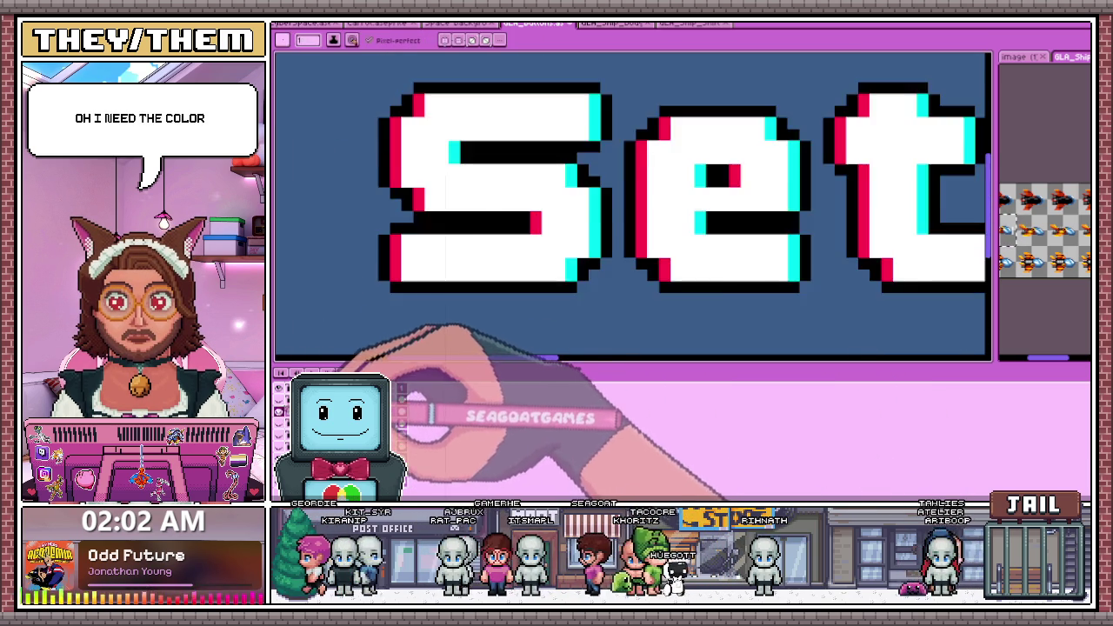
scroll(373, 313, down, 1)
scroll(378, 311, up, 3)
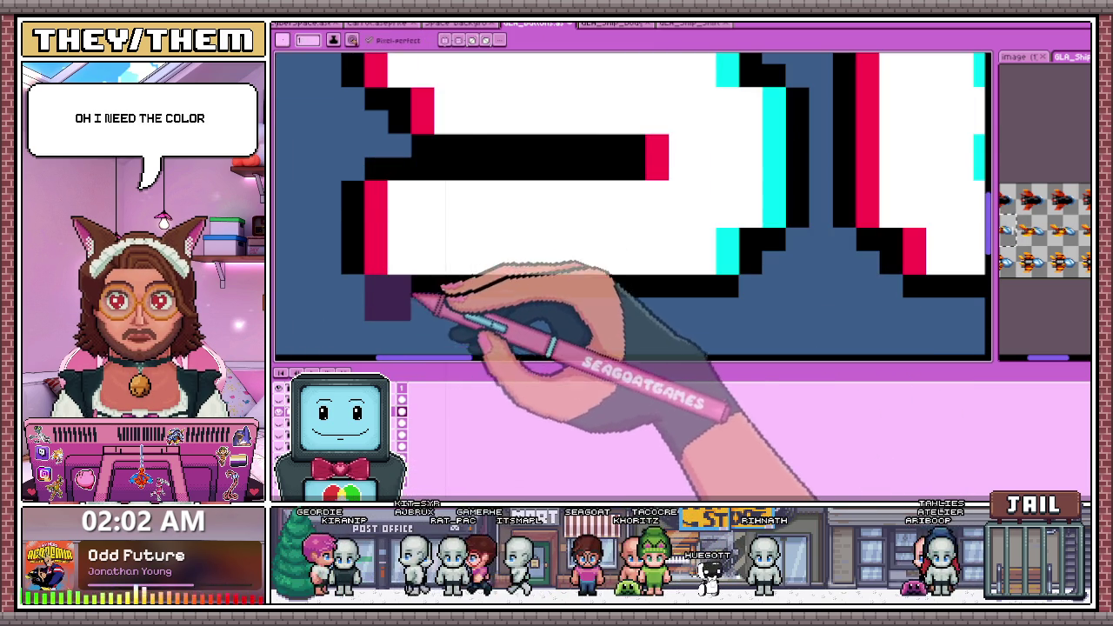
scroll(409, 296, right, 1)
Paint a dark purple shadow along the bottom edge of the Settings letters
mouse_move(392, 309)
mouse_down()
mouse_move(670, 309)
mouse_move(532, 295)
mouse_up()
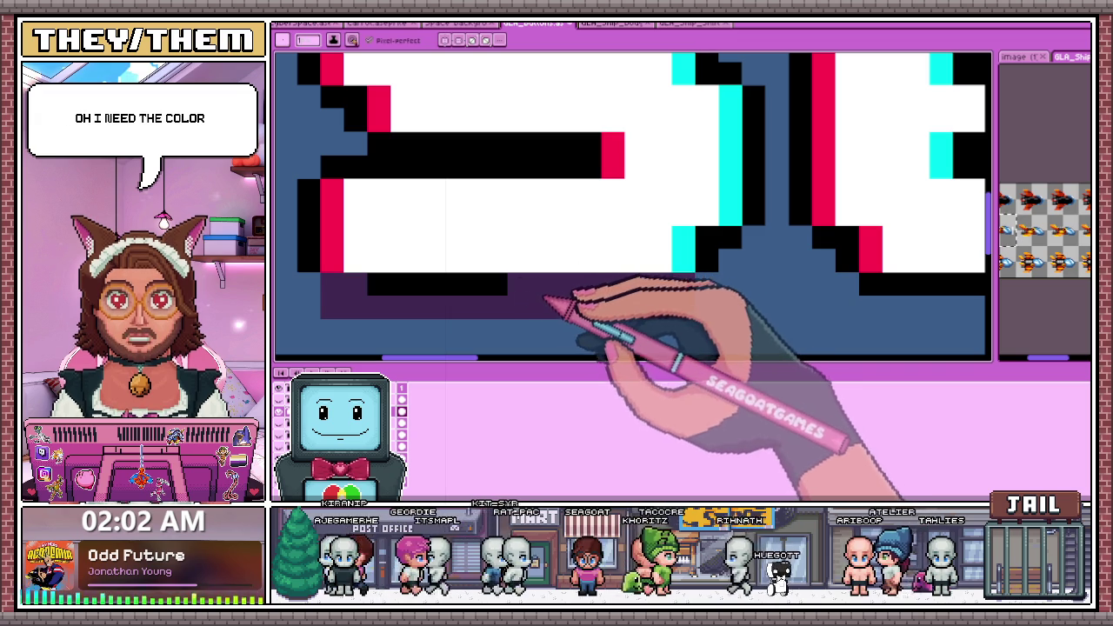
scroll(391, 296, down, 1)
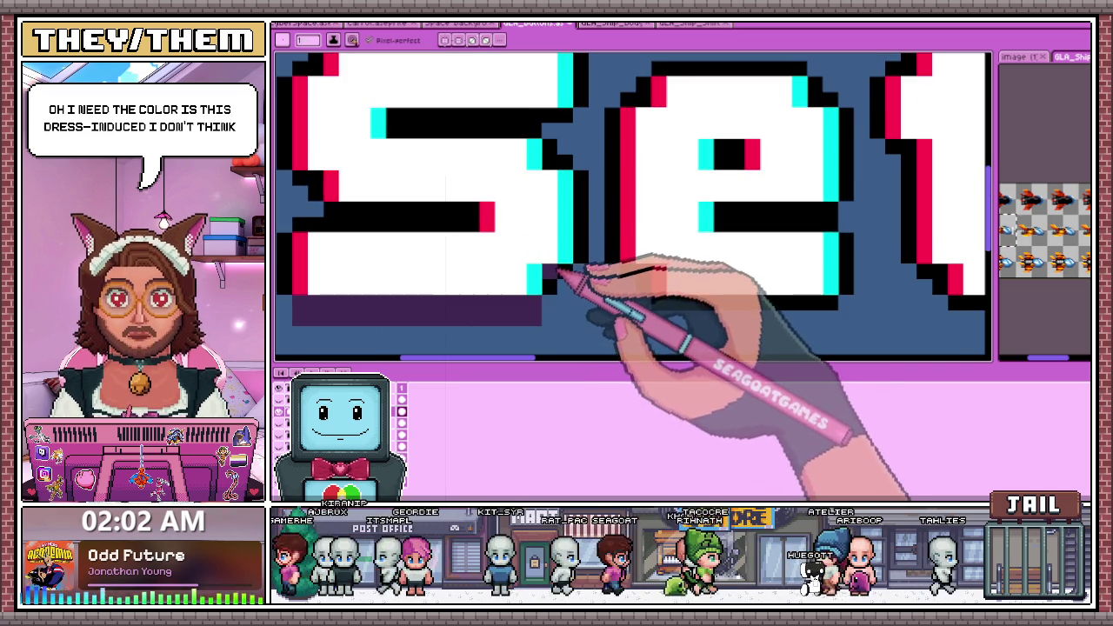
scroll(522, 261, up, 1)
scroll(492, 212, up, 1)
Paint a wide dark purple shadow band under the S's middle bar
drag(474, 217, 693, 224)
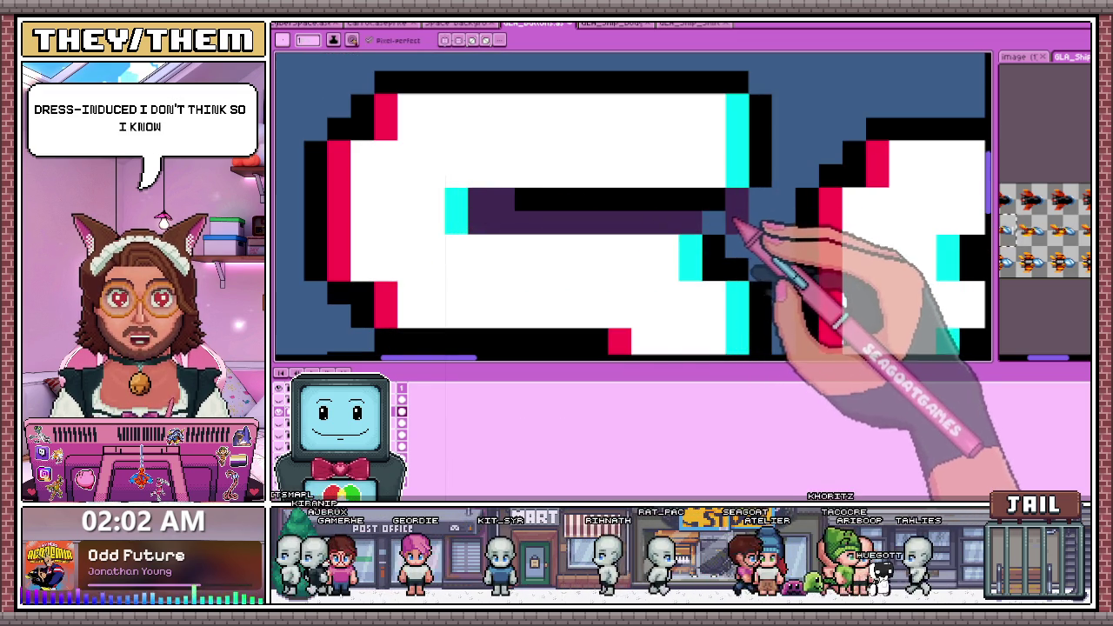
drag(733, 223, 508, 209)
scroll(513, 218, down, 2)
scroll(531, 239, up, 2)
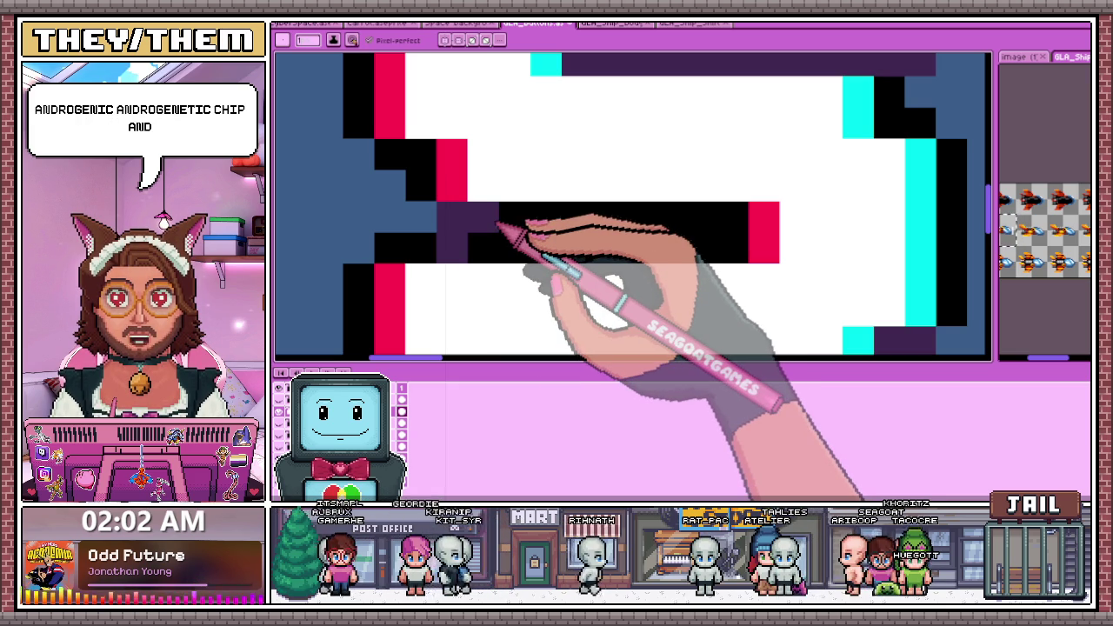
Turn the black row beneath the bar into purple shadow, sampling a canvas colour, then return to the Pencil
drag(500, 247, 739, 249)
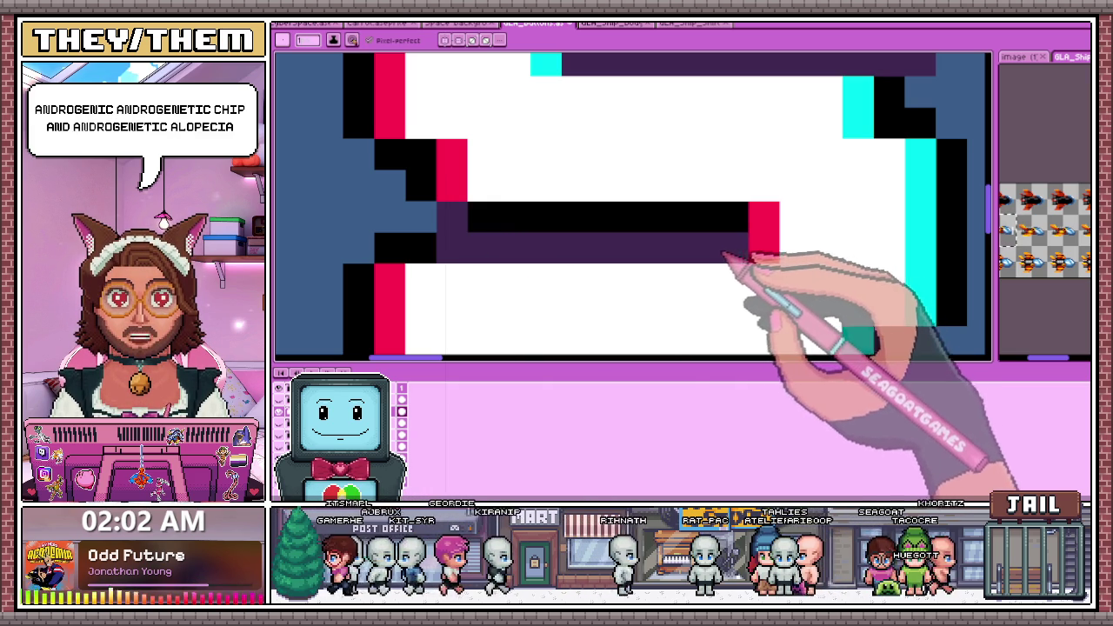
drag(752, 219, 591, 220)
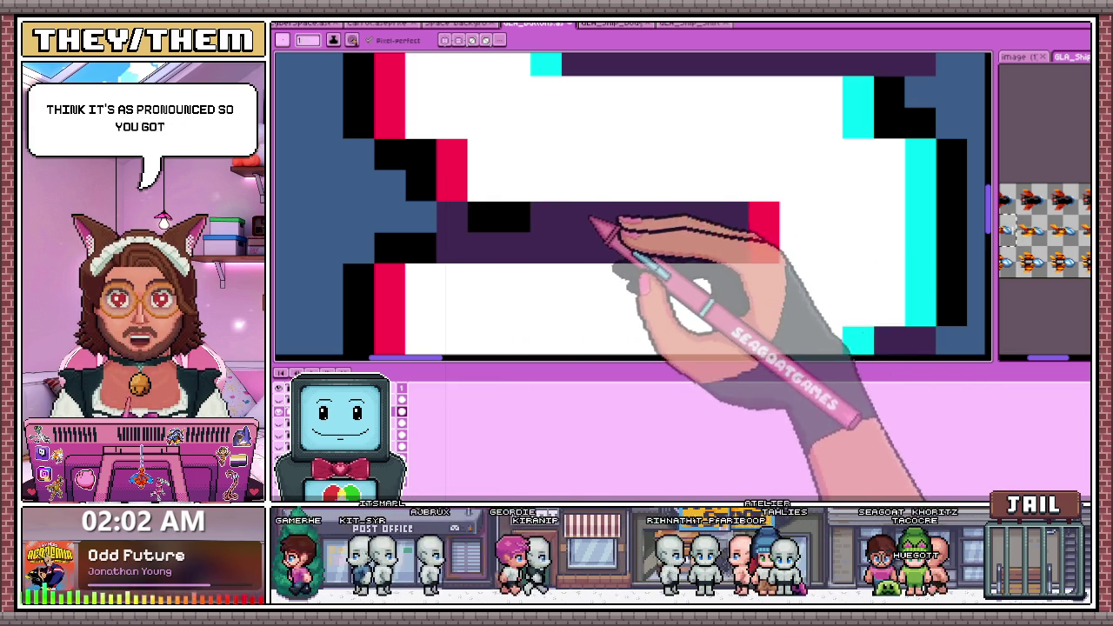
scroll(589, 218, down, 3)
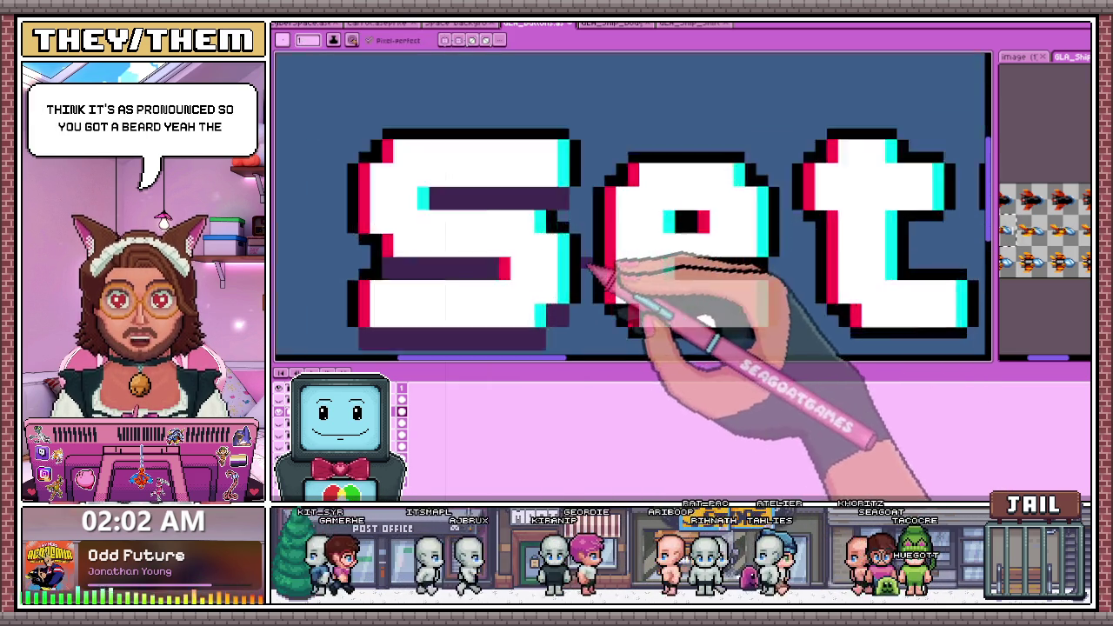
scroll(589, 264, up, 3)
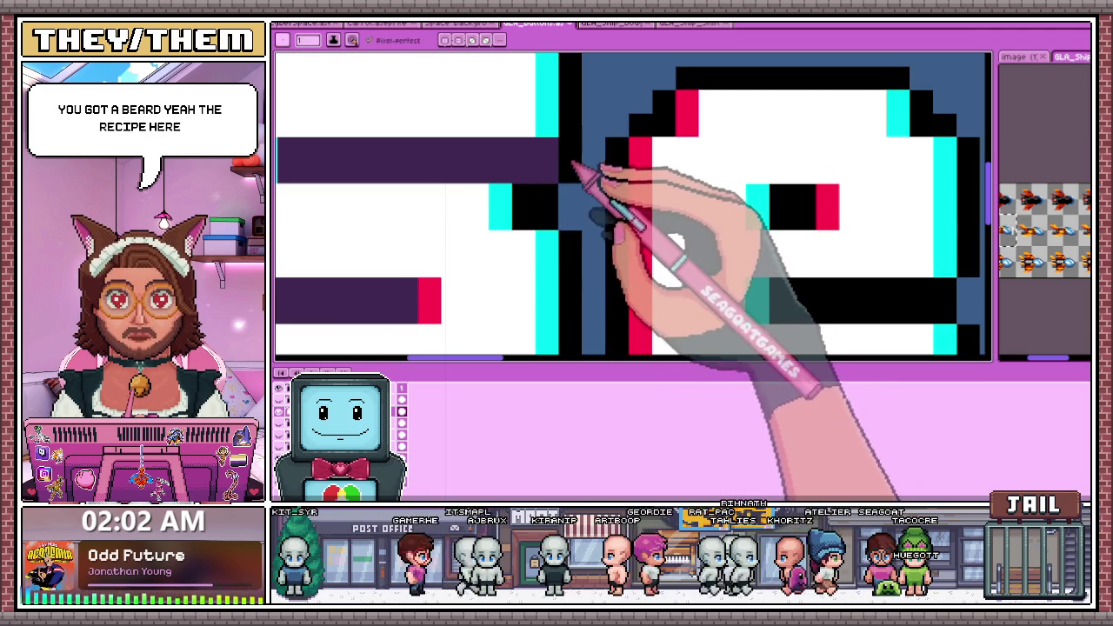
key(i)
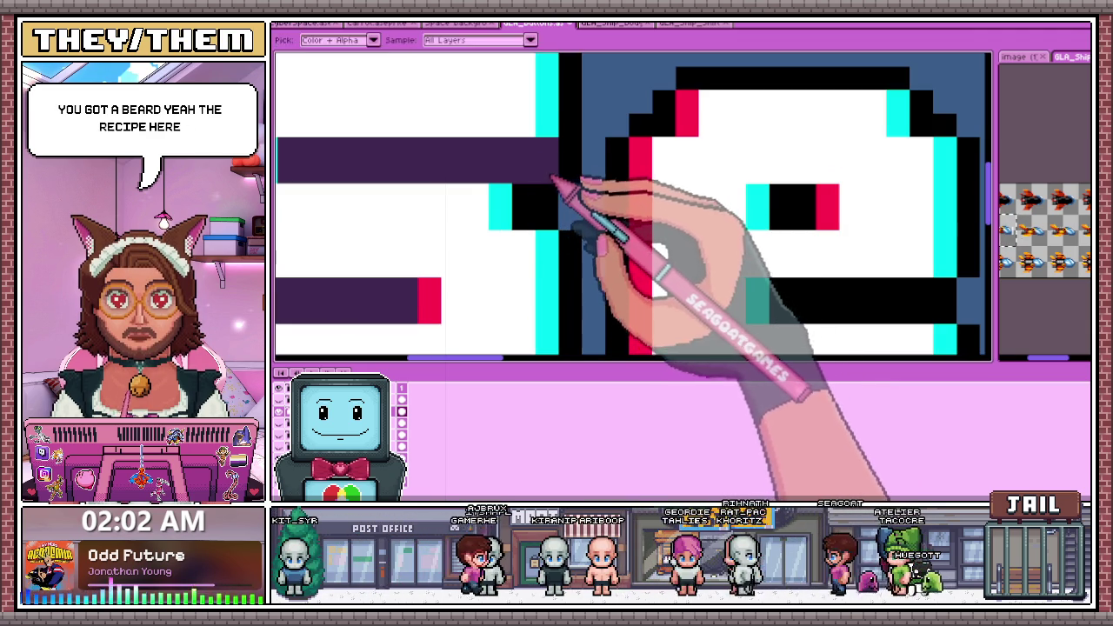
key(b)
scroll(543, 226, down, 3)
scroll(566, 229, up, 1)
scroll(534, 279, down, 1)
scroll(553, 248, up, 1)
scroll(553, 248, up, 3)
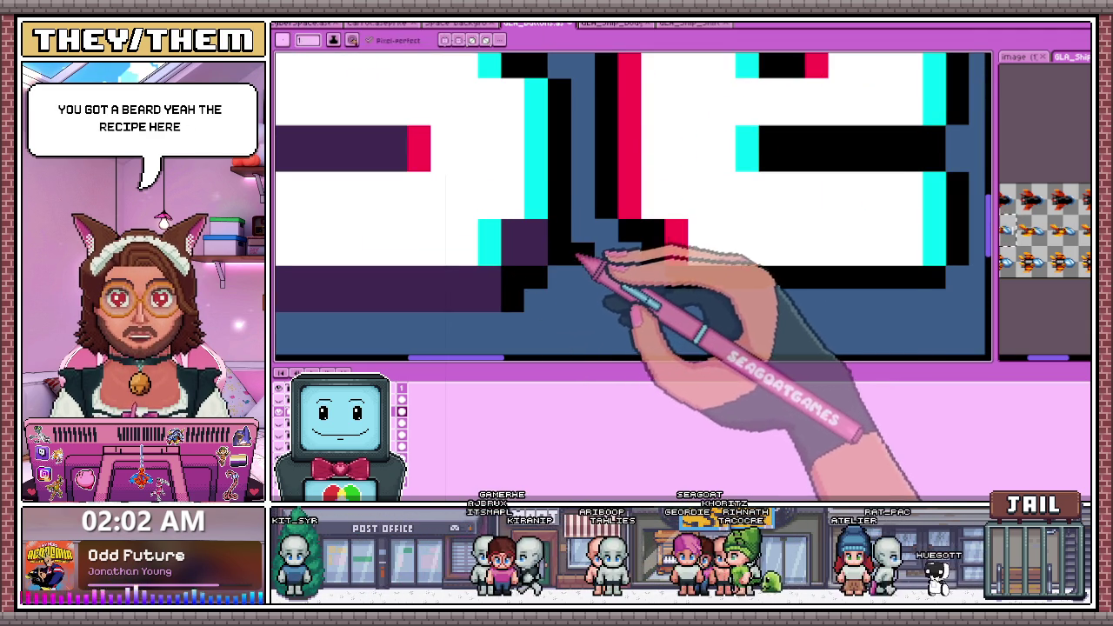
scroll(574, 259, down, 2)
scroll(556, 278, up, 1)
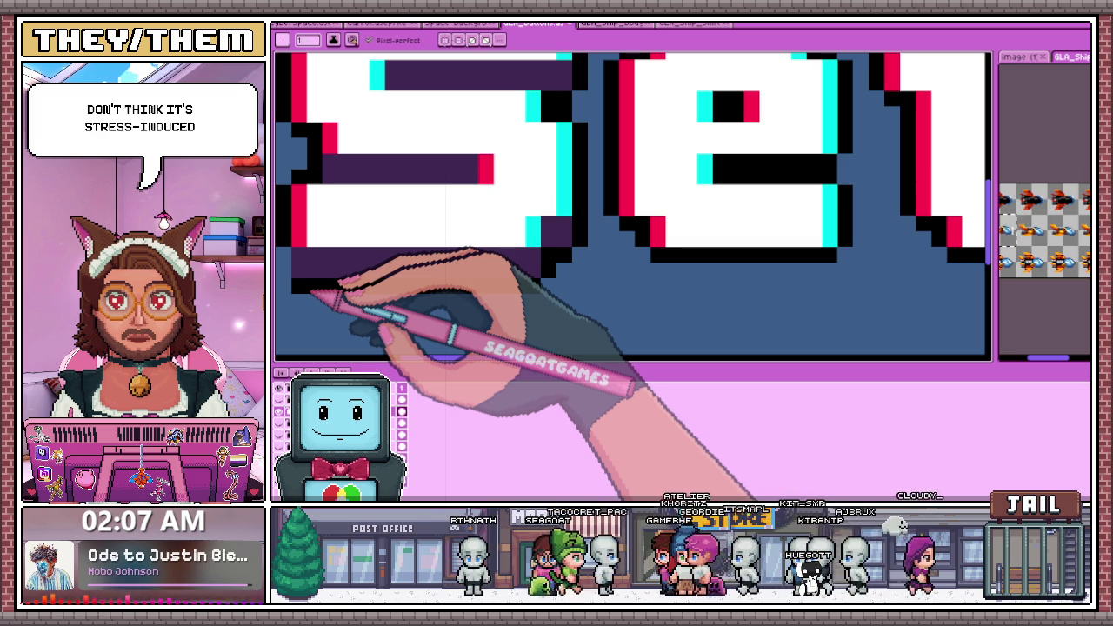
Paint dark purple shadow pixels down the letter's edge, undoing three misplaced pixels
scroll(521, 226, down, 2)
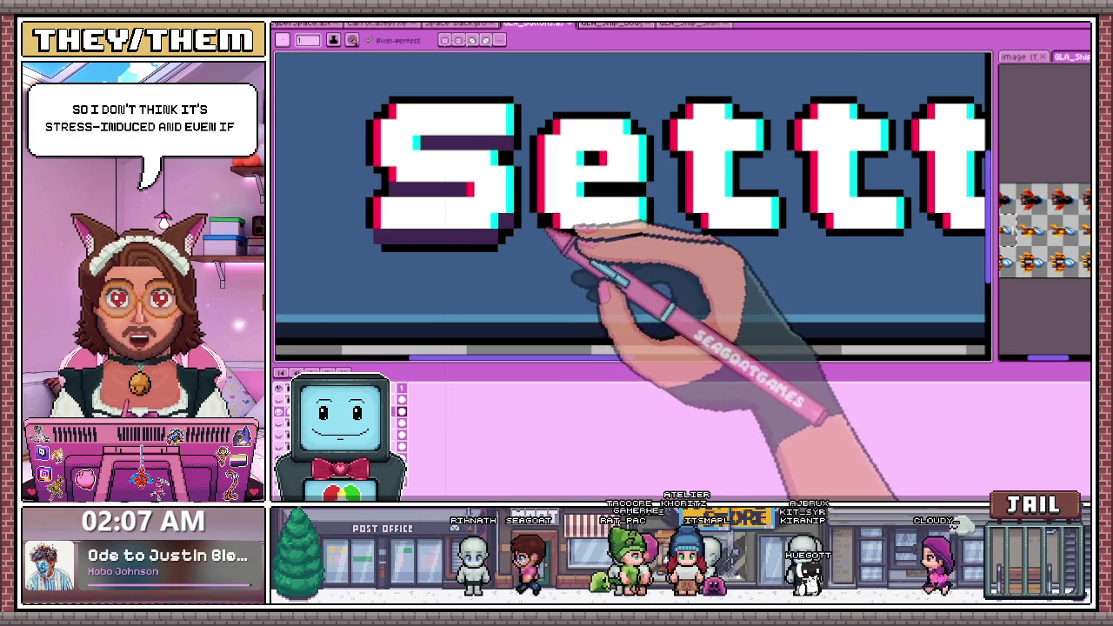
scroll(547, 234, up, 3)
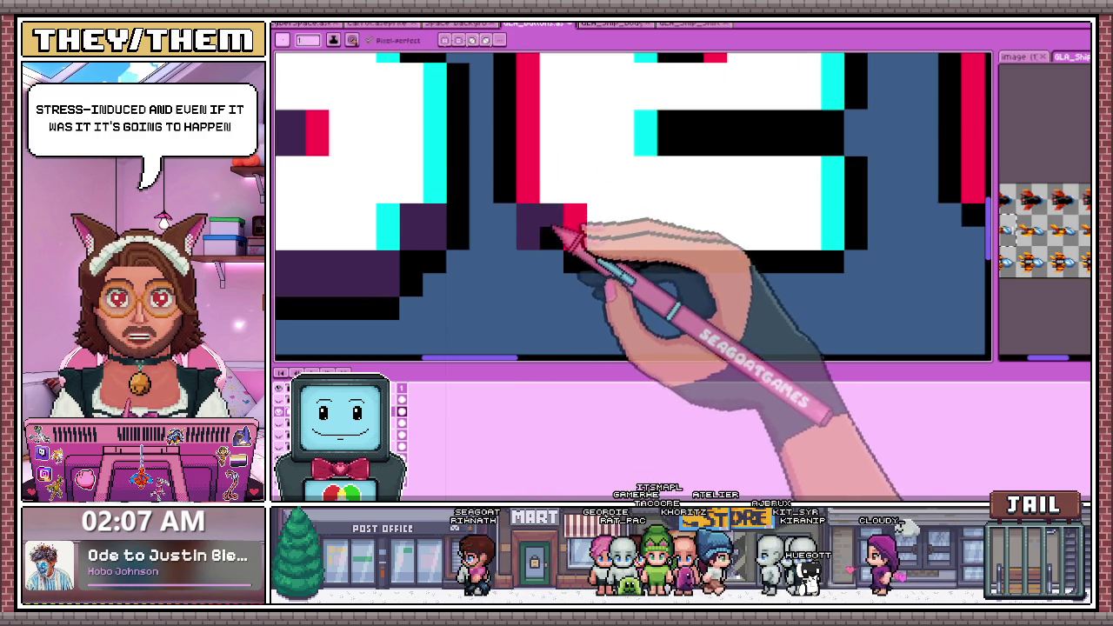
click(575, 192)
key(ctrl+z)
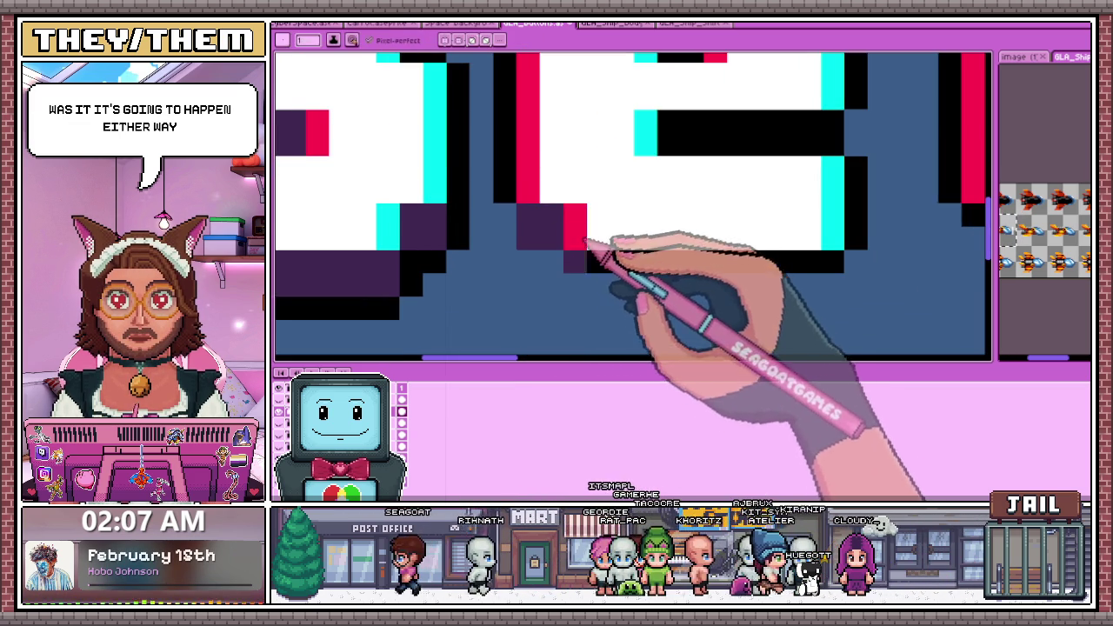
click(598, 260)
key(ctrl+z)
mouse_move(575, 261)
mouse_down()
mouse_move(575, 283)
mouse_move(837, 293)
mouse_move(708, 266)
mouse_up()
click(598, 215)
key(ctrl+z)
Recolour the black bar under the letter to shadow purple
drag(665, 135, 817, 139)
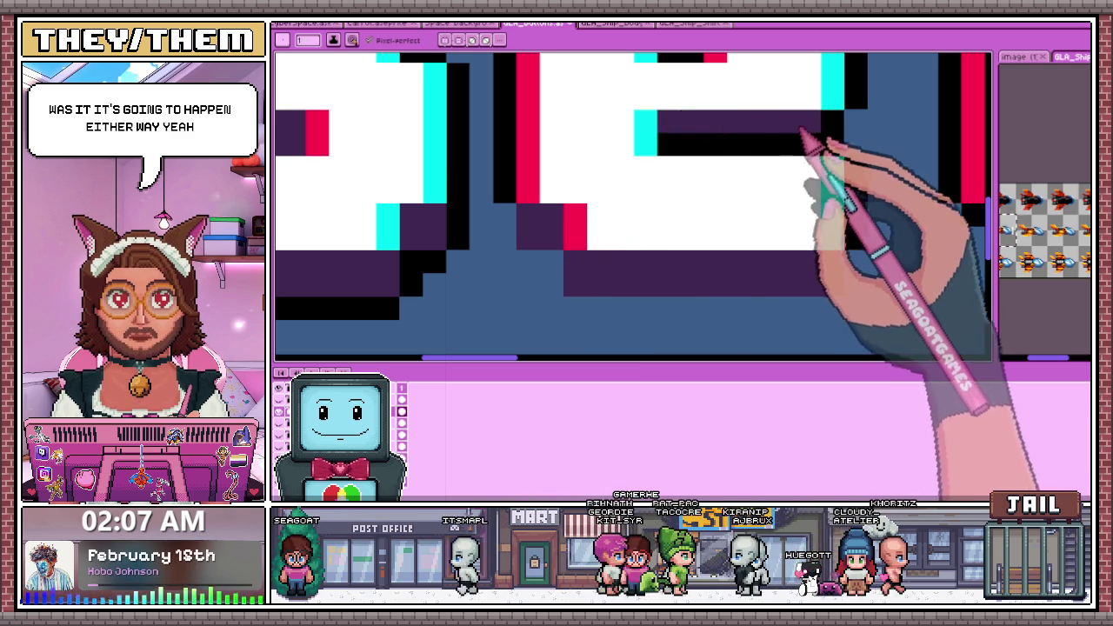
scroll(741, 143, down, 3)
scroll(666, 154, up, 2)
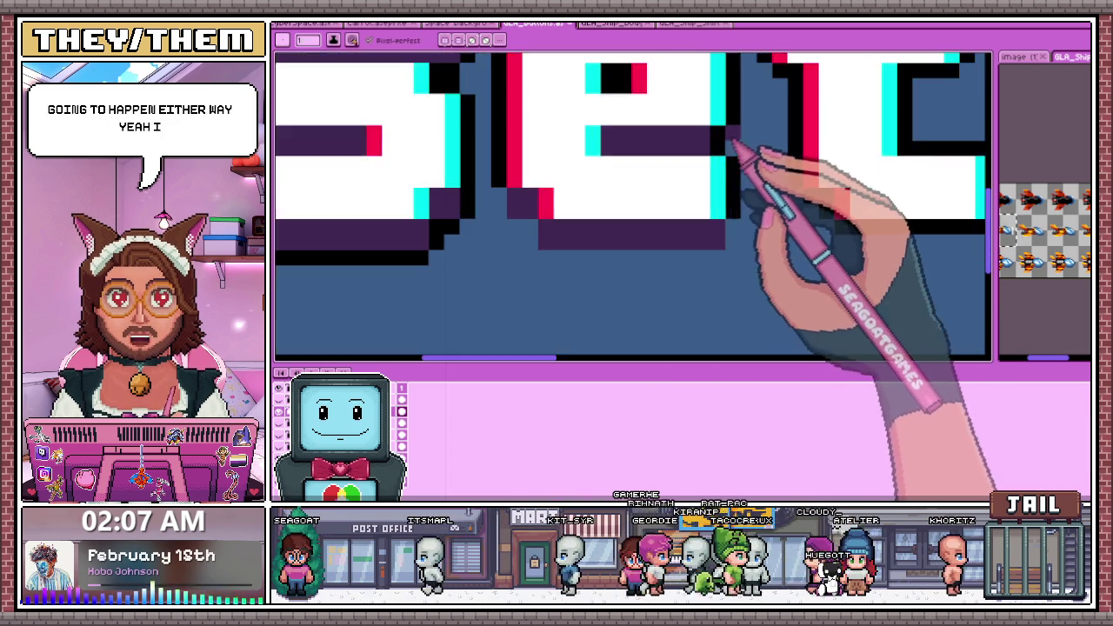
scroll(739, 154, up, 1)
scroll(718, 154, down, 1)
scroll(609, 126, up, 1)
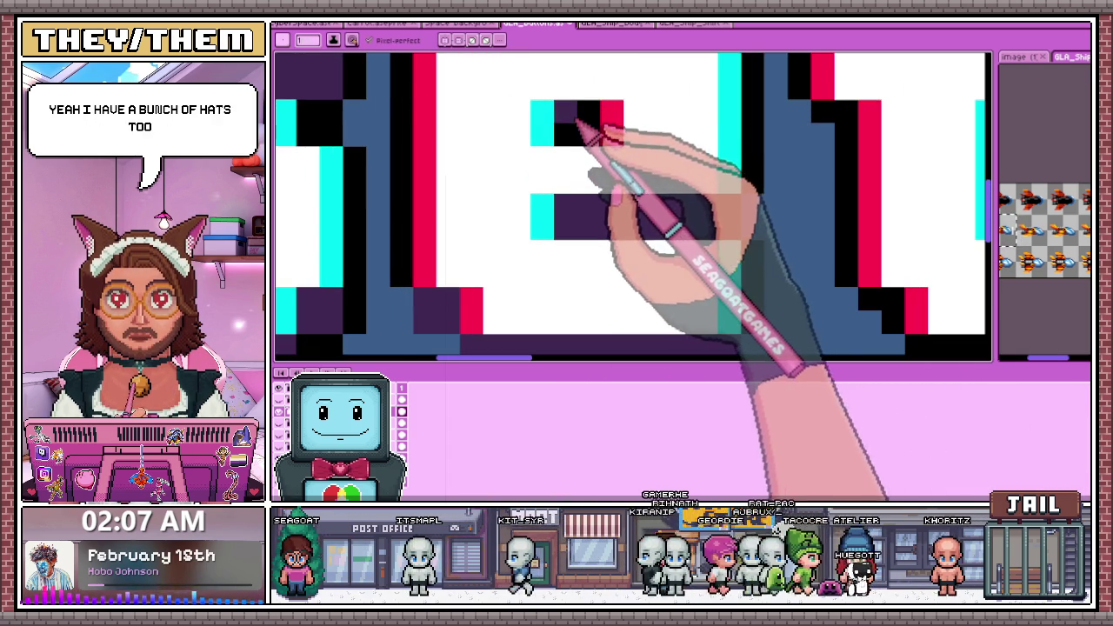
scroll(591, 174, down, 2)
scroll(588, 192, up, 3)
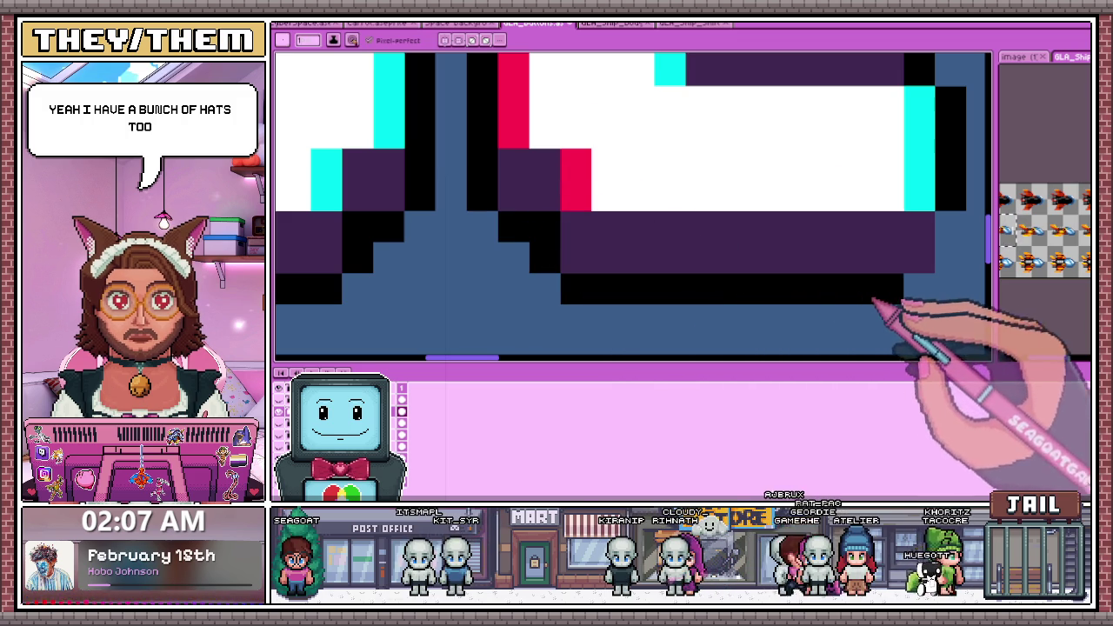
scroll(981, 250, down, 2)
scroll(522, 261, down, 1)
scroll(493, 267, down, 1)
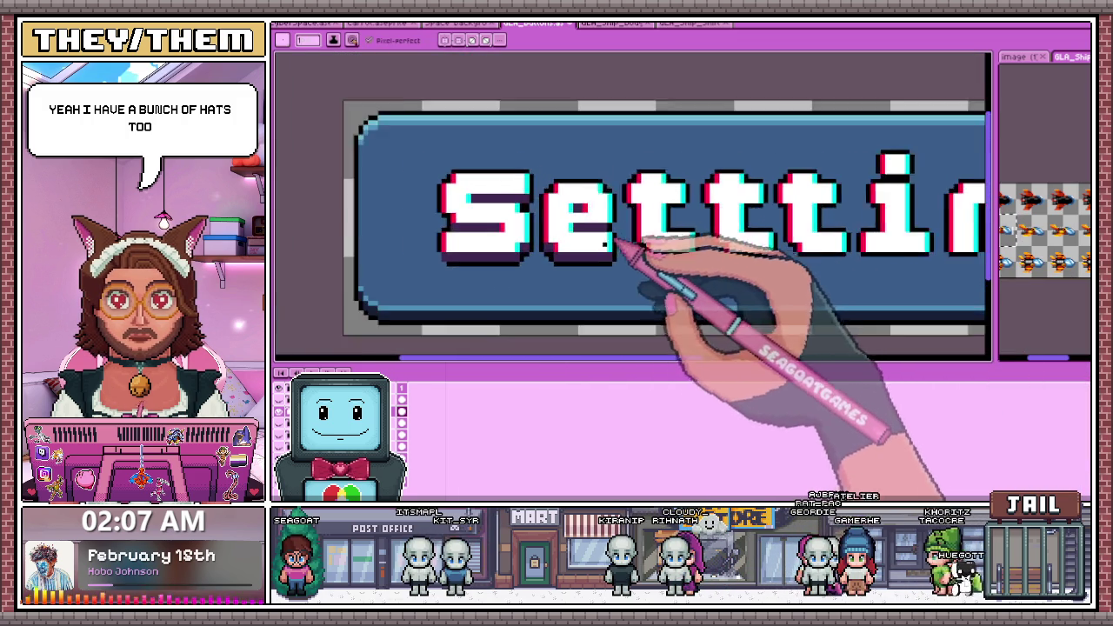
scroll(634, 249, up, 1)
scroll(608, 256, up, 3)
scroll(662, 271, down, 3)
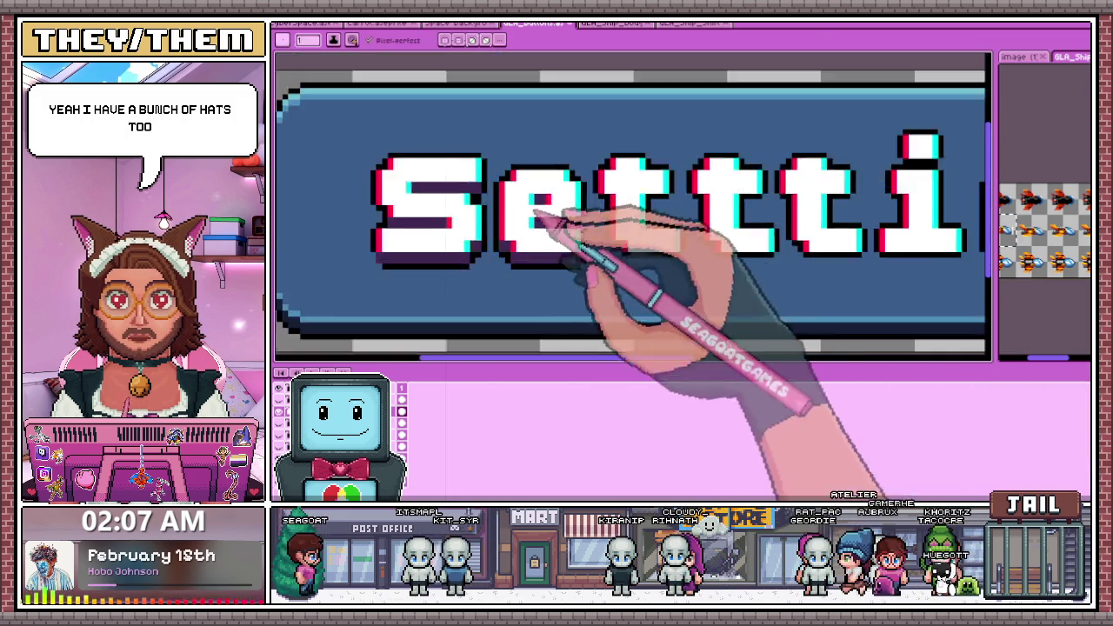
scroll(629, 259, up, 3)
Extend the purple shadow along the bottom and black line rows and repaint the bump above the t
drag(663, 273, 758, 266)
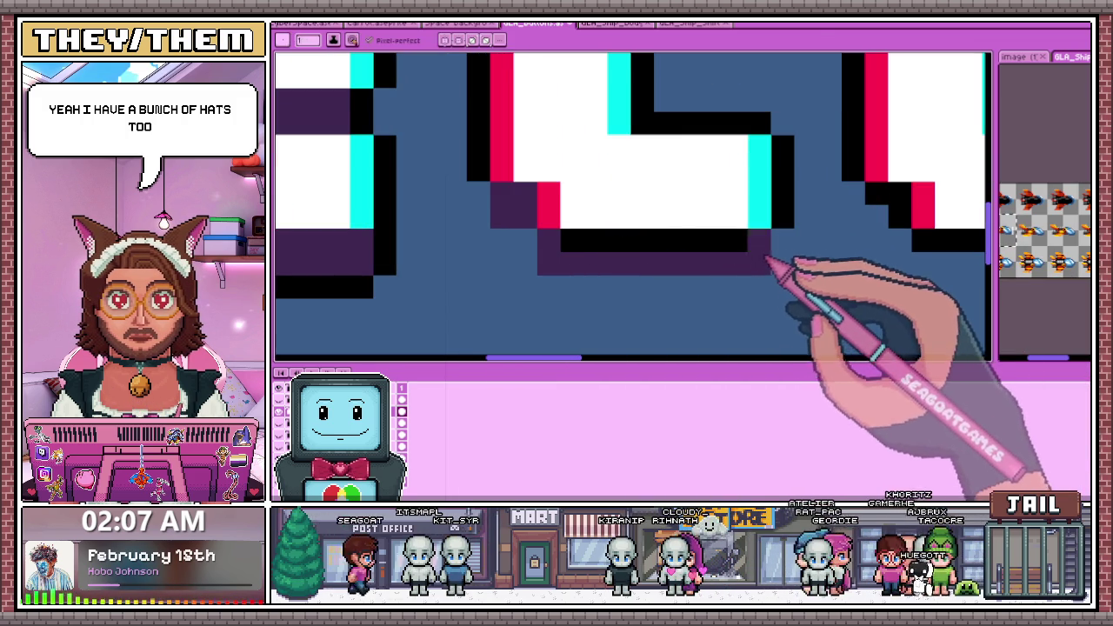
drag(609, 256, 753, 228)
scroll(739, 230, down, 3)
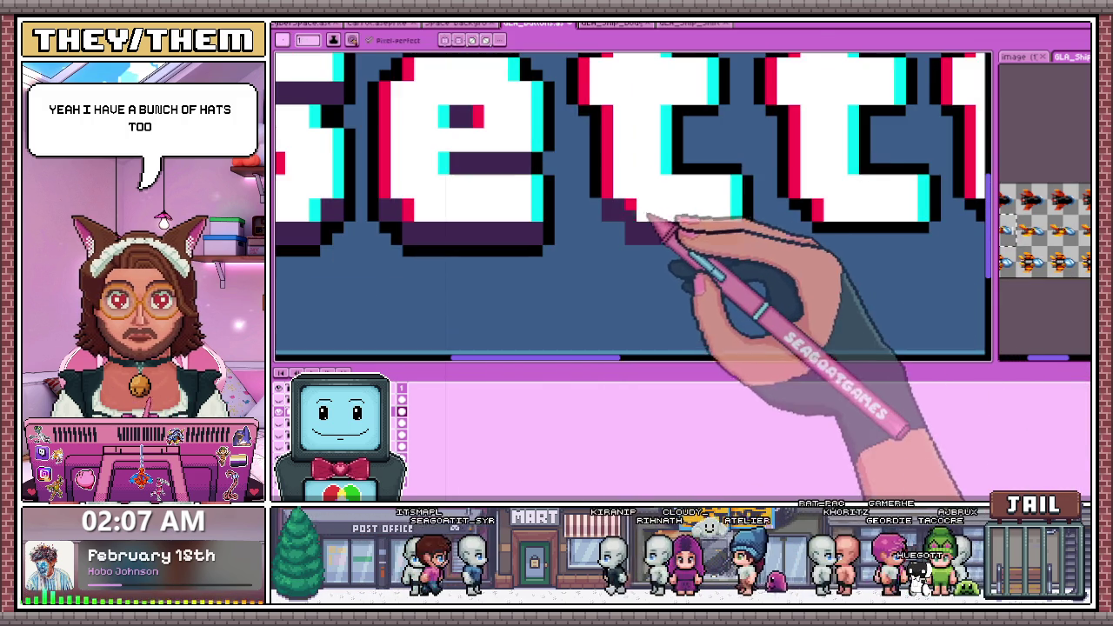
scroll(609, 248, up, 1)
scroll(631, 186, up, 1)
scroll(627, 184, up, 1)
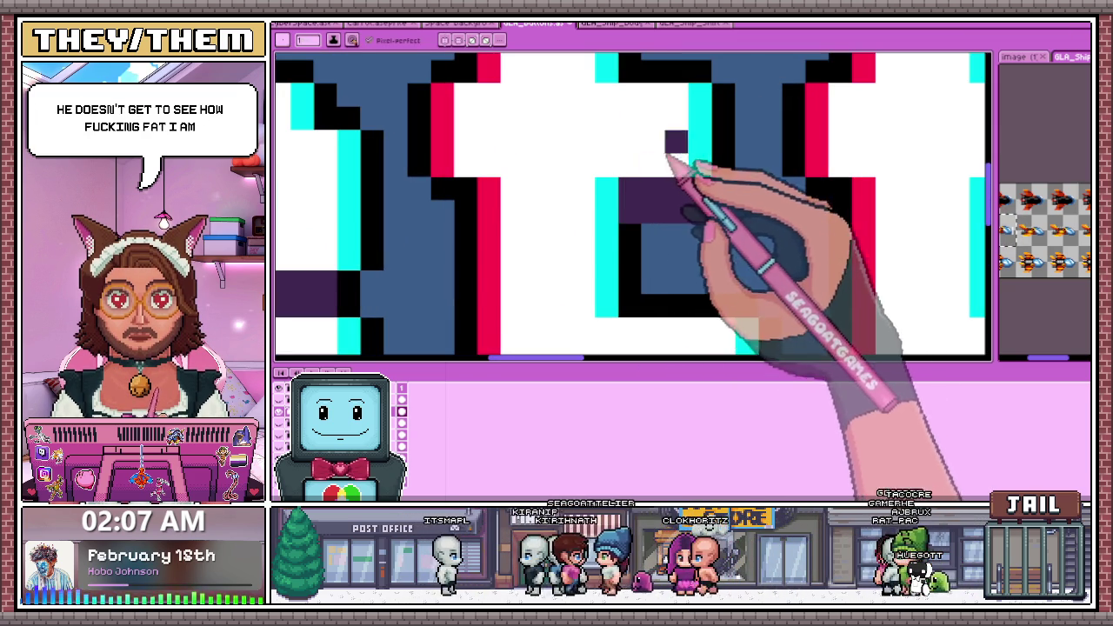
drag(666, 167, 596, 194)
Sample black from the outline and add a black outline pixel inside the t
alt+click(431, 178)
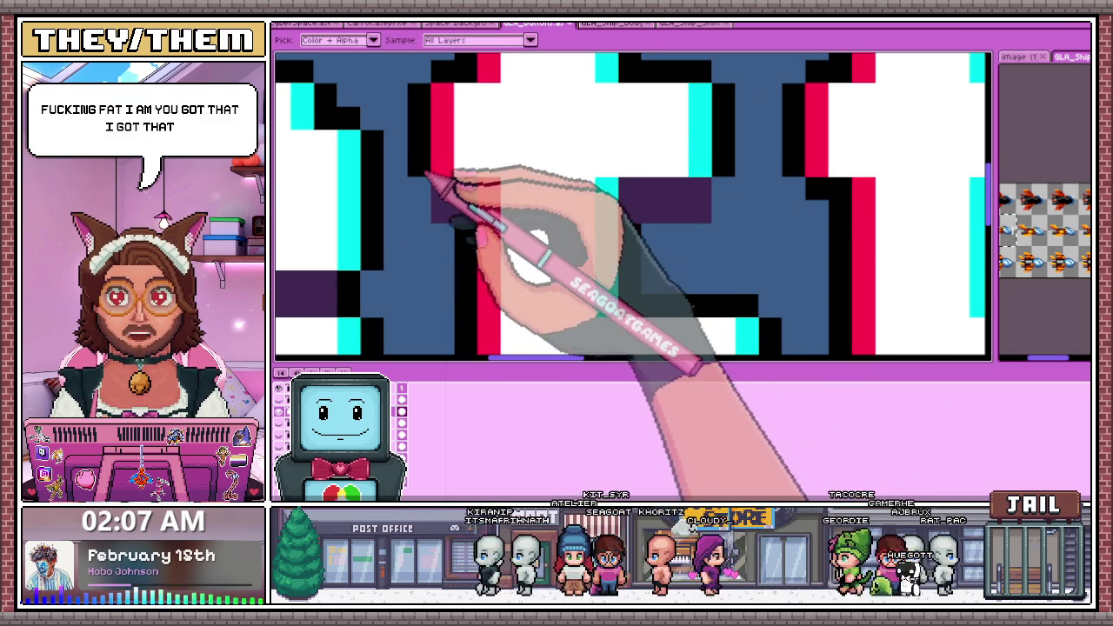
click(535, 165)
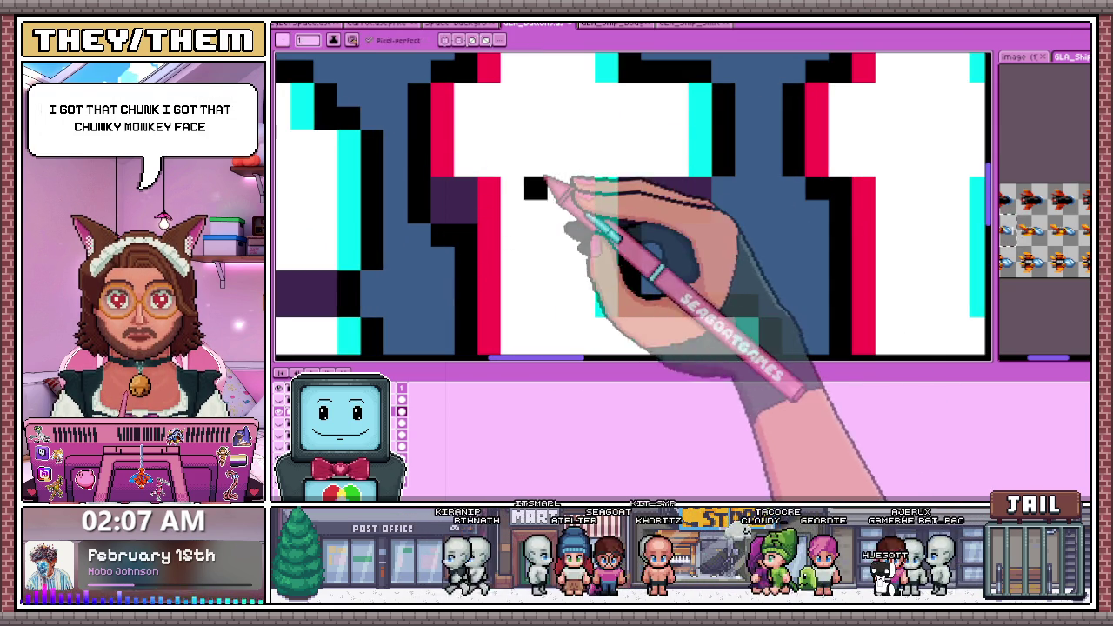
scroll(574, 218, down, 2)
scroll(509, 304, up, 2)
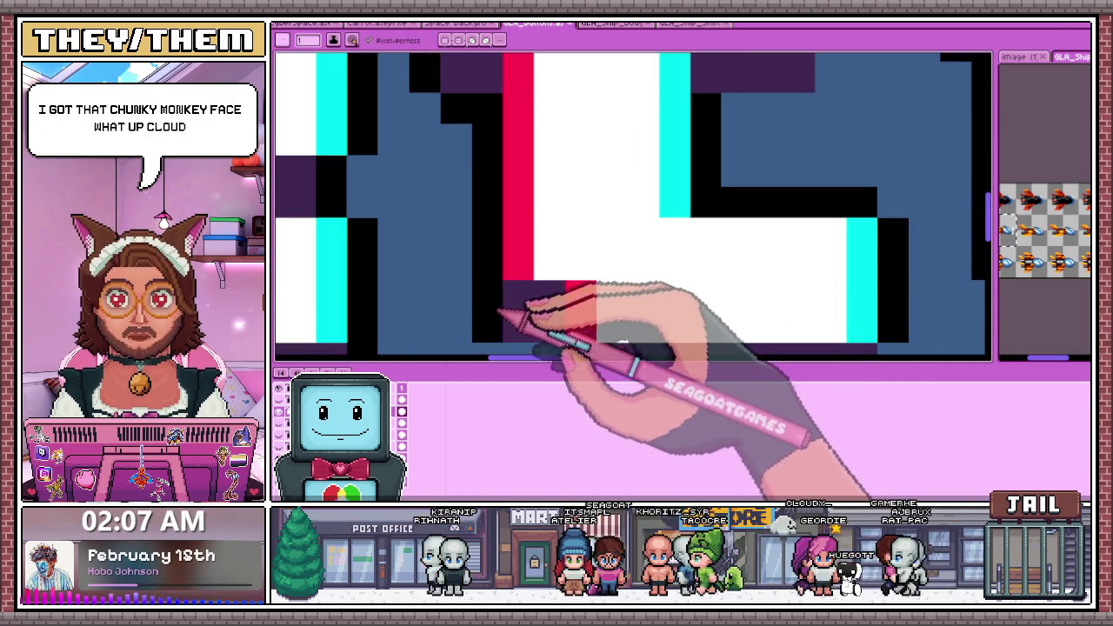
scroll(506, 295, down, 2)
drag(508, 283, 556, 196)
scroll(541, 292, up, 3)
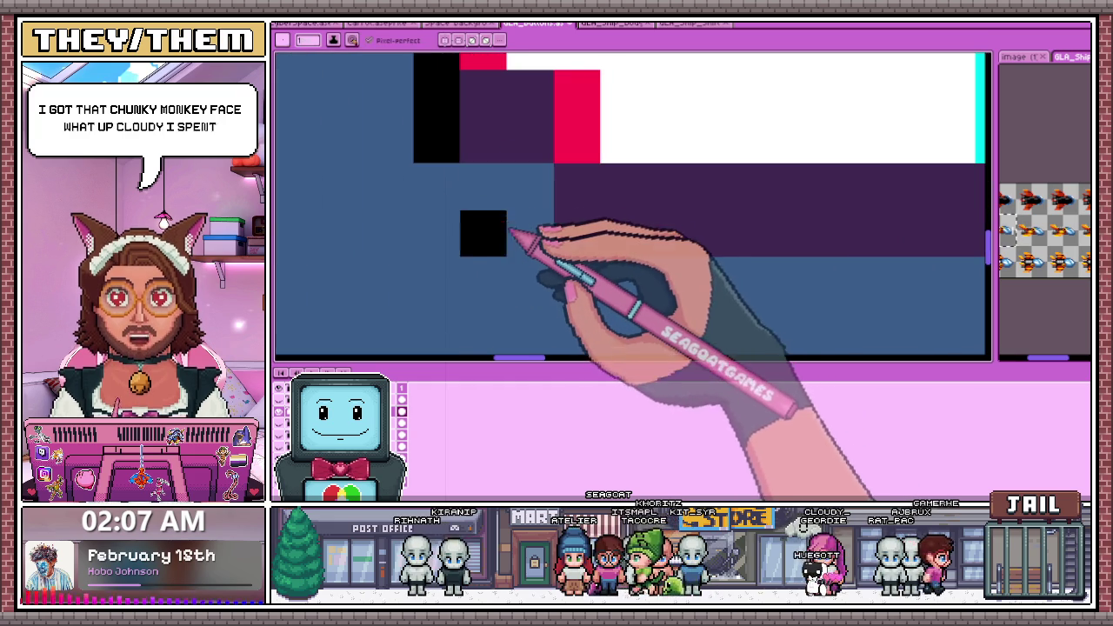
scroll(526, 243, down, 2)
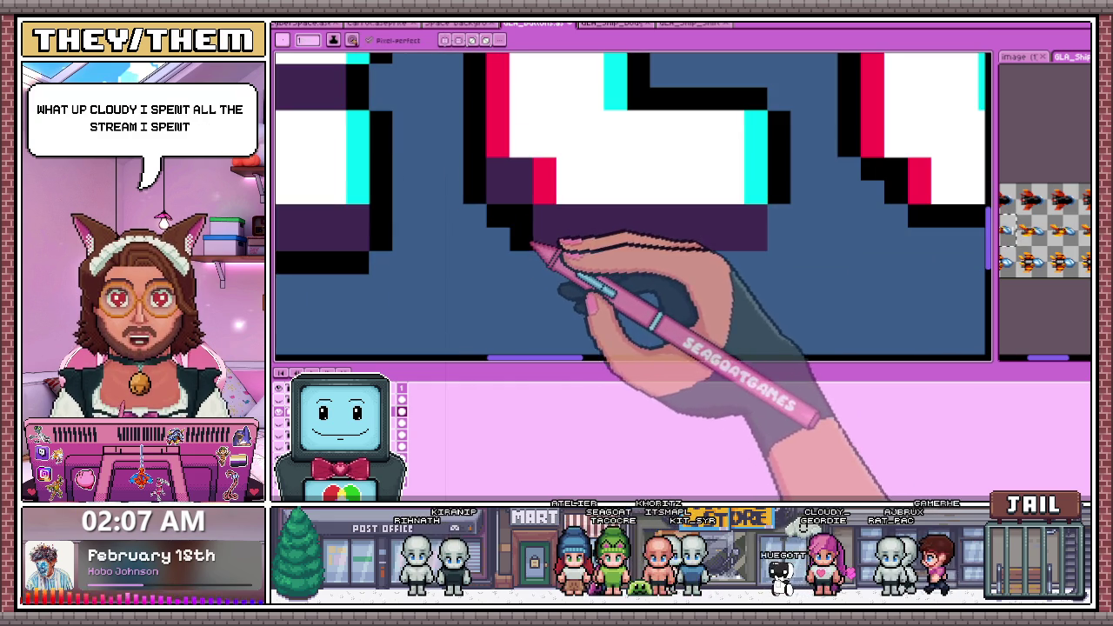
scroll(774, 241, down, 2)
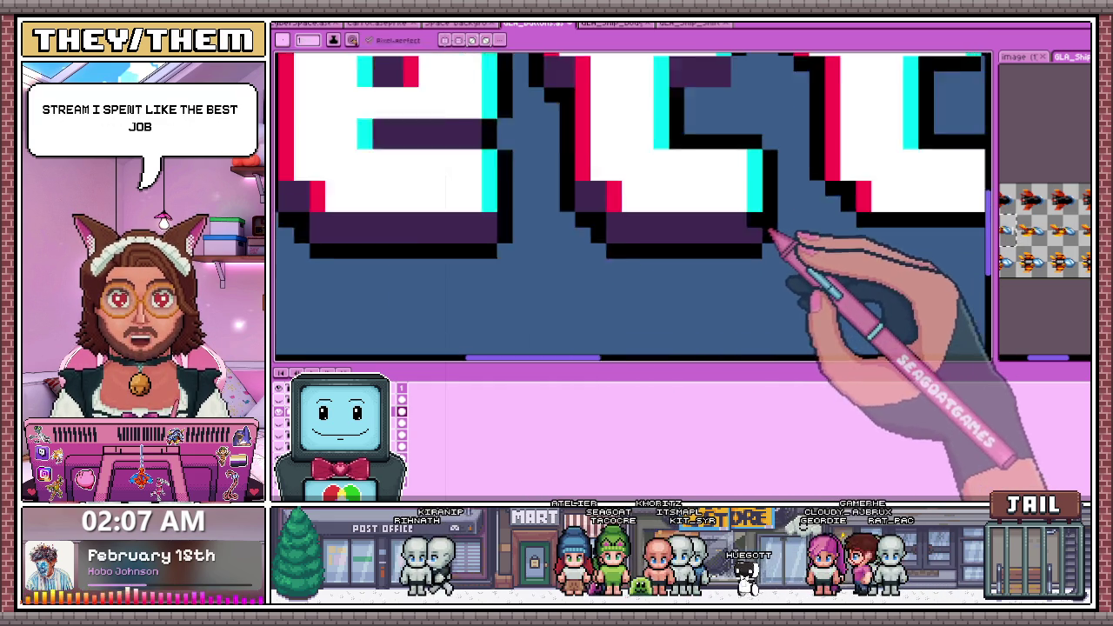
scroll(569, 223, down, 2)
scroll(566, 223, up, 1)
scroll(638, 154, up, 2)
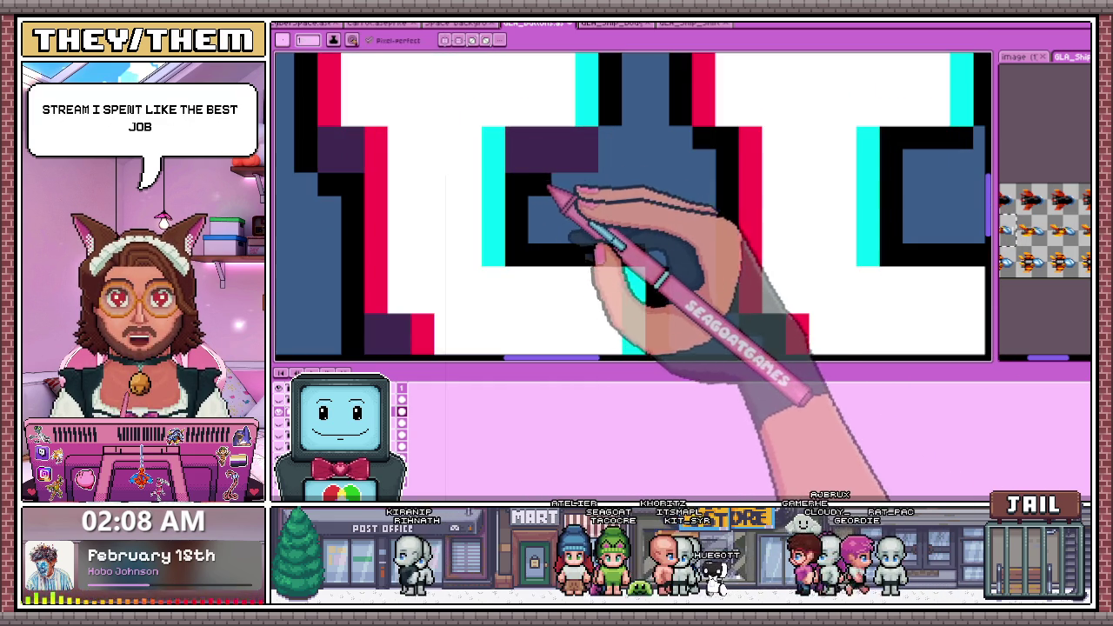
scroll(600, 183, down, 2)
scroll(577, 244, down, 1)
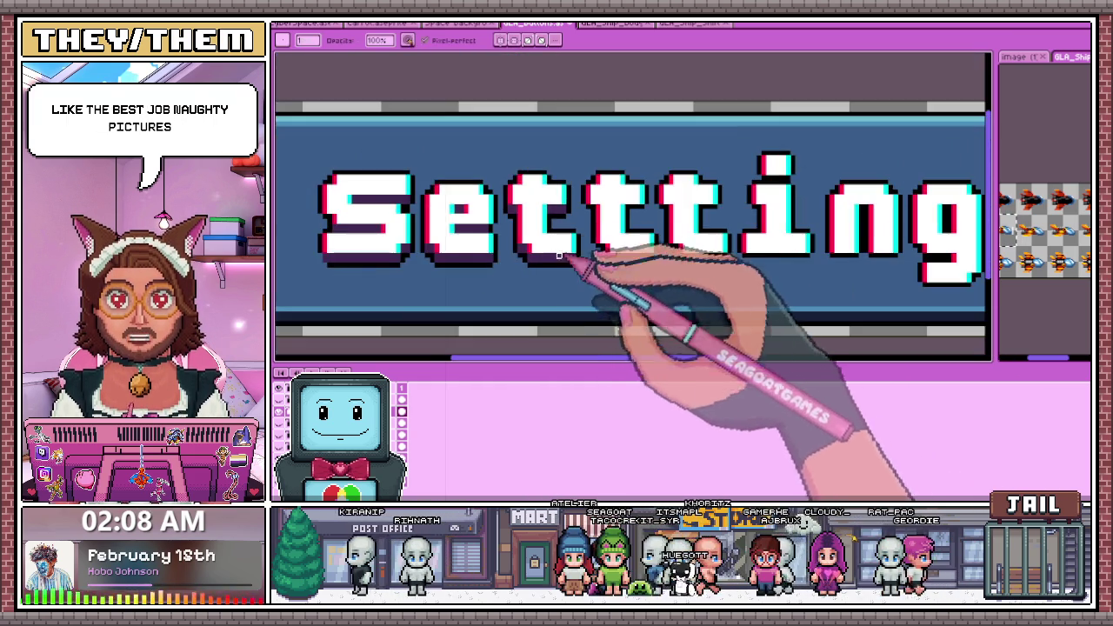
Add a dark shadow pixel under the t letter's edge
scroll(591, 269, down, 1)
scroll(583, 280, down, 1)
scroll(575, 285, up, 1)
scroll(581, 270, up, 1)
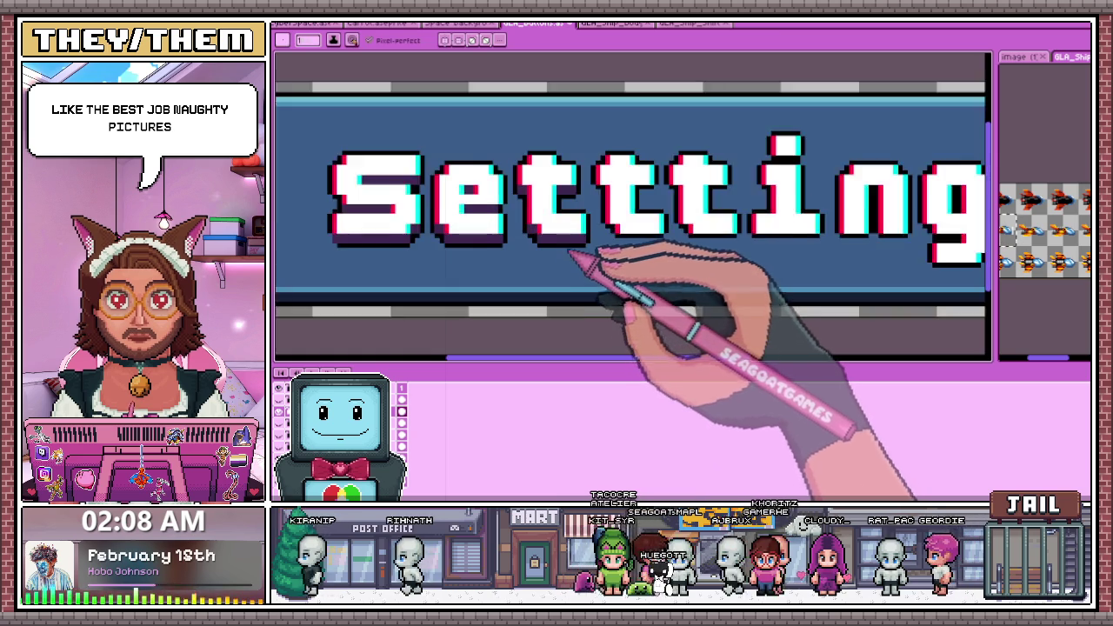
scroll(570, 254, up, 1)
scroll(609, 239, up, 2)
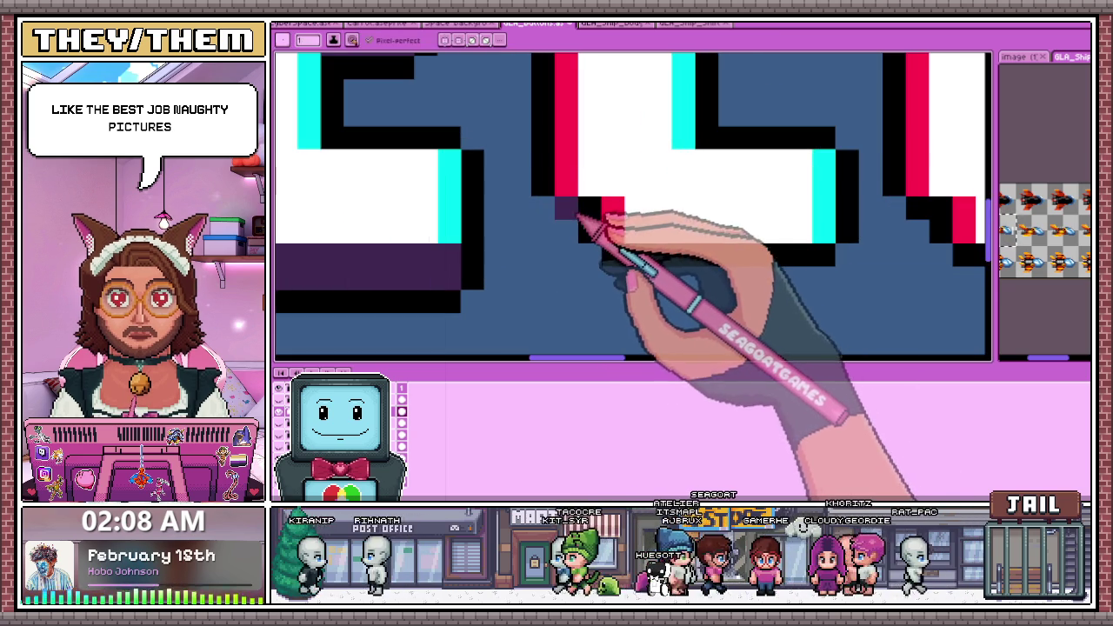
click(598, 237)
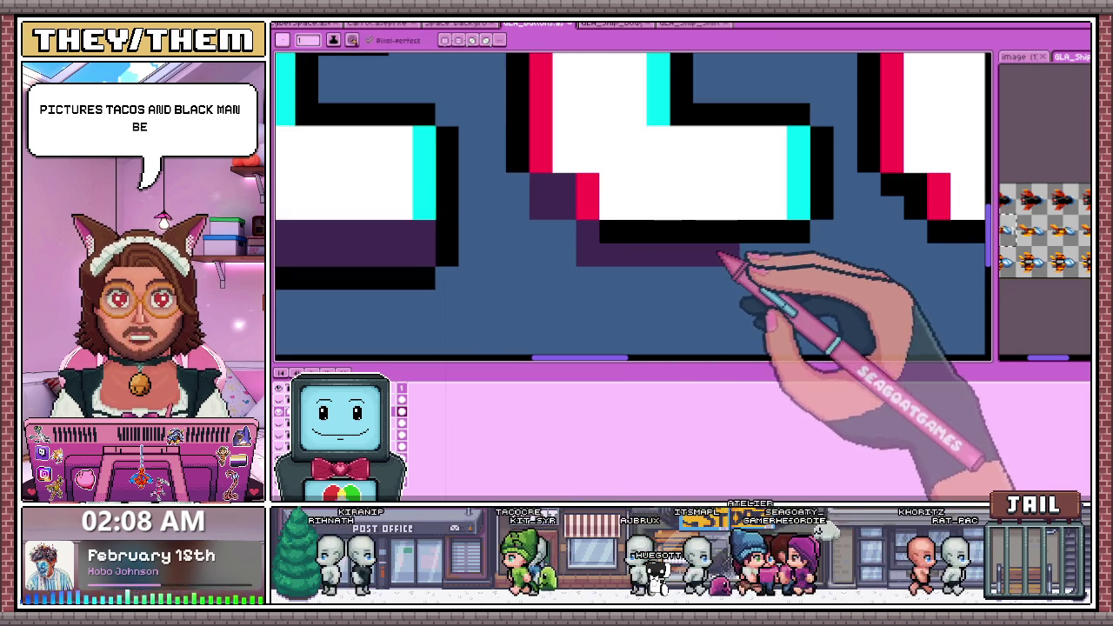
Outline the purple shadow inside the right t with black pixels
scroll(614, 250, down, 2)
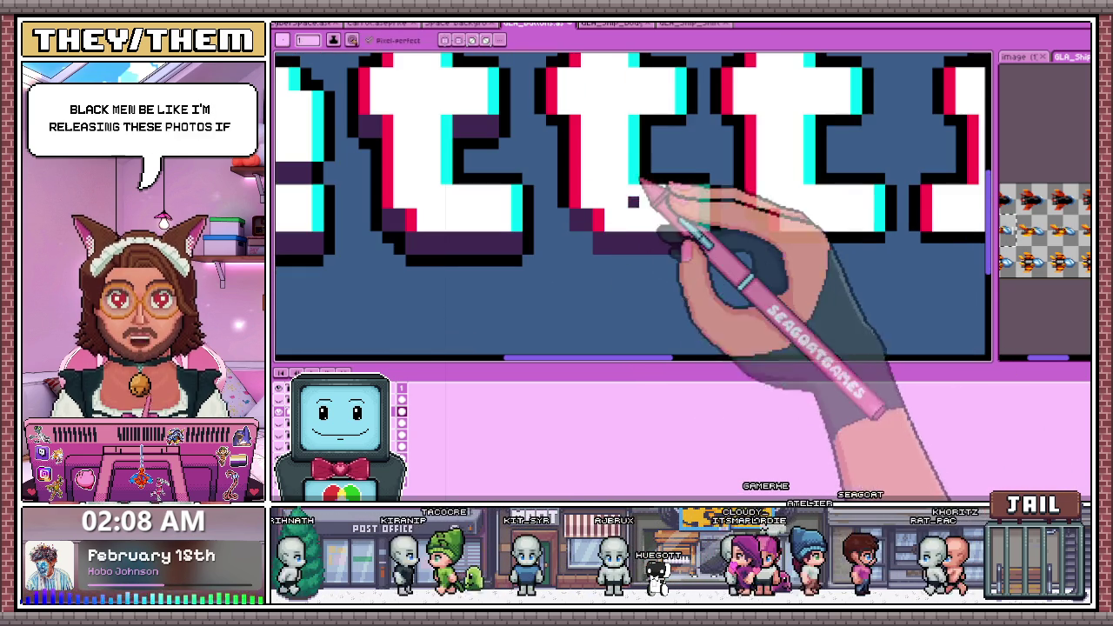
scroll(656, 159, up, 2)
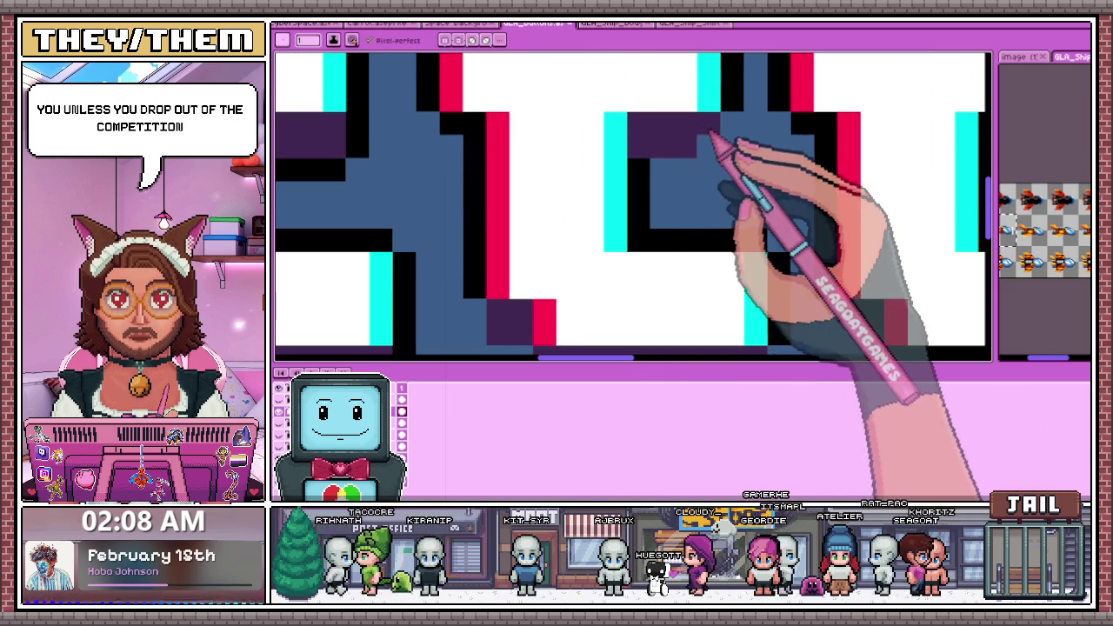
scroll(713, 147, down, 2)
scroll(553, 176, up, 2)
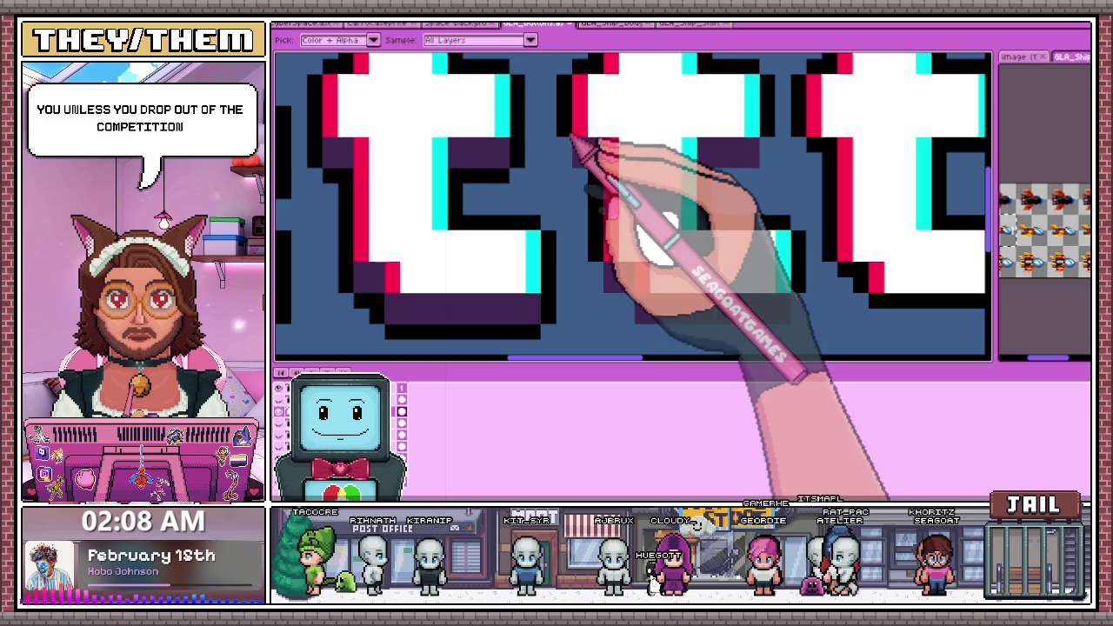
click(766, 163)
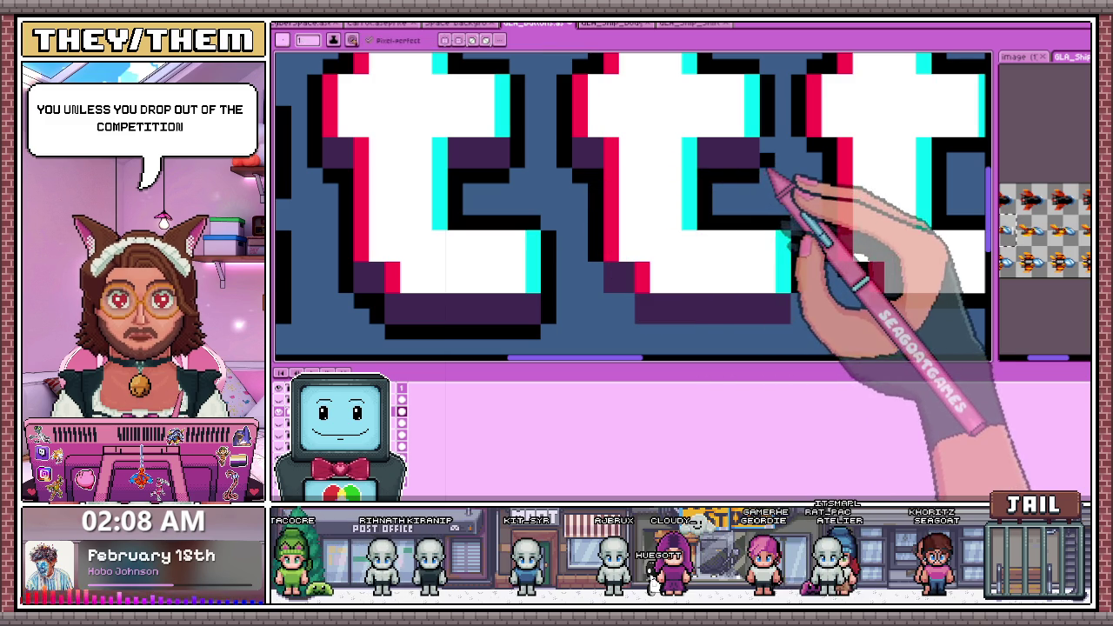
click(738, 191)
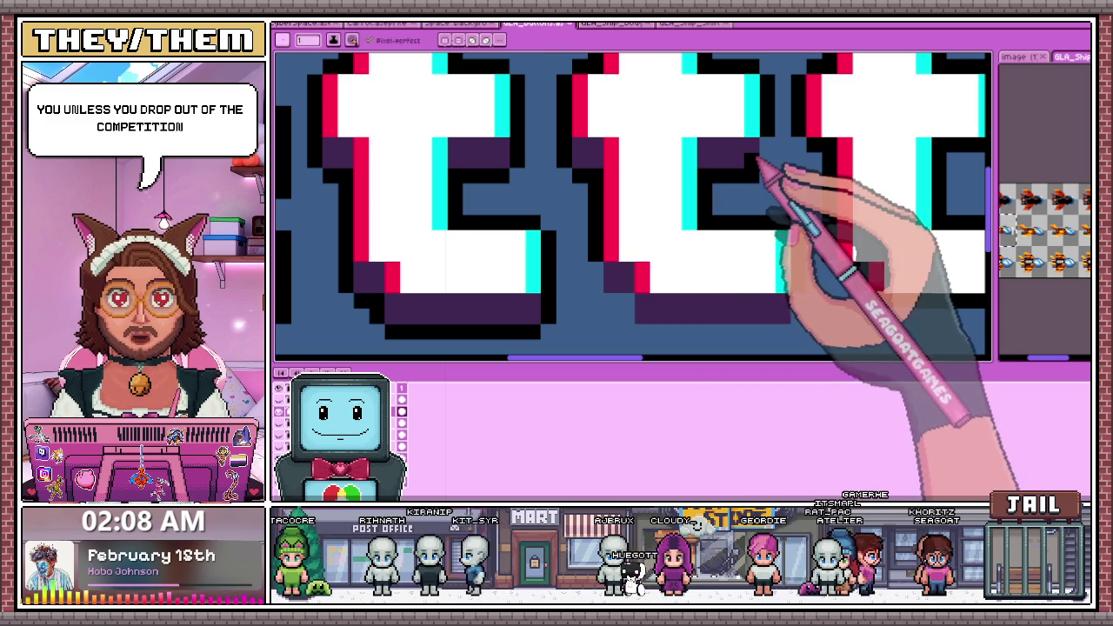
Draw a dark purple shadow row beneath the t letter
scroll(765, 179, down, 3)
scroll(624, 209, up, 3)
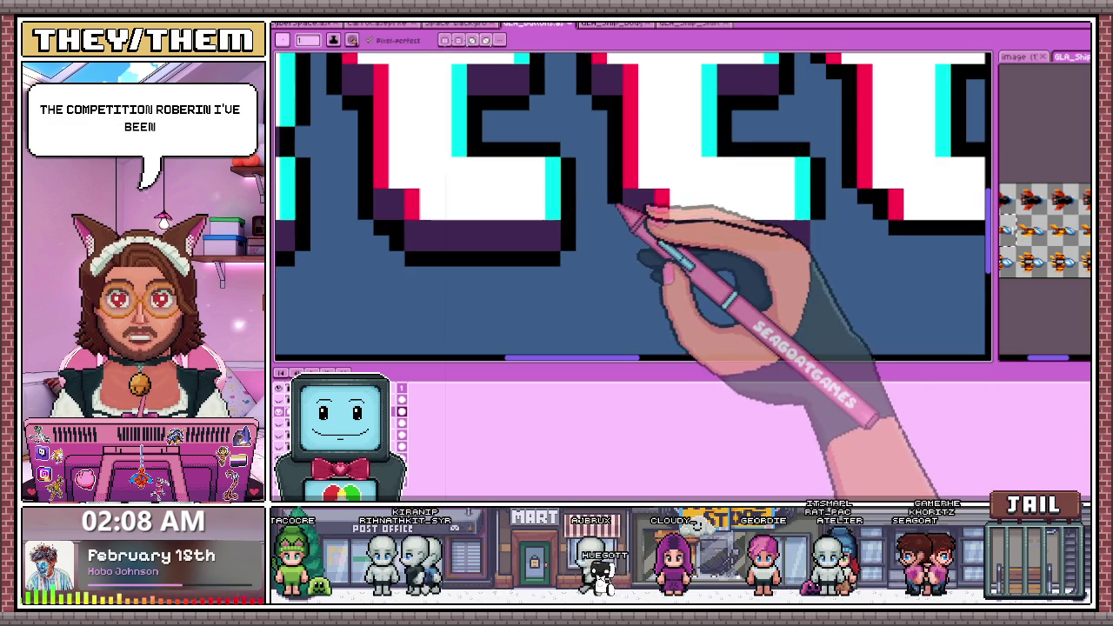
scroll(609, 228, down, 3)
scroll(600, 228, up, 3)
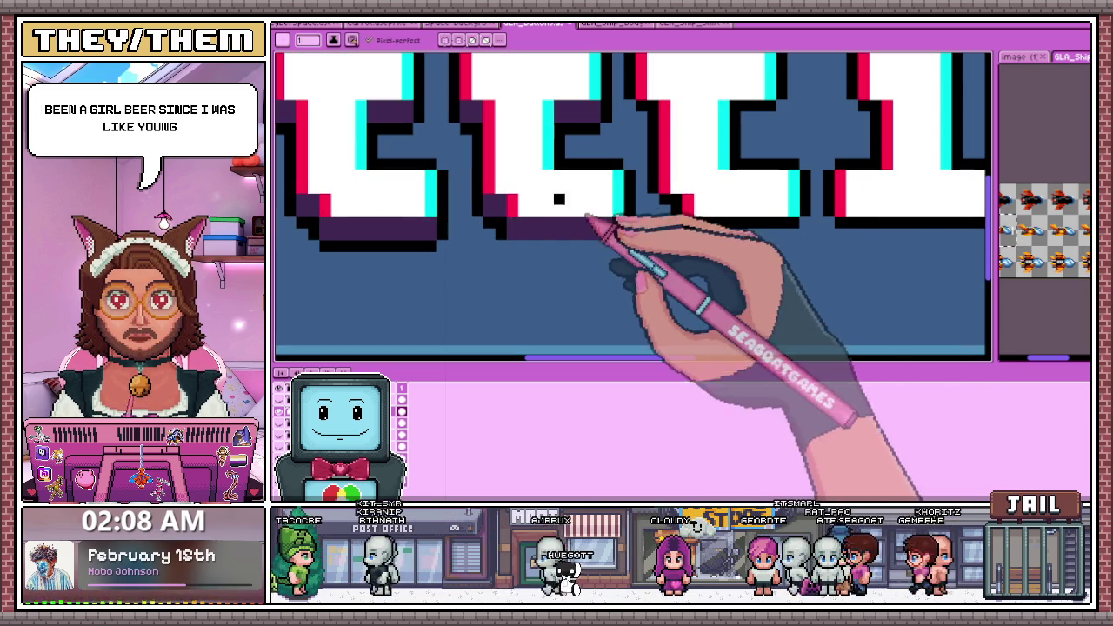
drag(519, 250, 613, 254)
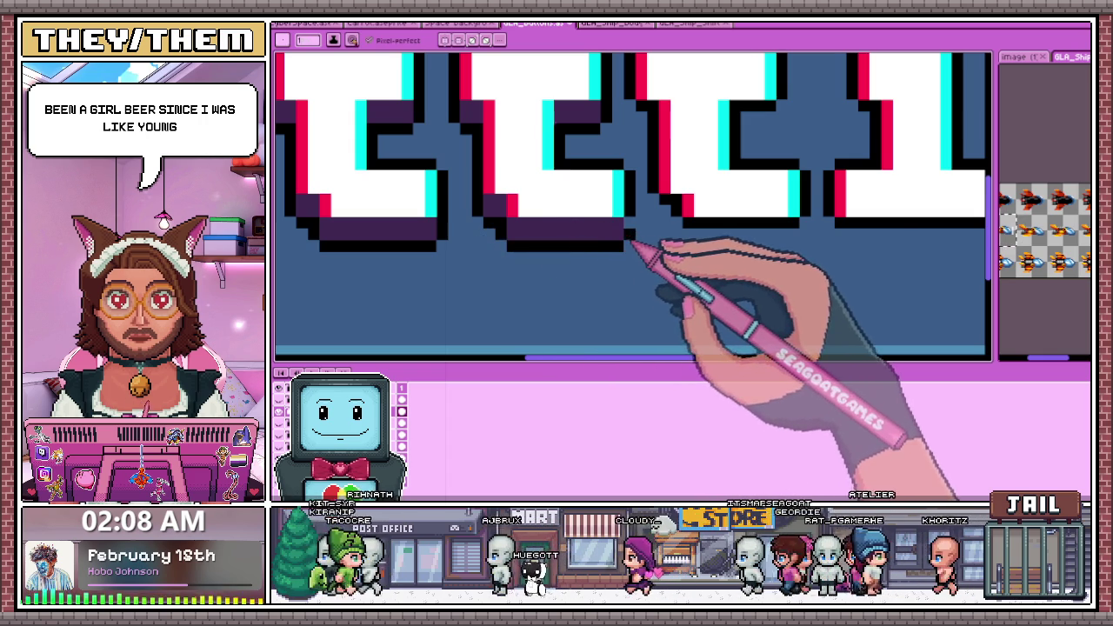
Zoom over the shadows under the Settings t's, then switch back to single-pixel painting
scroll(622, 228, down, 2)
scroll(630, 224, up, 1)
scroll(624, 233, up, 2)
scroll(591, 261, down, 2)
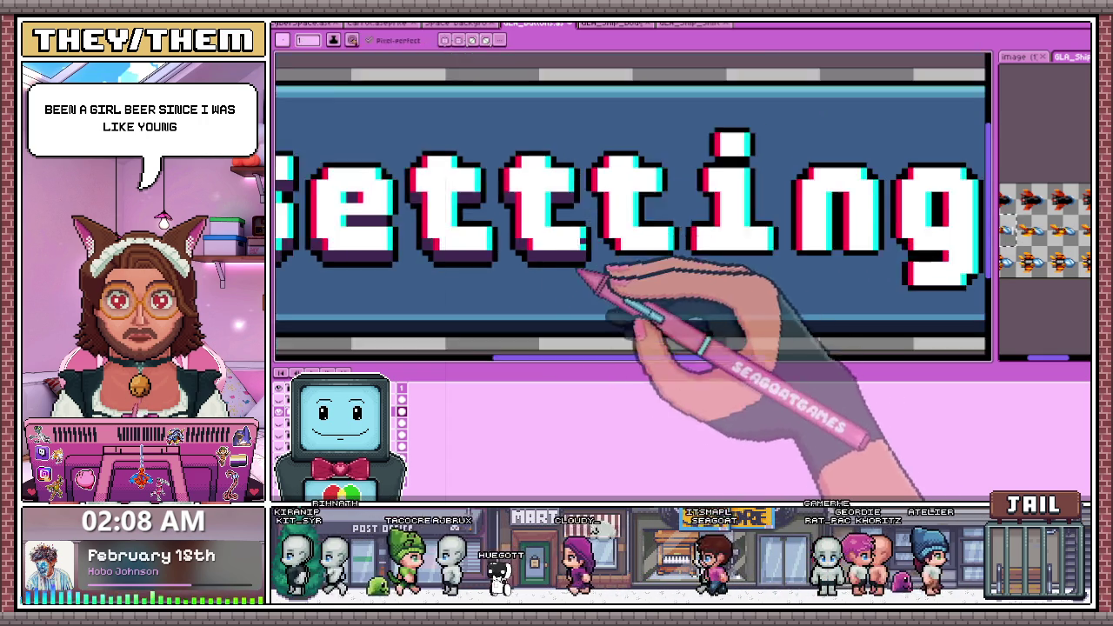
scroll(566, 292, up, 2)
scroll(591, 230, down, 1)
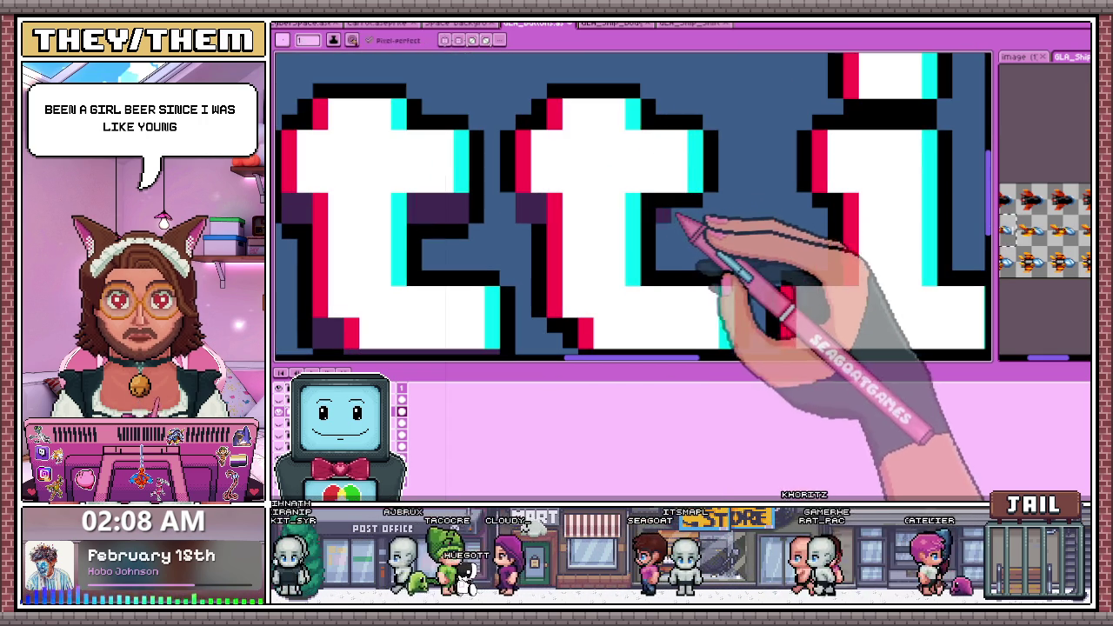
scroll(691, 215, down, 2)
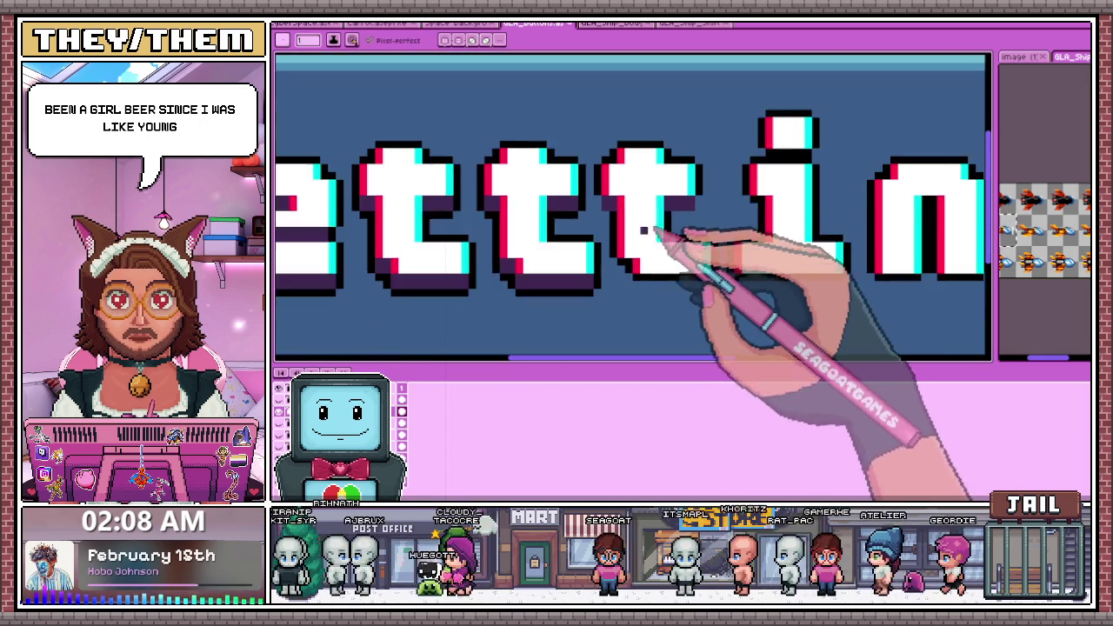
scroll(669, 230, up, 2)
scroll(654, 286, down, 2)
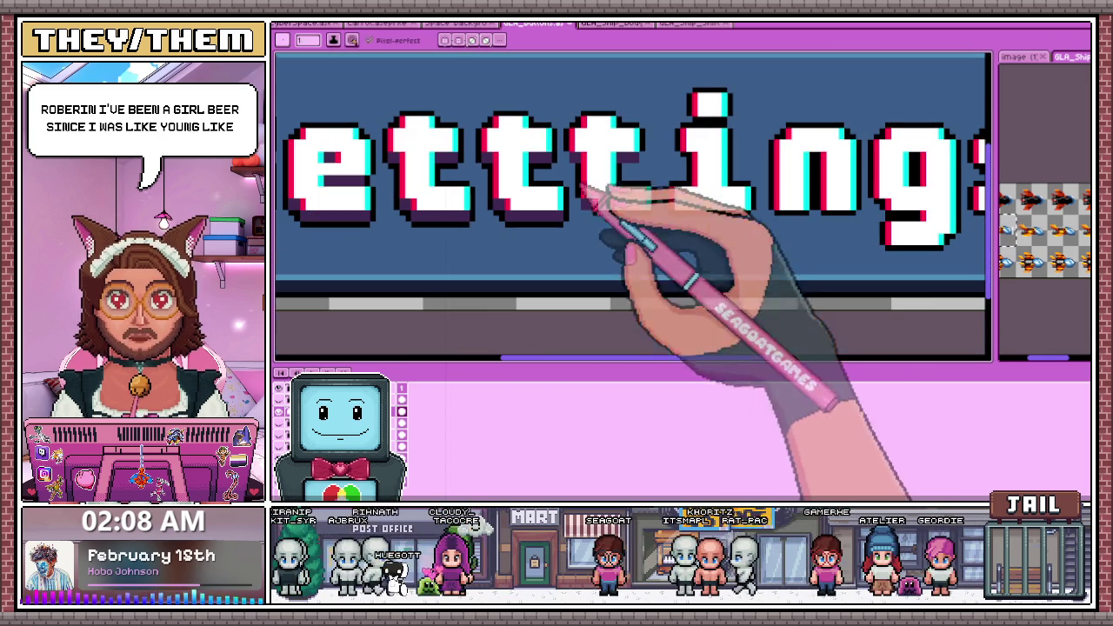
scroll(639, 285, up, 1)
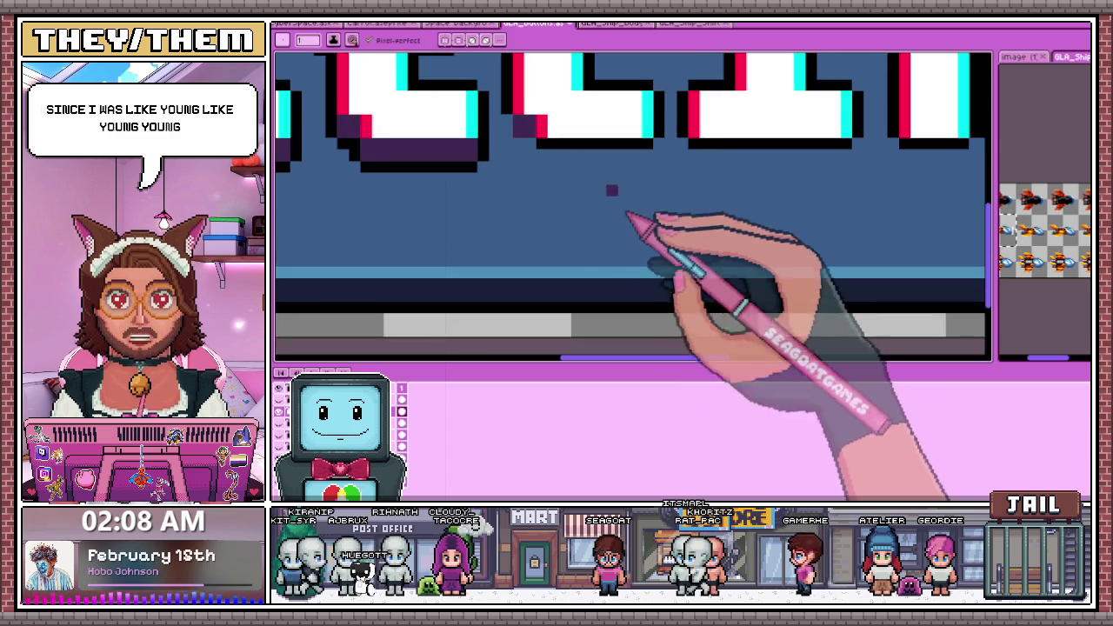
scroll(629, 217, up, 2)
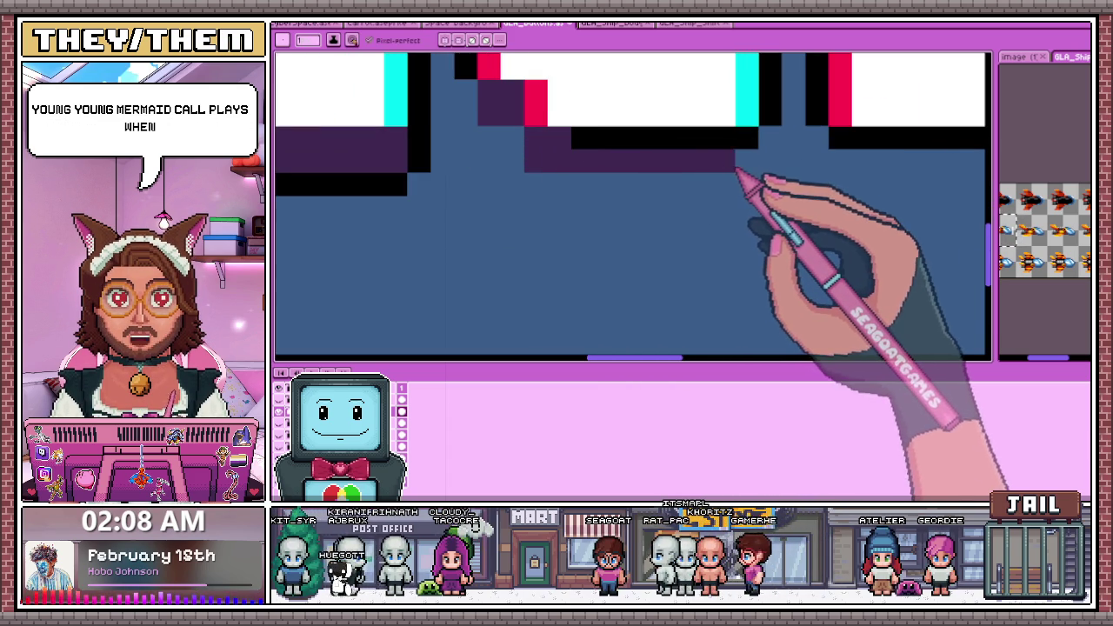
scroll(619, 159, down, 2)
scroll(608, 169, up, 1)
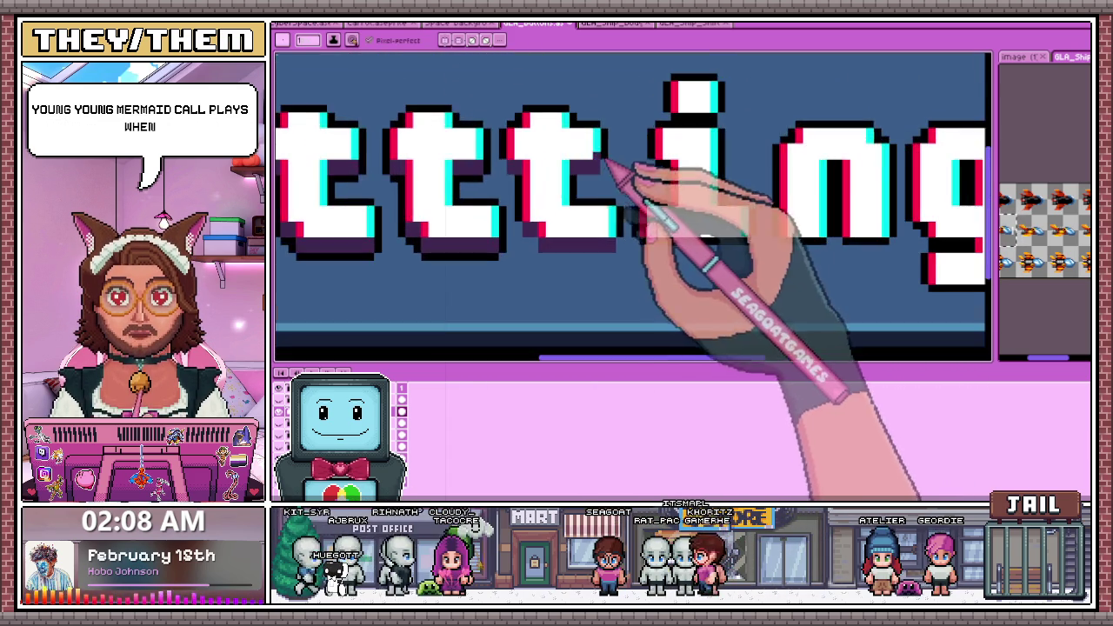
scroll(522, 186, up, 1)
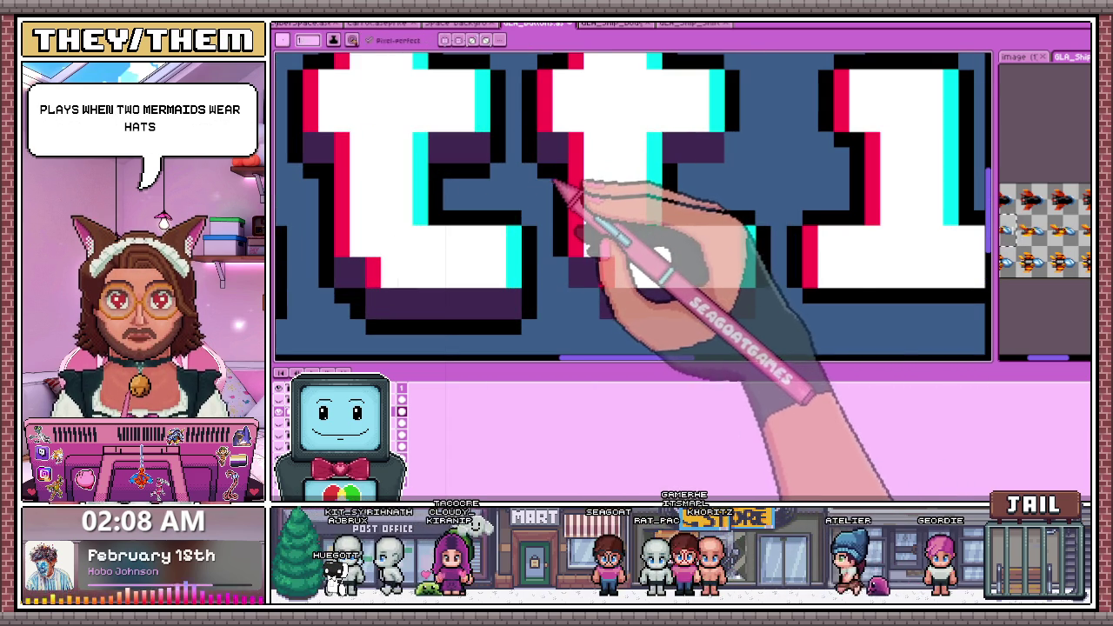
key(e)
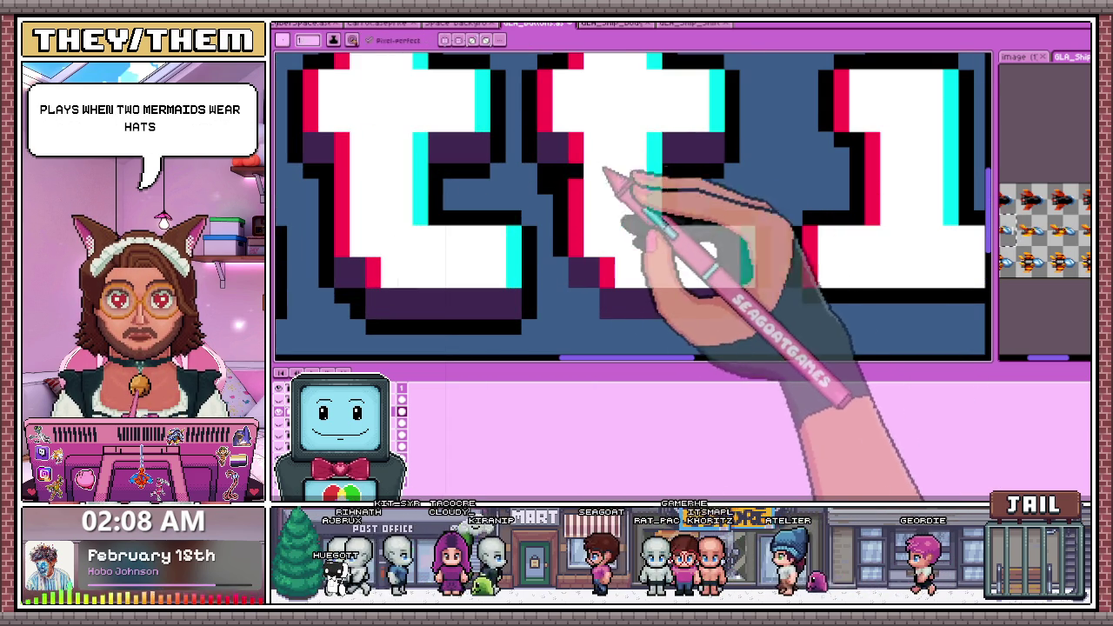
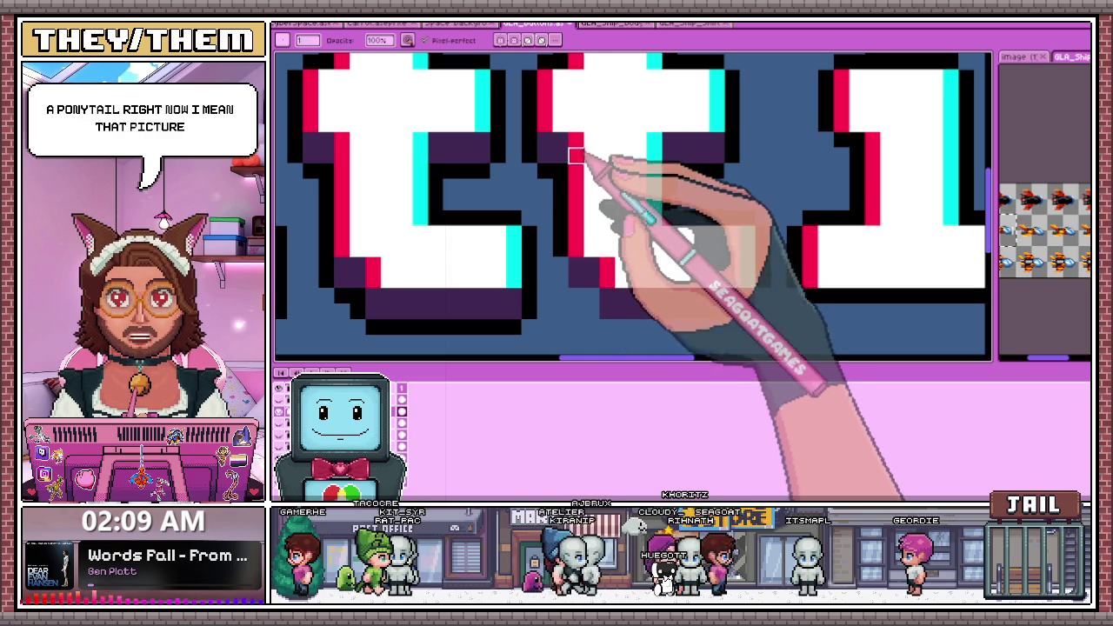
Extend the black outline along the bottom of the second letter
scroll(579, 252, up, 2)
scroll(574, 265, down, 2)
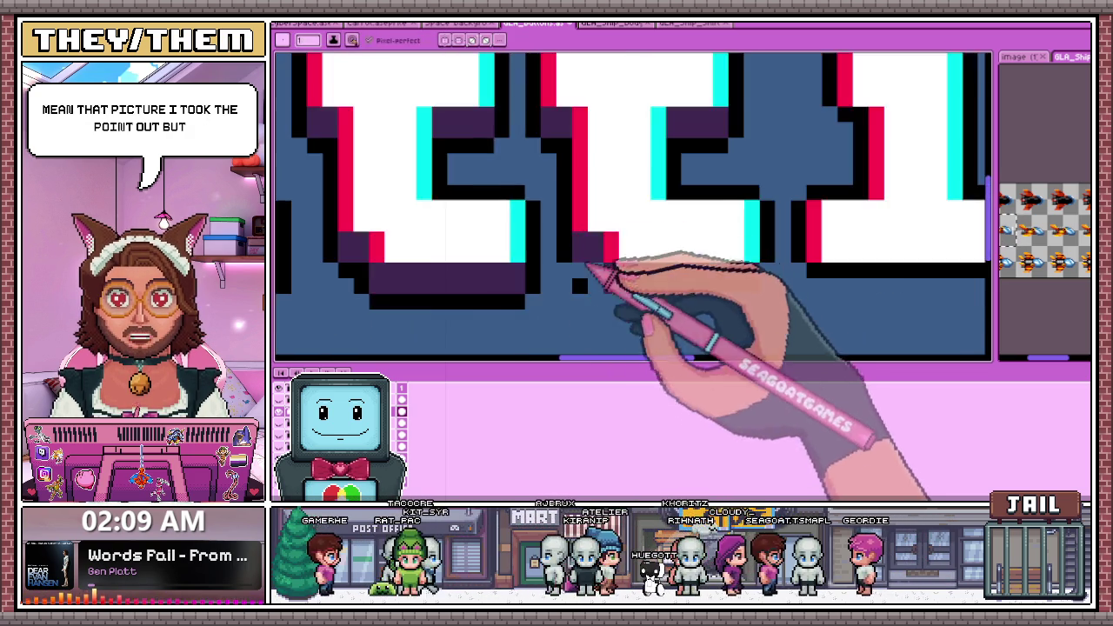
scroll(574, 261, up, 2)
scroll(528, 198, down, 1)
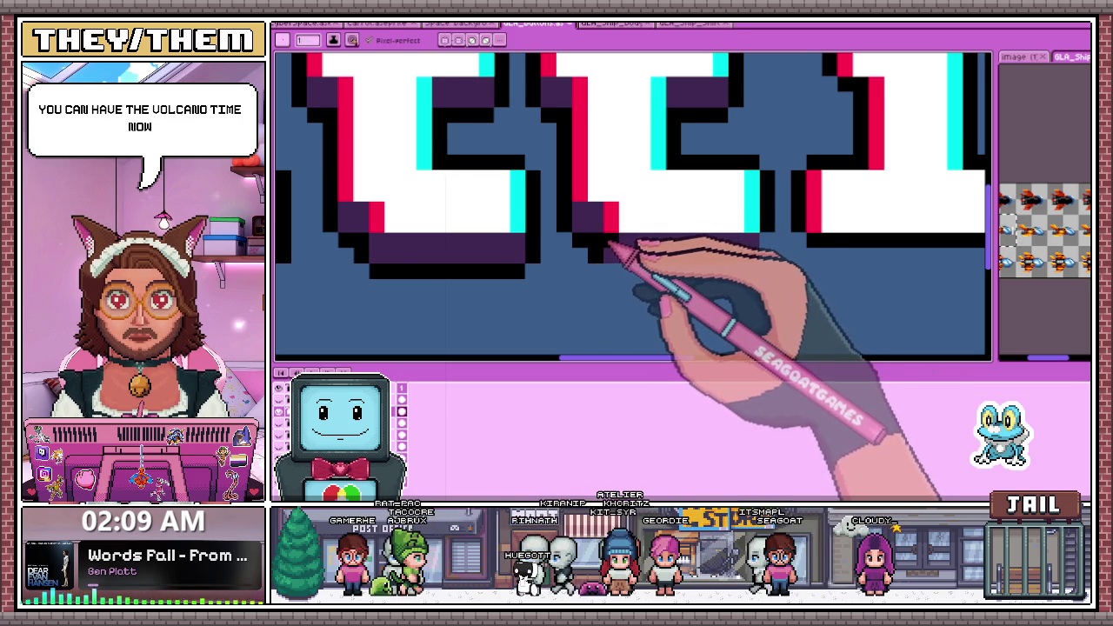
scroll(619, 245, down, 1)
scroll(600, 269, up, 1)
drag(616, 274, 724, 275)
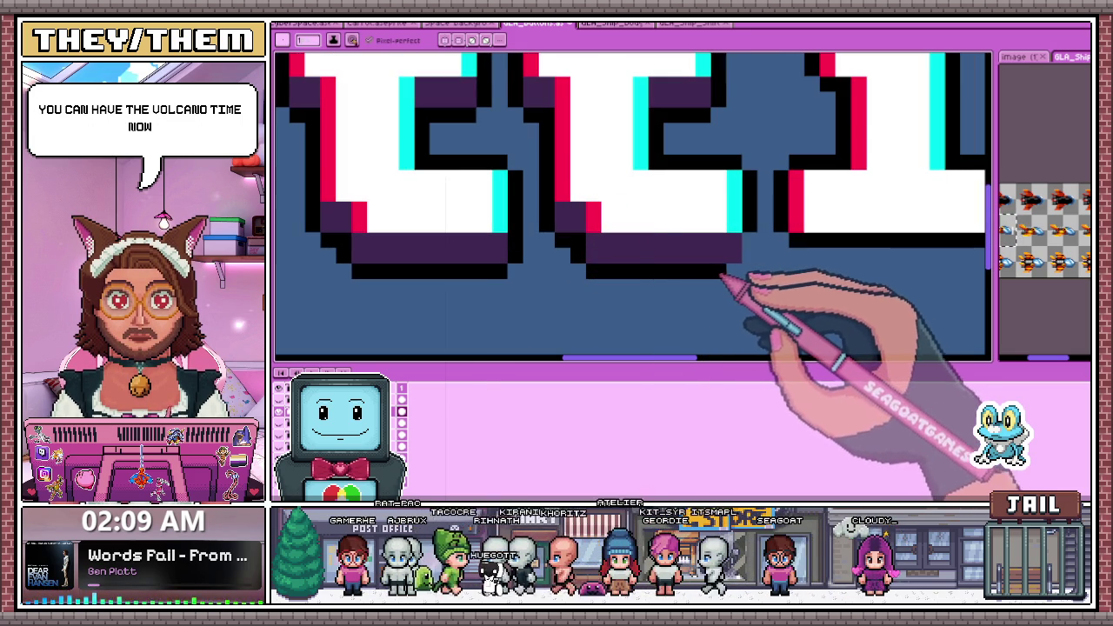
Paint a dark purple shadow along the second letter's bottom row
scroll(753, 253, down, 1)
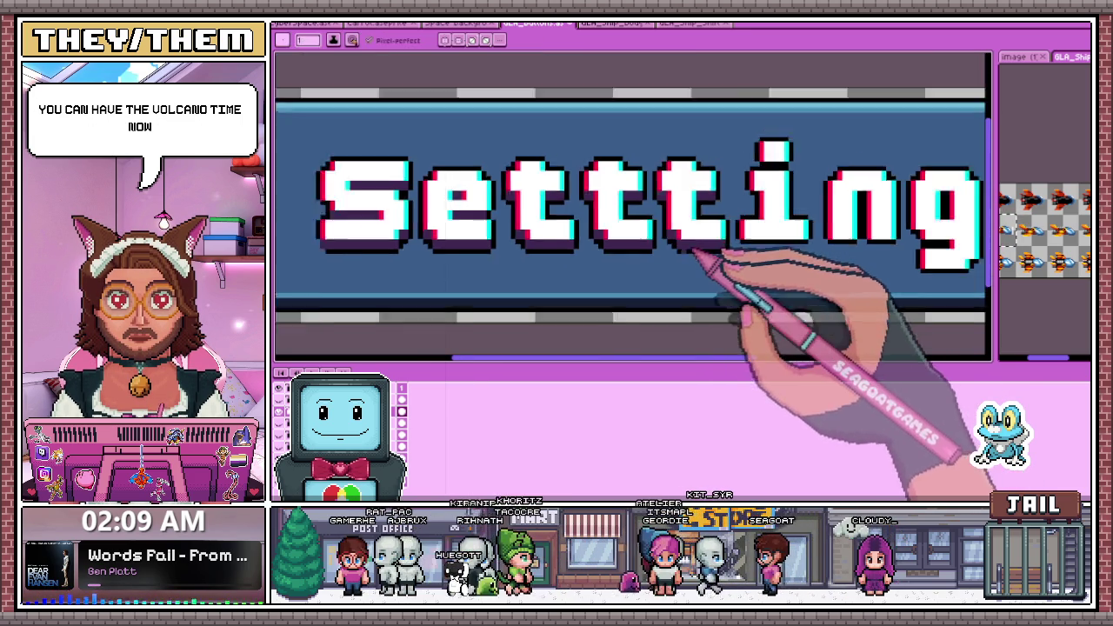
scroll(547, 237, up, 1)
mouse_move(536, 249)
mouse_down()
mouse_move(749, 255)
mouse_move(565, 240)
mouse_up()
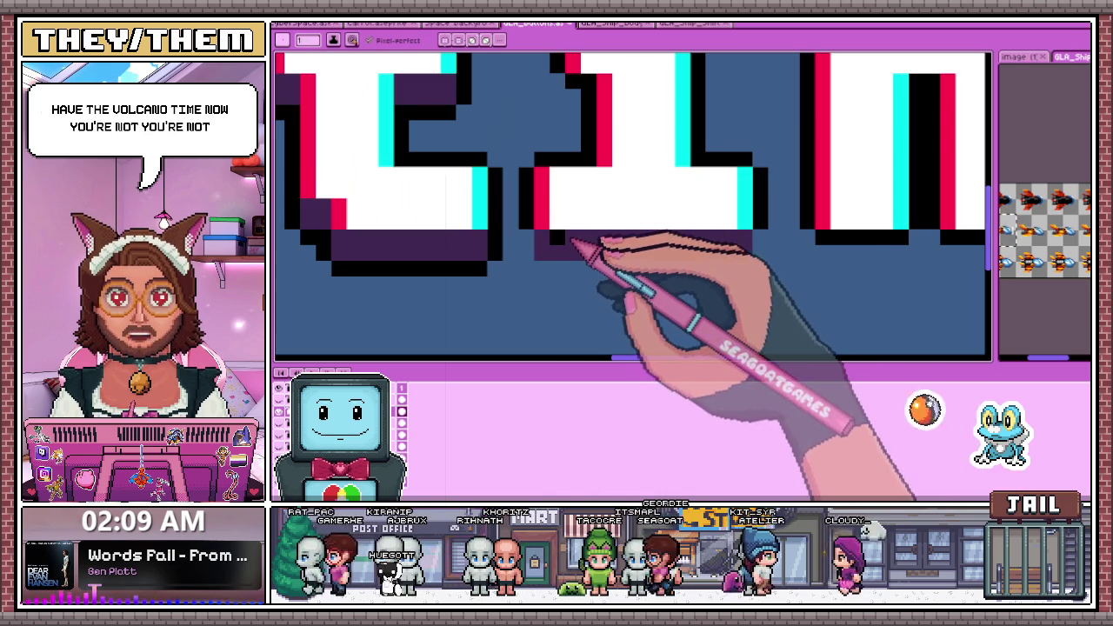
click(698, 284)
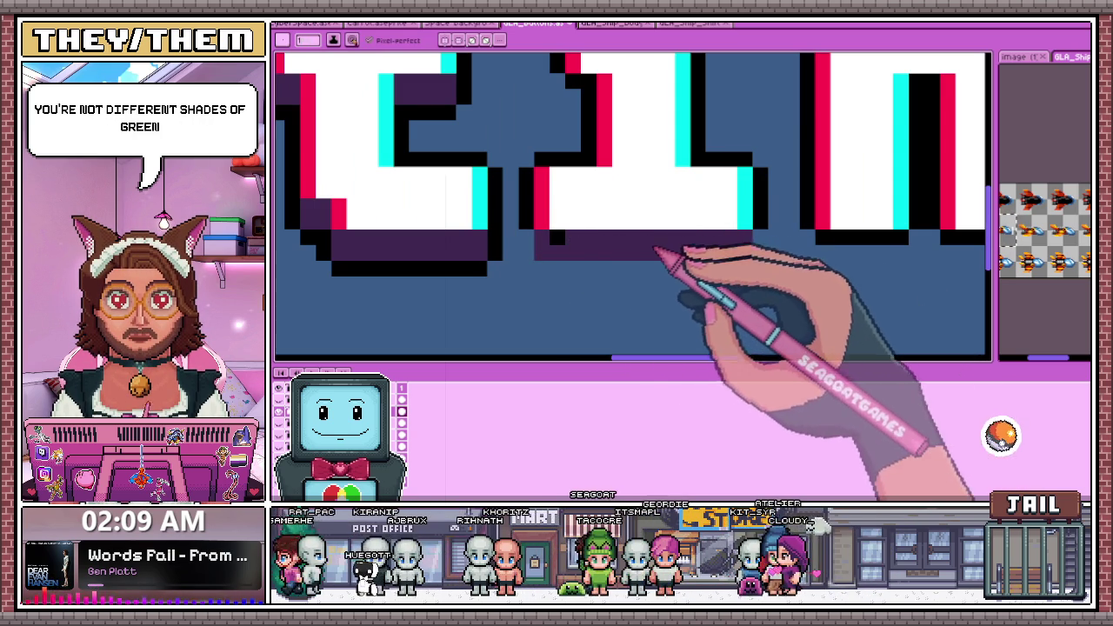
Eyedrop black from the artwork and draw an outline row beneath the second letter
key(i)
click(536, 226)
key(b)
drag(536, 268, 738, 269)
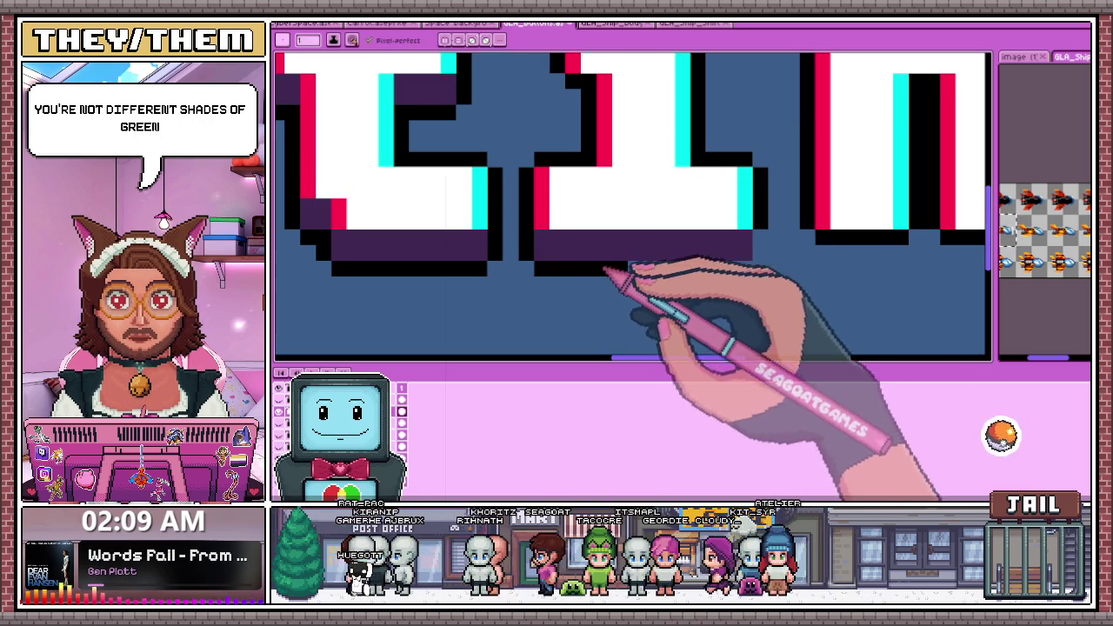
scroll(650, 266, down, 3)
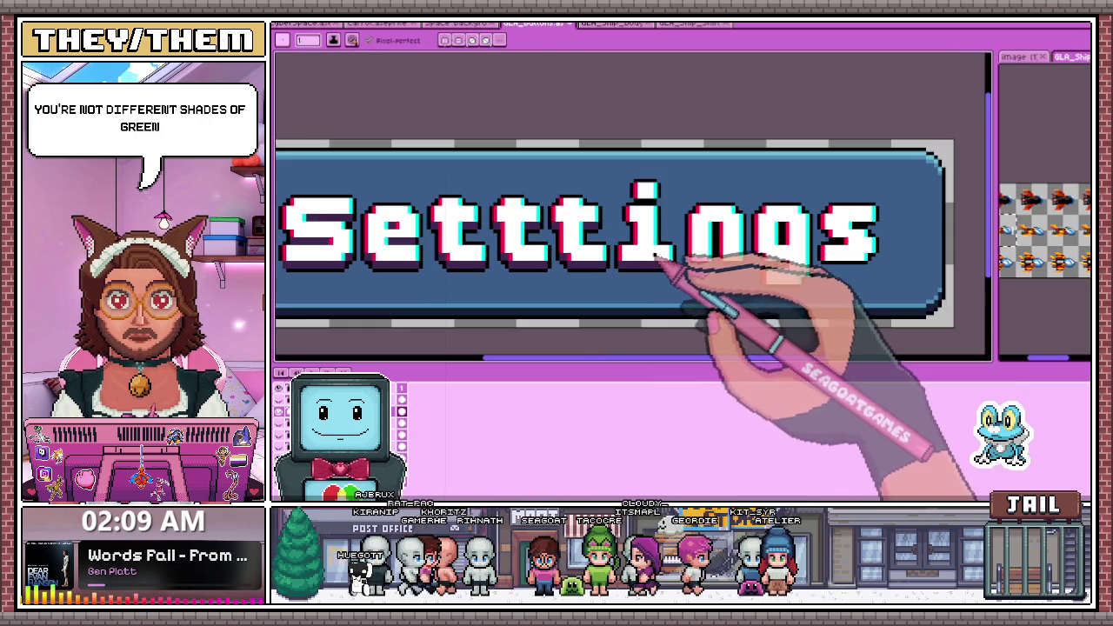
Extend the dark purple shadow band rightward beneath the 'ings' letters
scroll(660, 271, up, 2)
scroll(652, 243, up, 1)
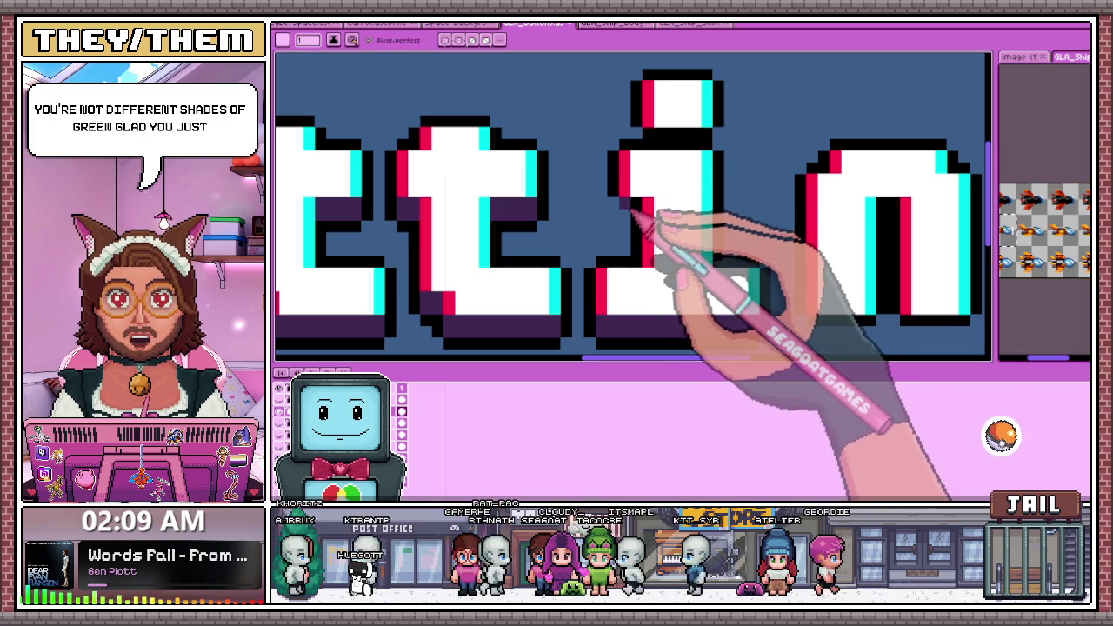
scroll(659, 193, up, 2)
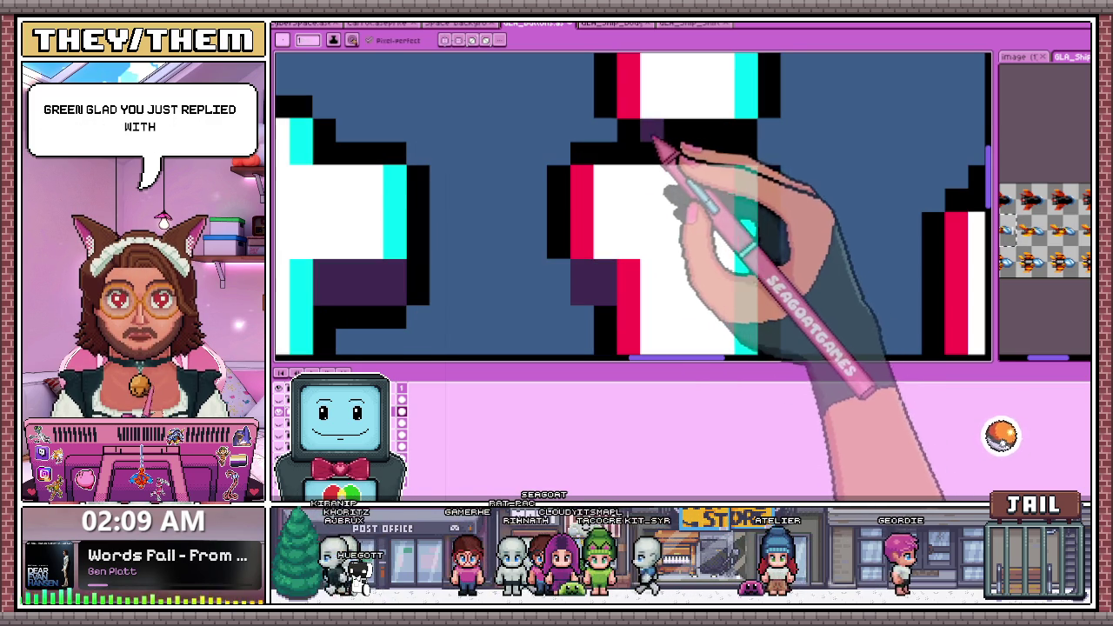
mouse_move(665, 149)
mouse_down()
mouse_move(728, 161)
mouse_move(760, 137)
mouse_up()
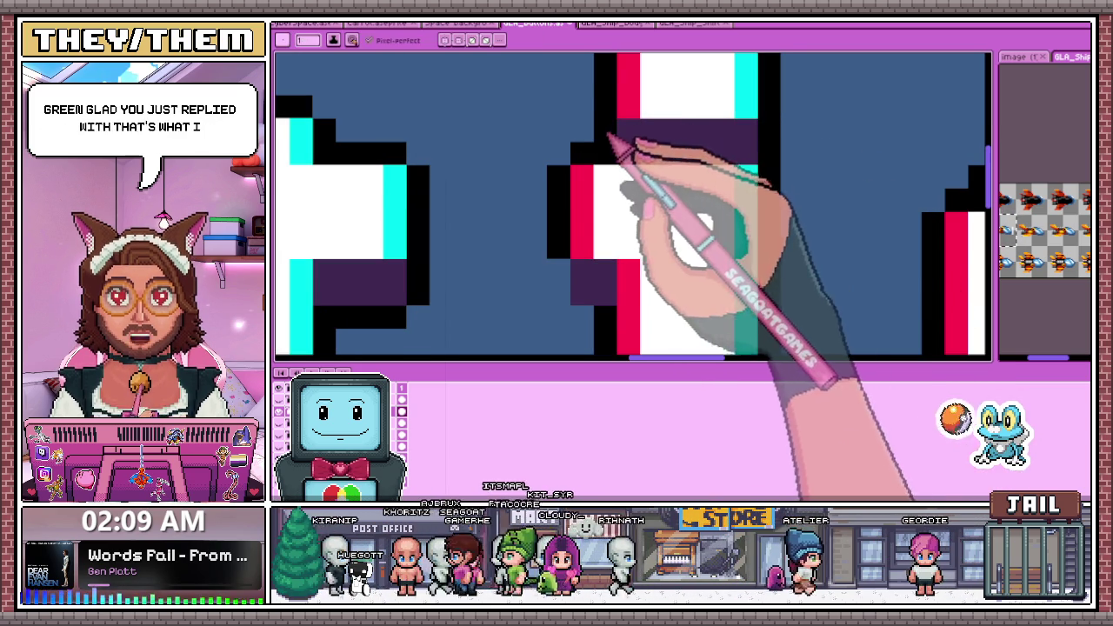
scroll(608, 228, down, 2)
scroll(570, 244, up, 2)
scroll(575, 268, down, 2)
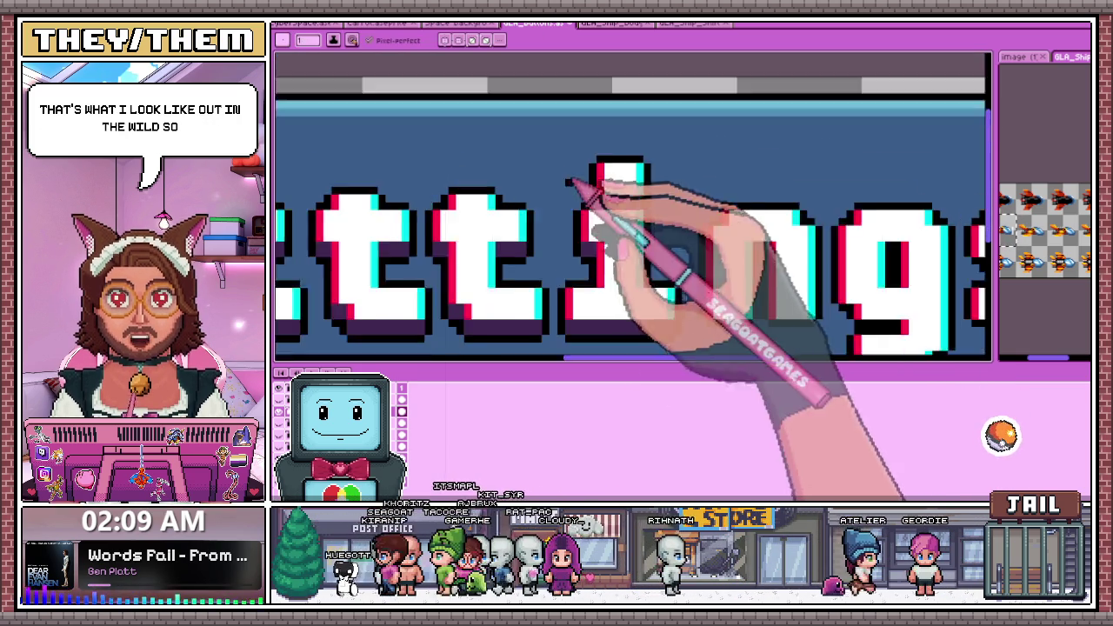
scroll(634, 248, down, 1)
scroll(670, 276, up, 1)
scroll(666, 274, up, 1)
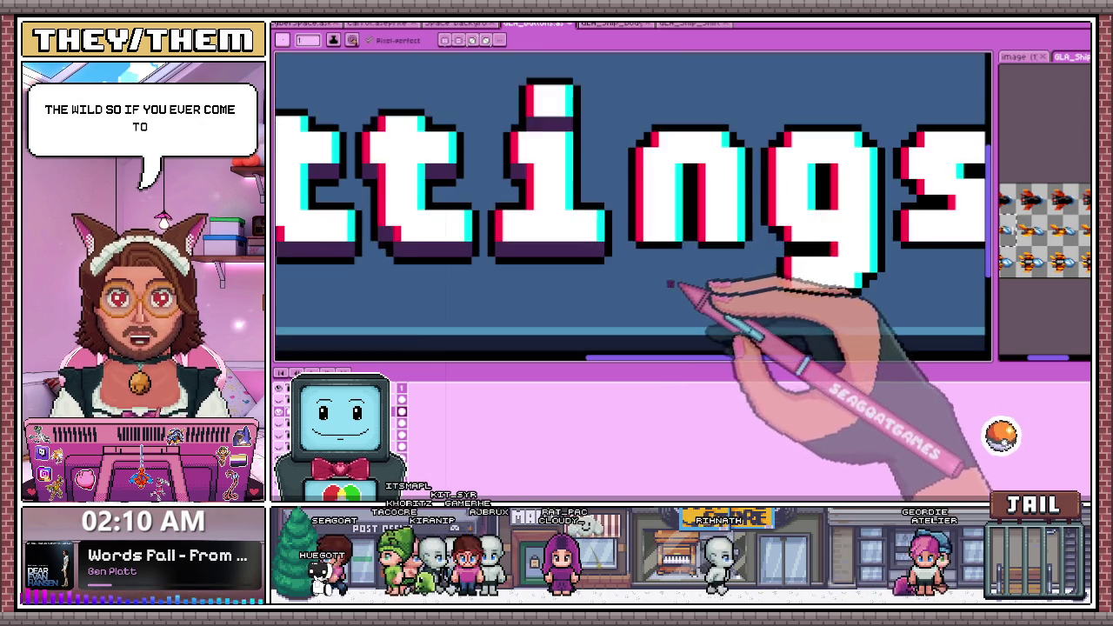
scroll(703, 292, down, 1)
scroll(651, 264, up, 2)
scroll(628, 255, down, 2)
scroll(527, 246, up, 2)
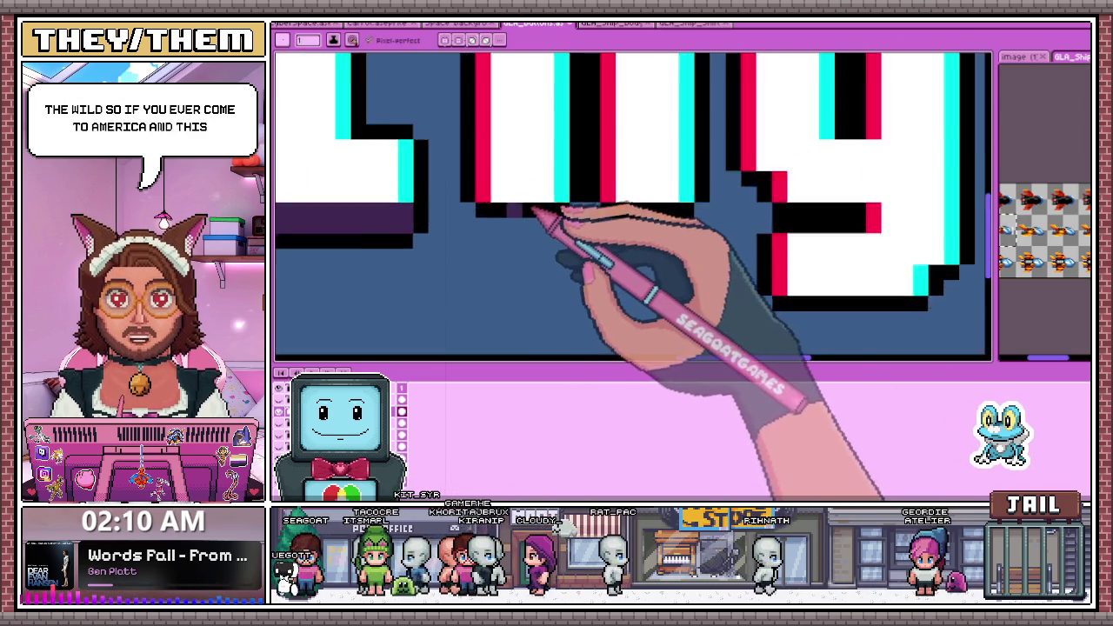
scroll(534, 211, up, 1)
scroll(583, 223, down, 2)
scroll(598, 157, up, 2)
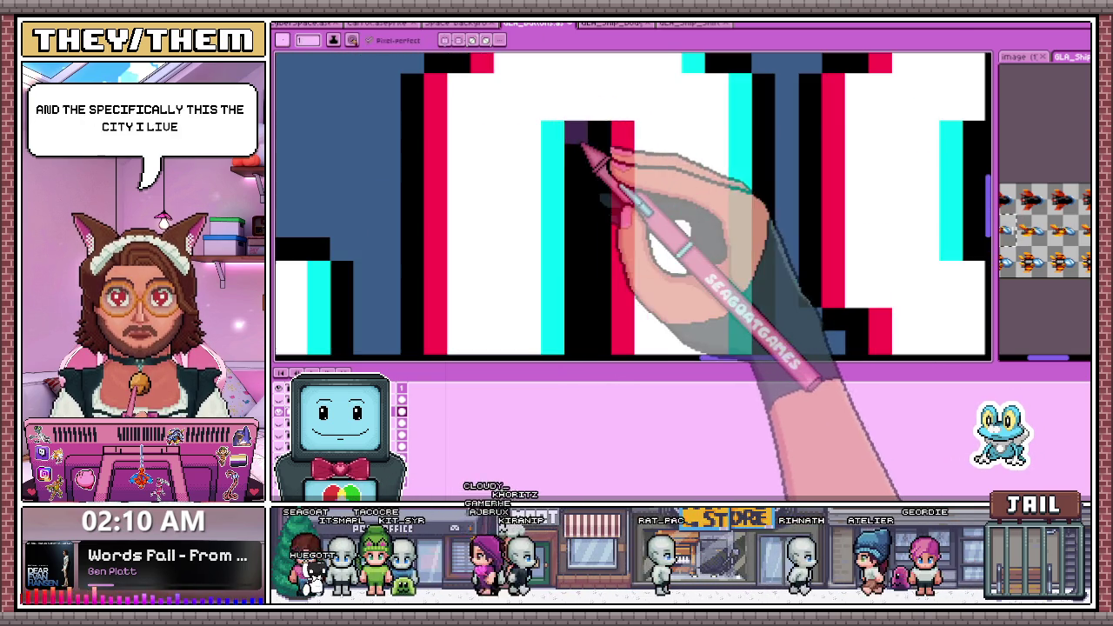
scroll(539, 230, down, 1)
scroll(640, 262, up, 2)
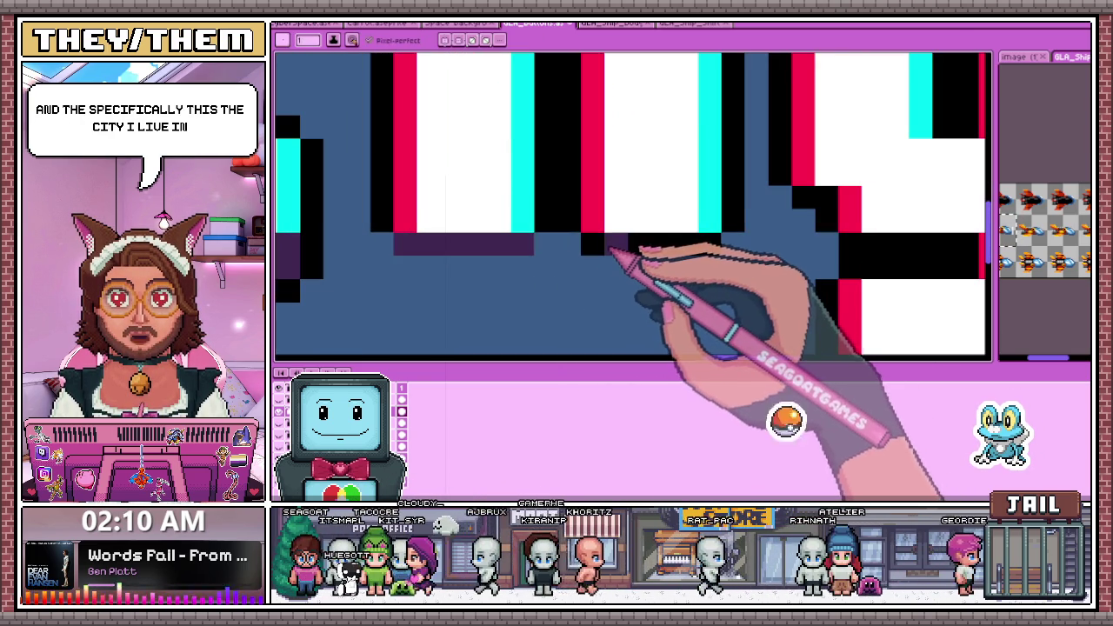
mouse_move(393, 237)
mouse_down()
mouse_move(423, 273)
mouse_move(556, 255)
mouse_up()
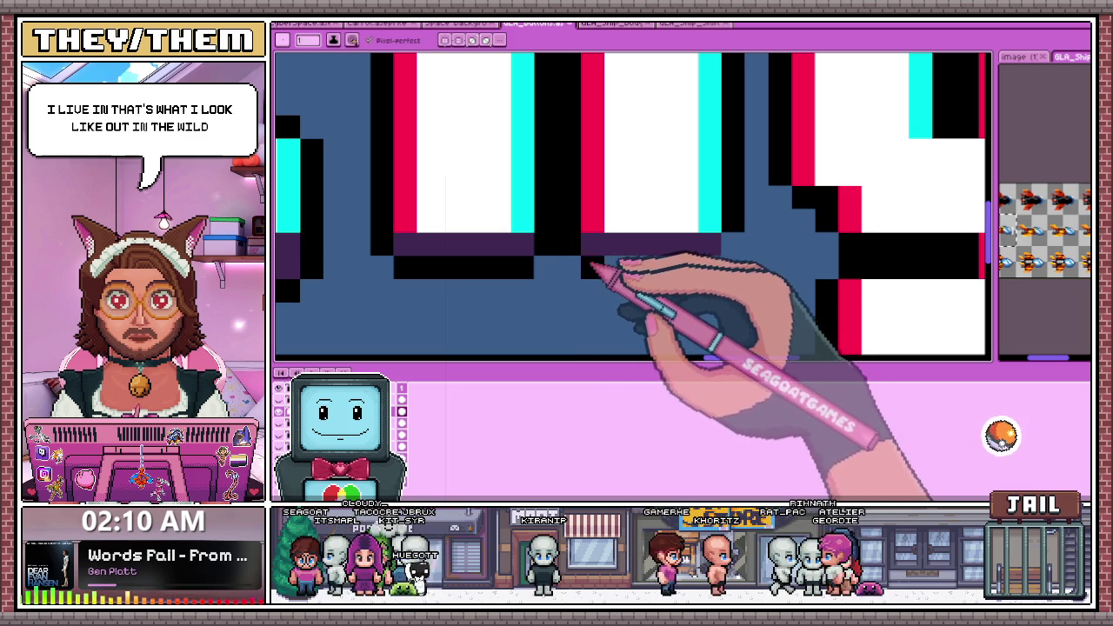
Add black outline pixels below the new shadow, including a two-pixel extension
scroll(596, 261, down, 1)
scroll(609, 261, down, 1)
scroll(622, 260, up, 1)
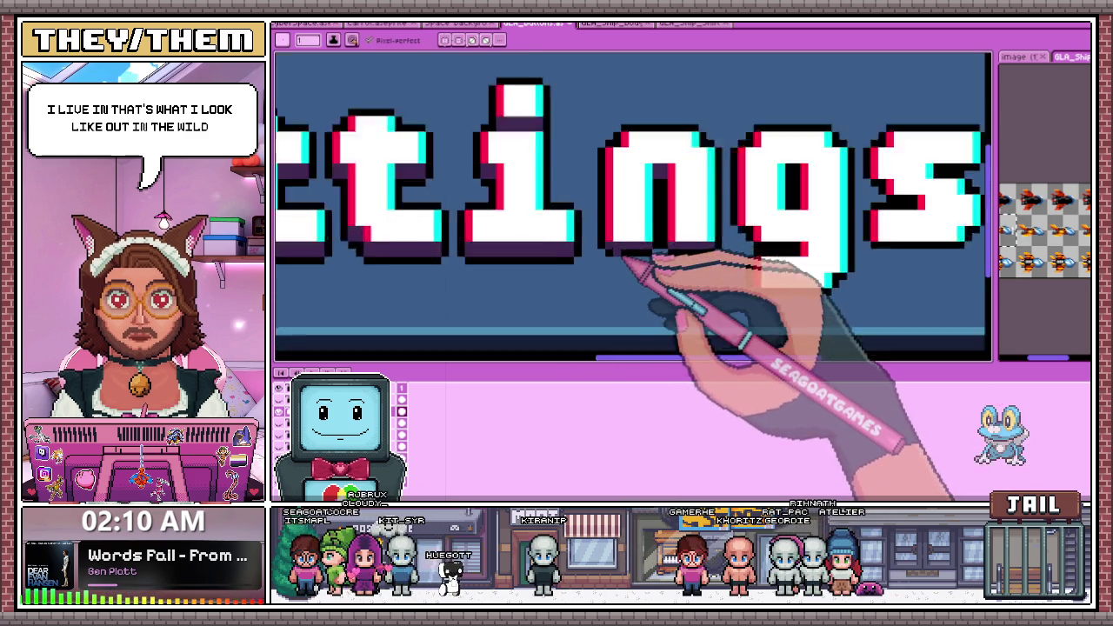
scroll(623, 261, up, 2)
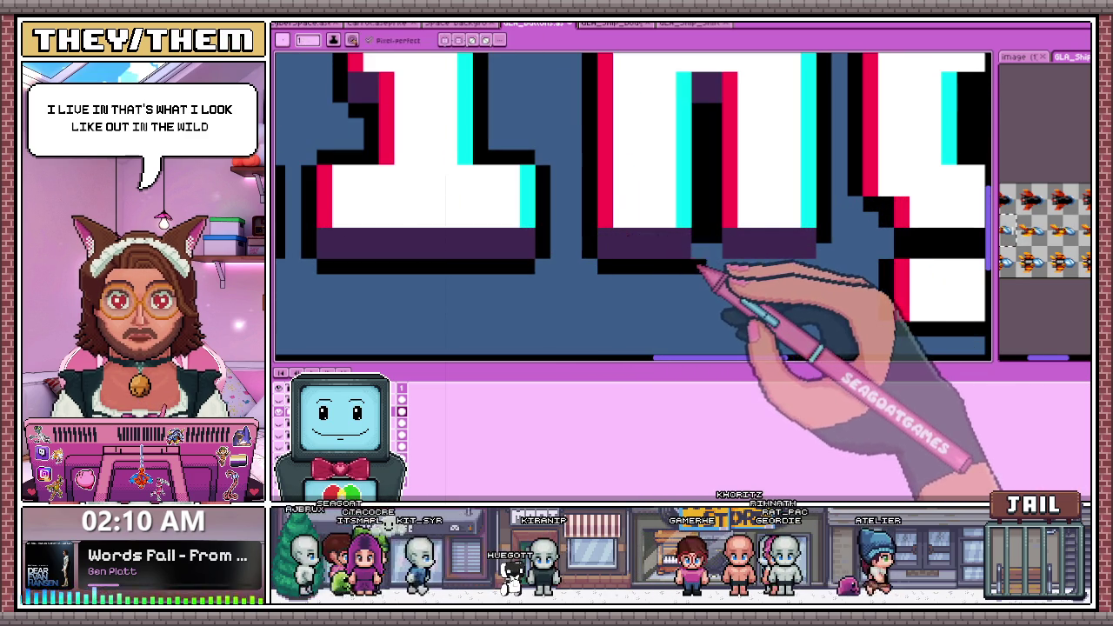
scroll(687, 262, down, 2)
scroll(696, 261, up, 2)
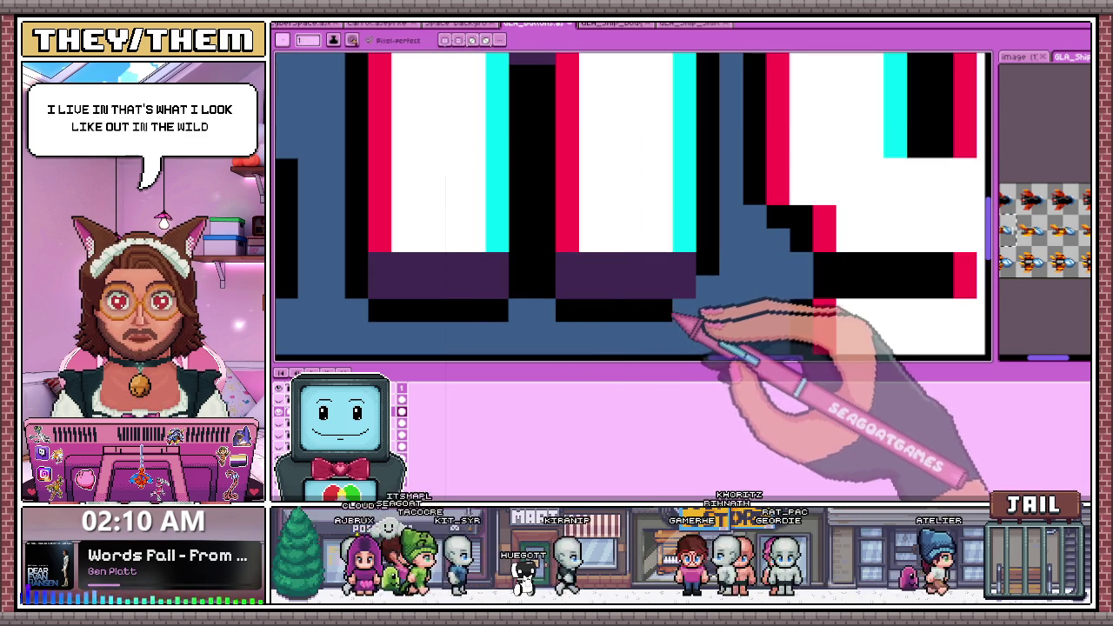
drag(683, 312, 683, 287)
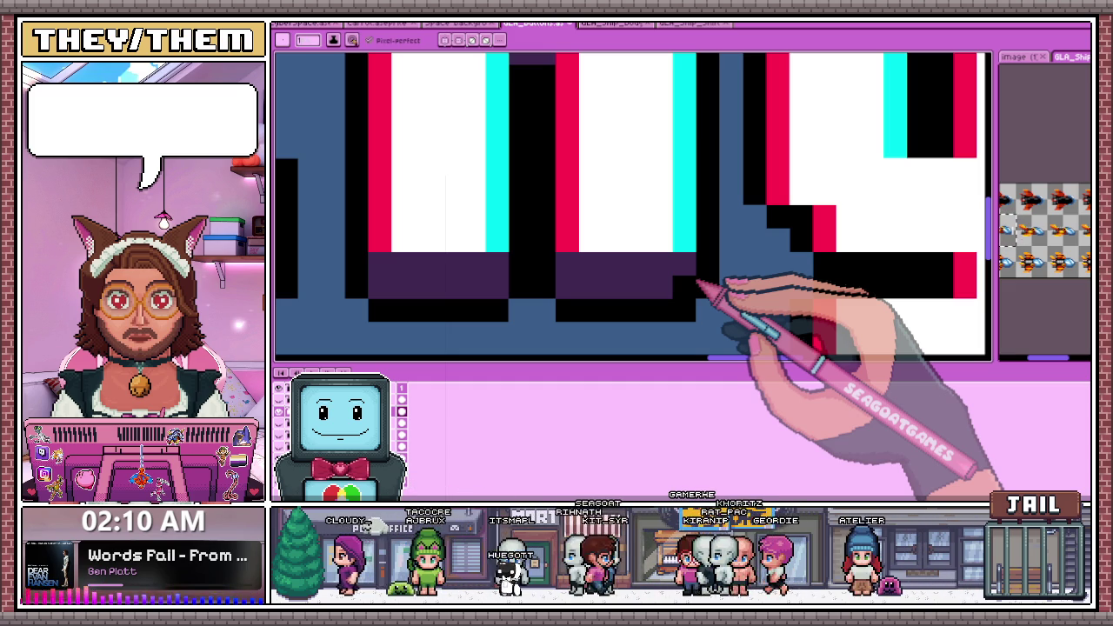
click(637, 193)
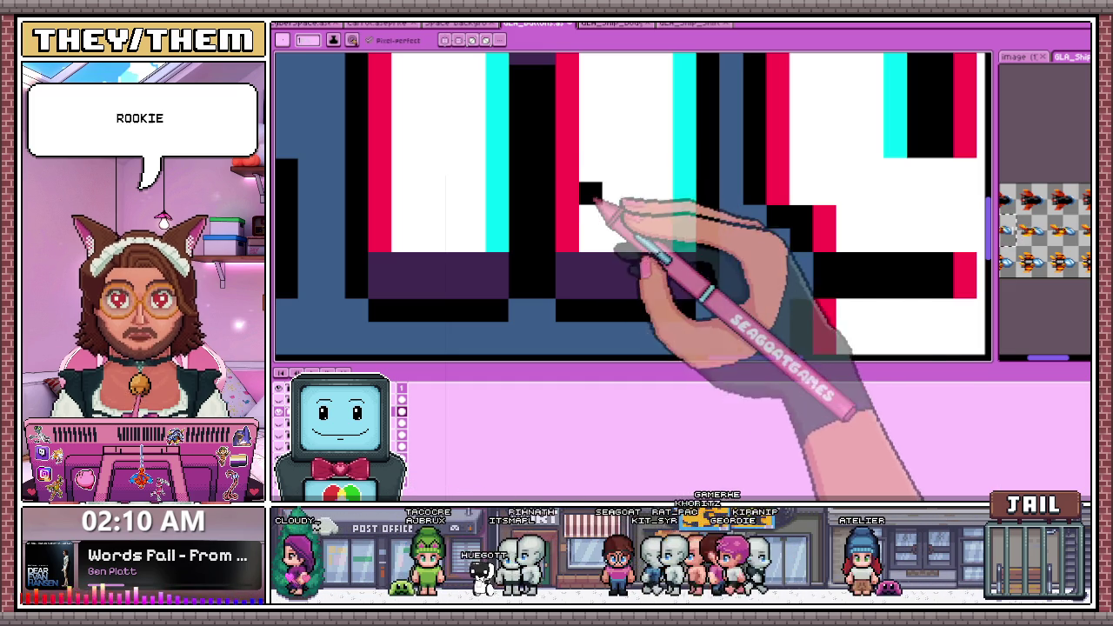
scroll(638, 210, down, 3)
scroll(617, 194, down, 2)
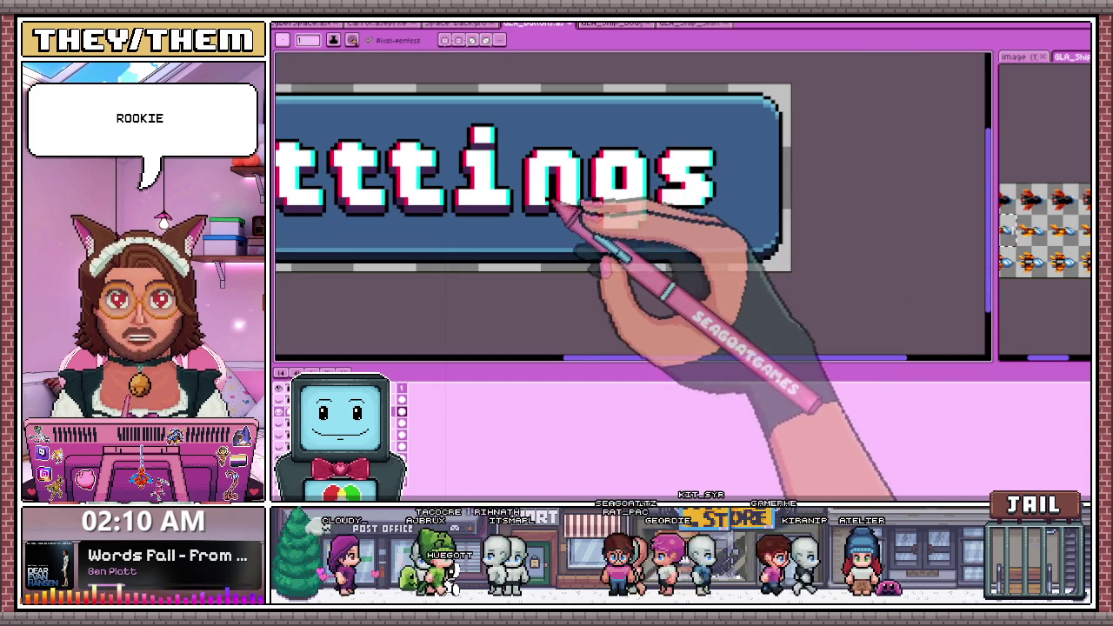
Pick black from the canvas and repaint the stray red and purple pixels black
scroll(592, 193, up, 1)
scroll(634, 218, up, 1)
scroll(522, 209, up, 1)
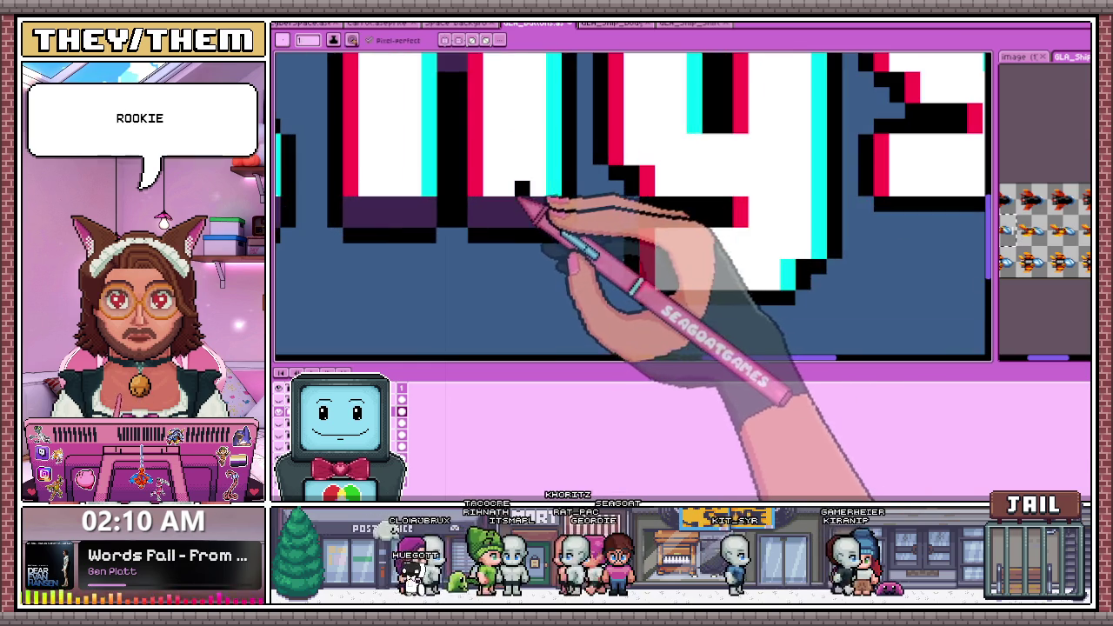
scroll(559, 218, up, 1)
scroll(622, 179, down, 2)
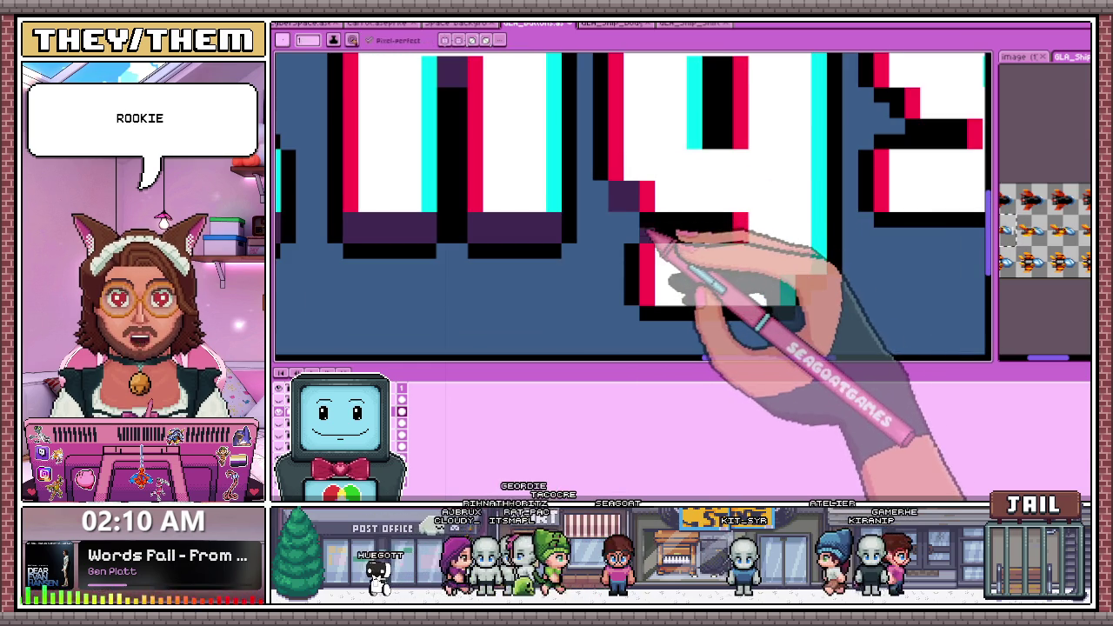
scroll(654, 224, up, 2)
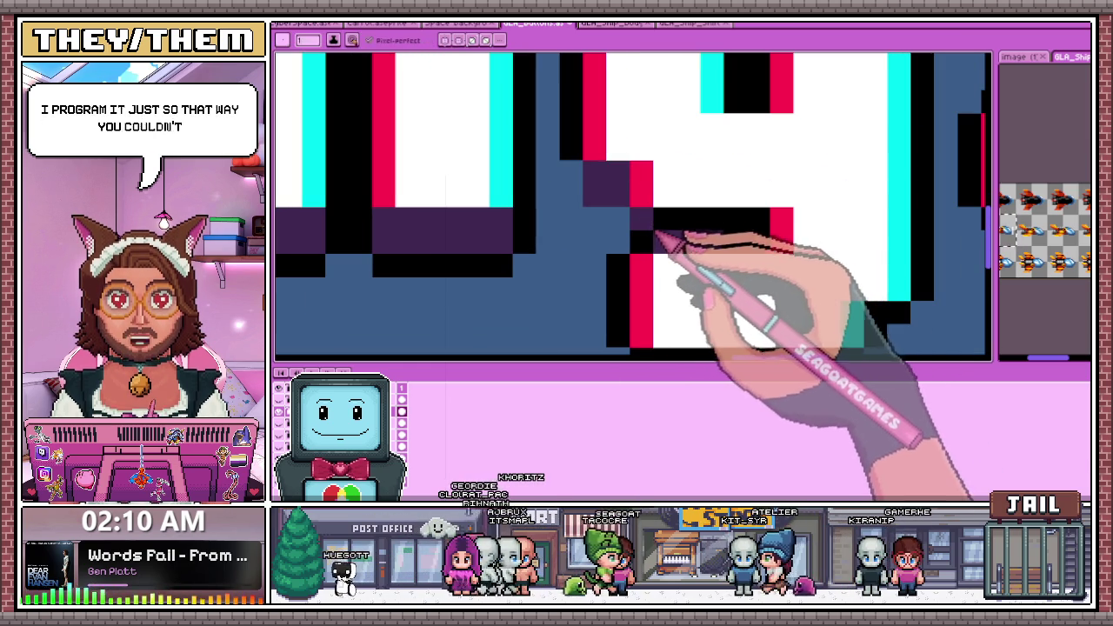
key(alt)
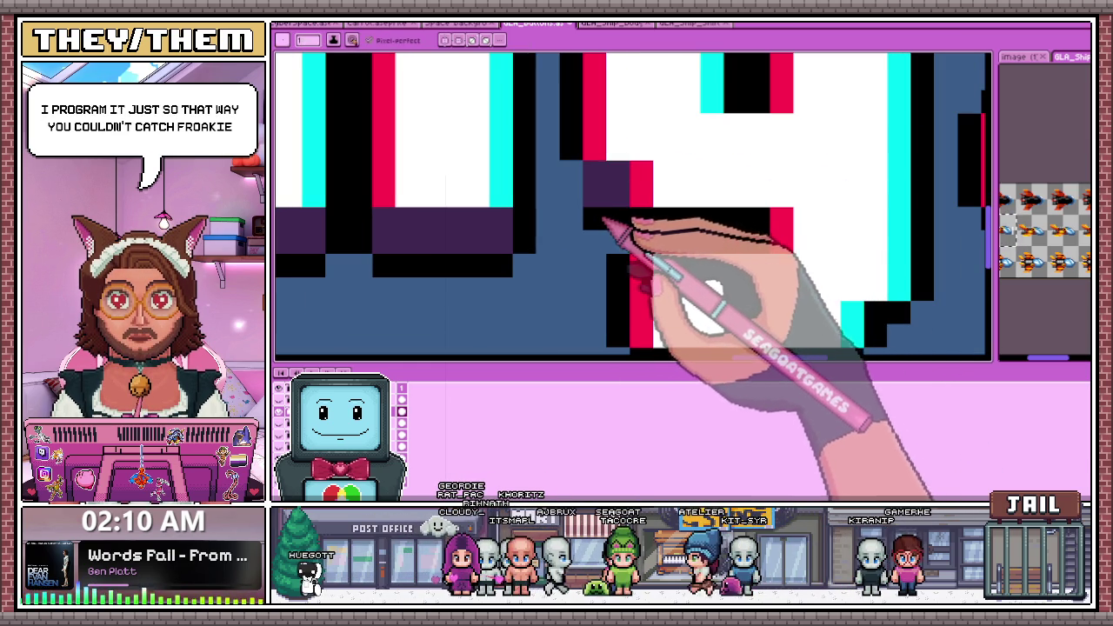
mouse_move(641, 222)
mouse_down()
mouse_move(635, 198)
mouse_move(768, 217)
mouse_up()
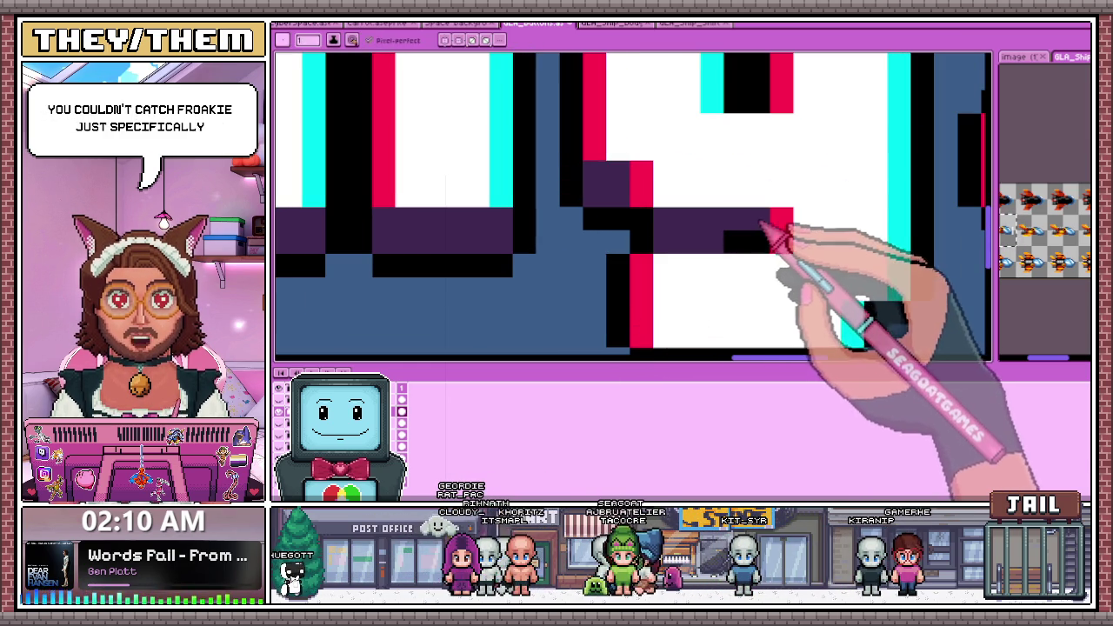
Shade the g's lower-right corner dark purple and move its black outline pixel down a row
scroll(628, 236, down, 2)
scroll(627, 236, down, 1)
scroll(627, 237, up, 2)
scroll(617, 230, down, 2)
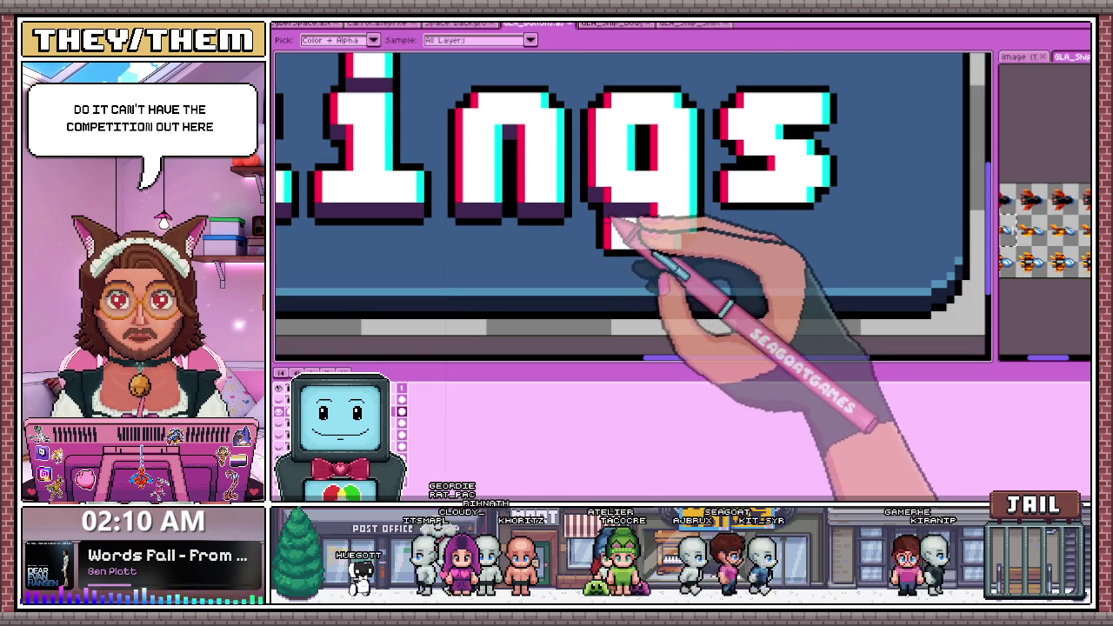
scroll(634, 236, up, 2)
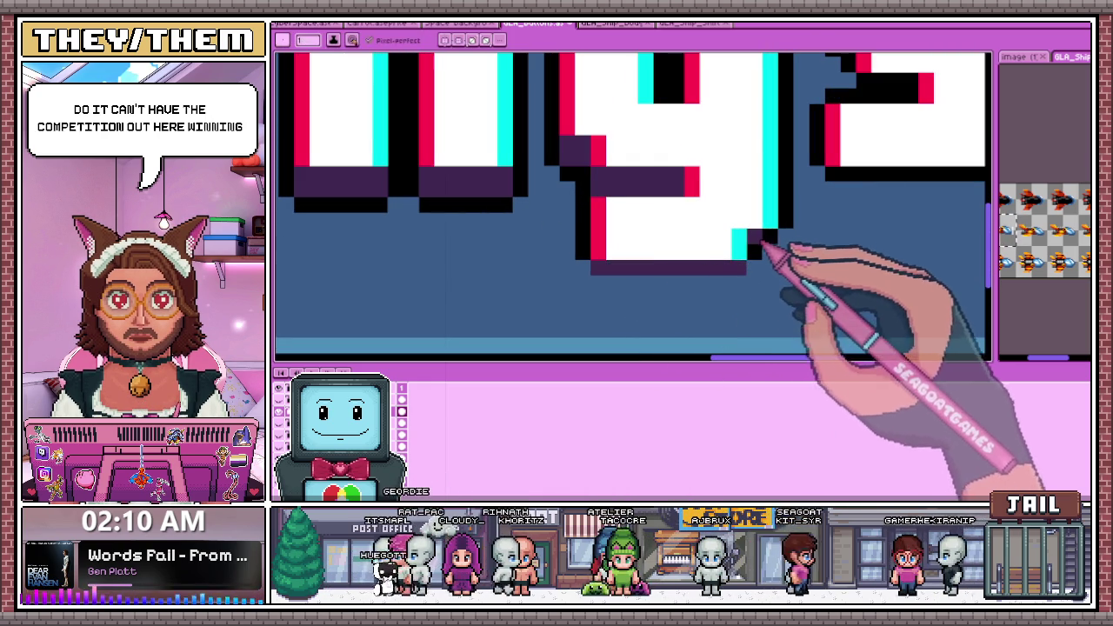
drag(753, 236, 768, 254)
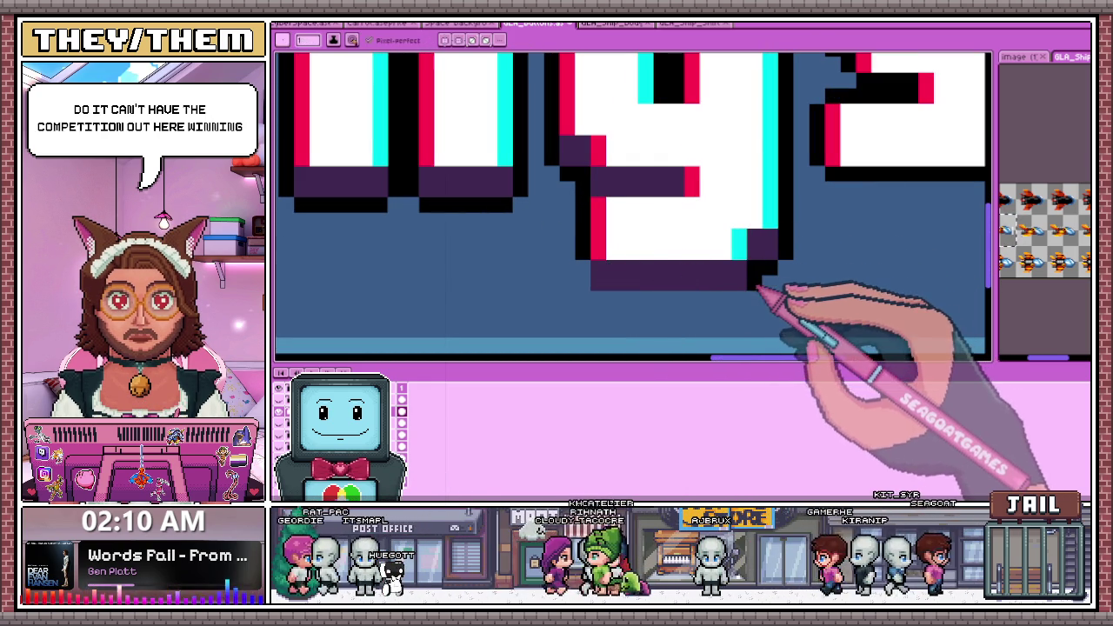
mouse_move(739, 313)
mouse_down()
mouse_move(737, 328)
mouse_move(751, 316)
mouse_up()
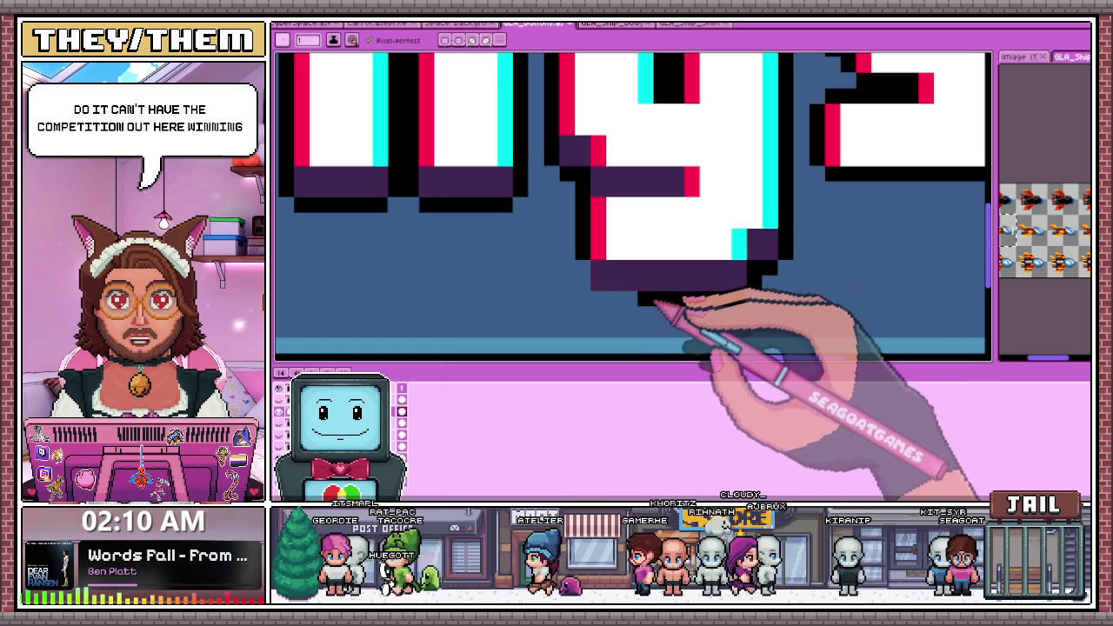
scroll(593, 286, down, 2)
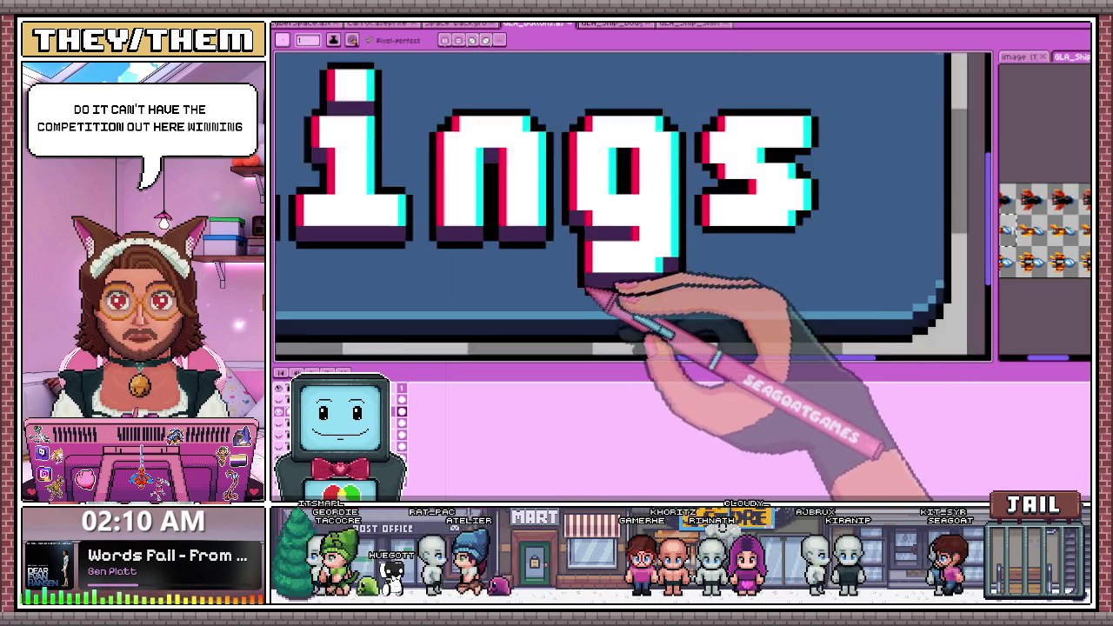
scroll(609, 295, down, 2)
scroll(644, 313, down, 1)
scroll(642, 300, up, 3)
scroll(639, 295, up, 2)
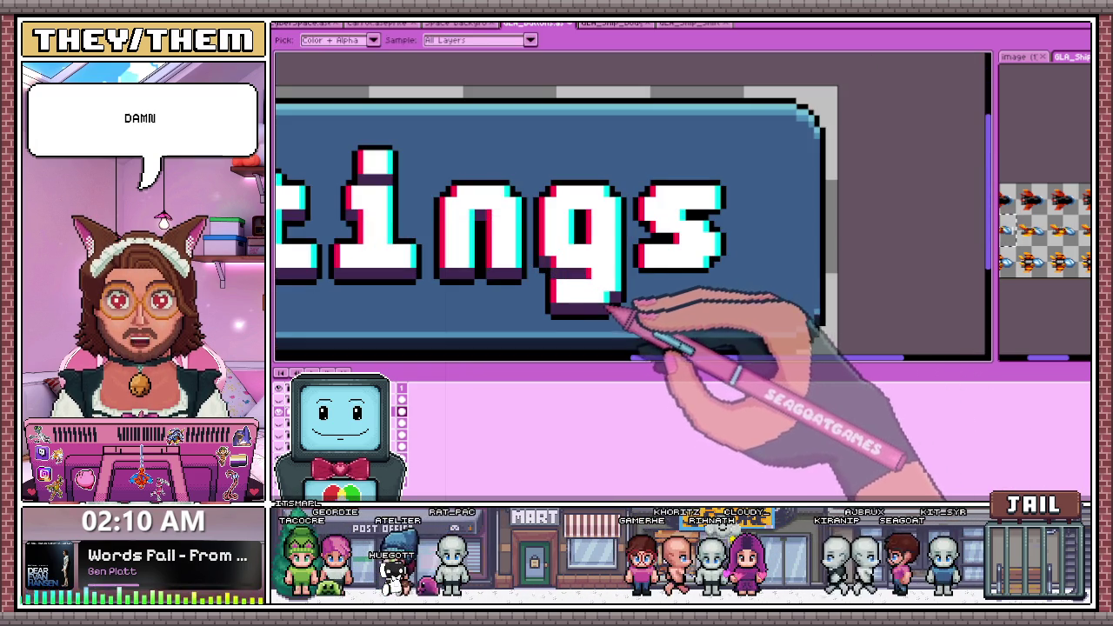
Paint a dark purple shadow strip under the letter, recolouring the black row and stray pixel above
scroll(609, 300, up, 2)
scroll(598, 228, down, 2)
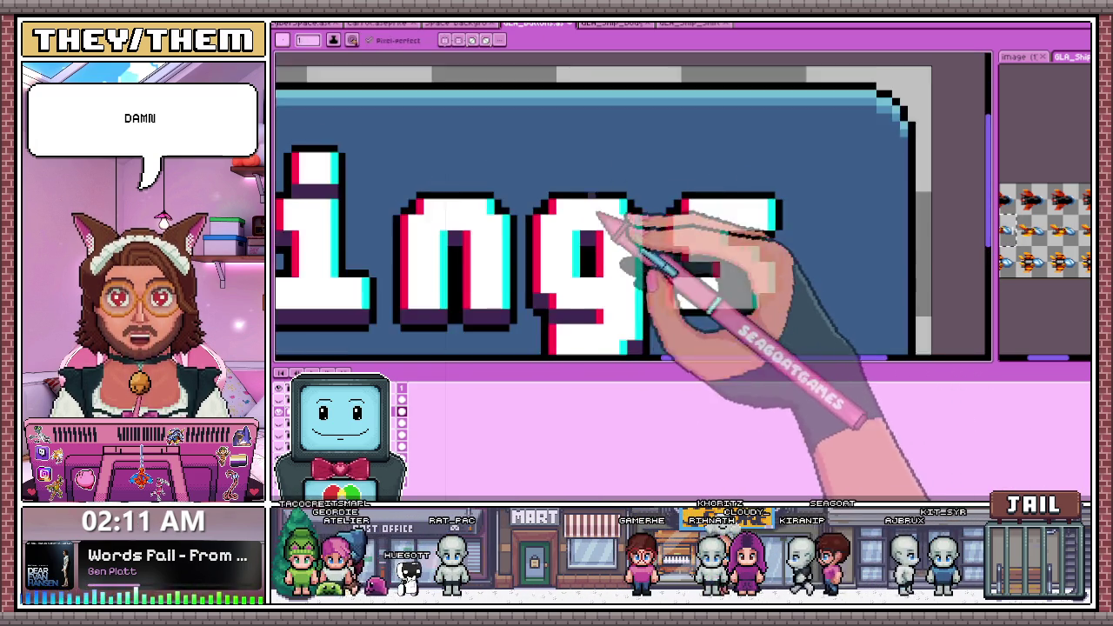
scroll(660, 260, up, 1)
scroll(609, 252, up, 2)
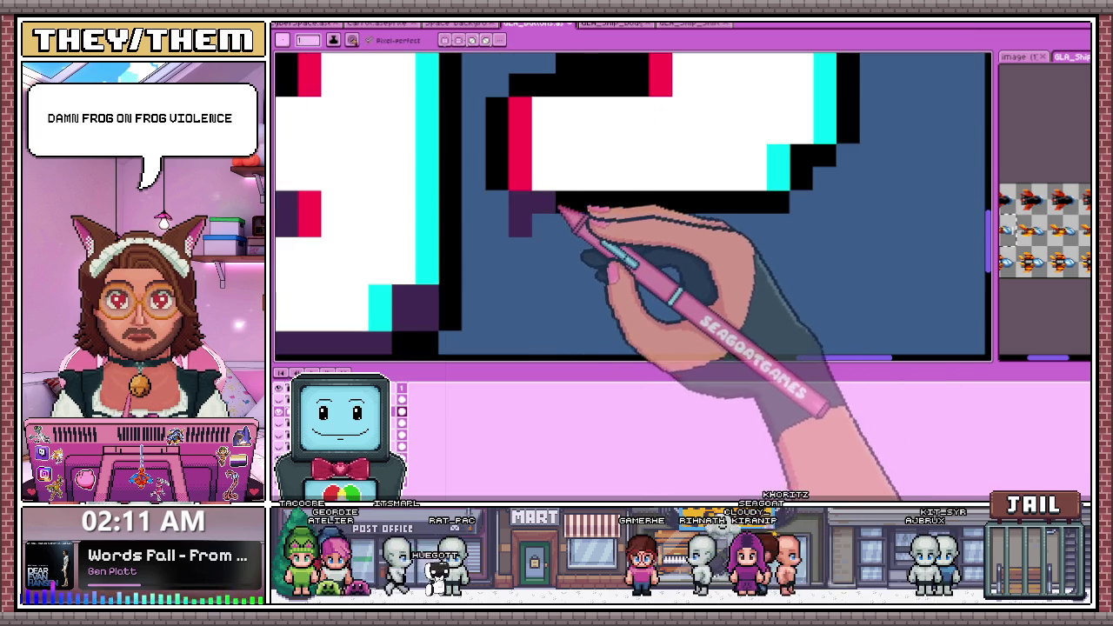
drag(520, 224, 765, 226)
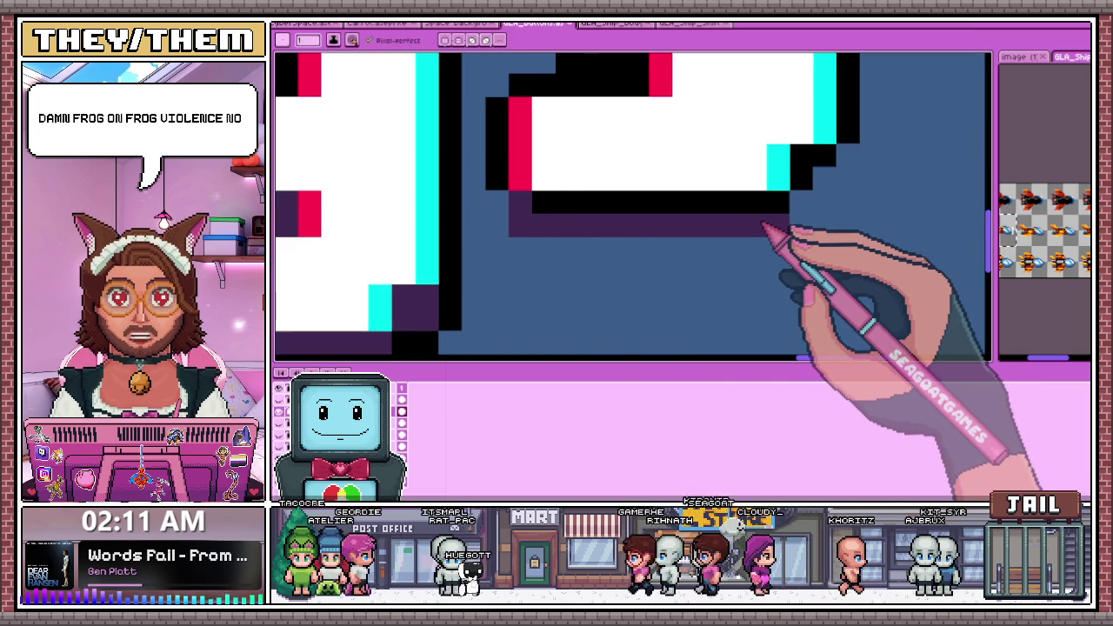
drag(559, 201, 778, 201)
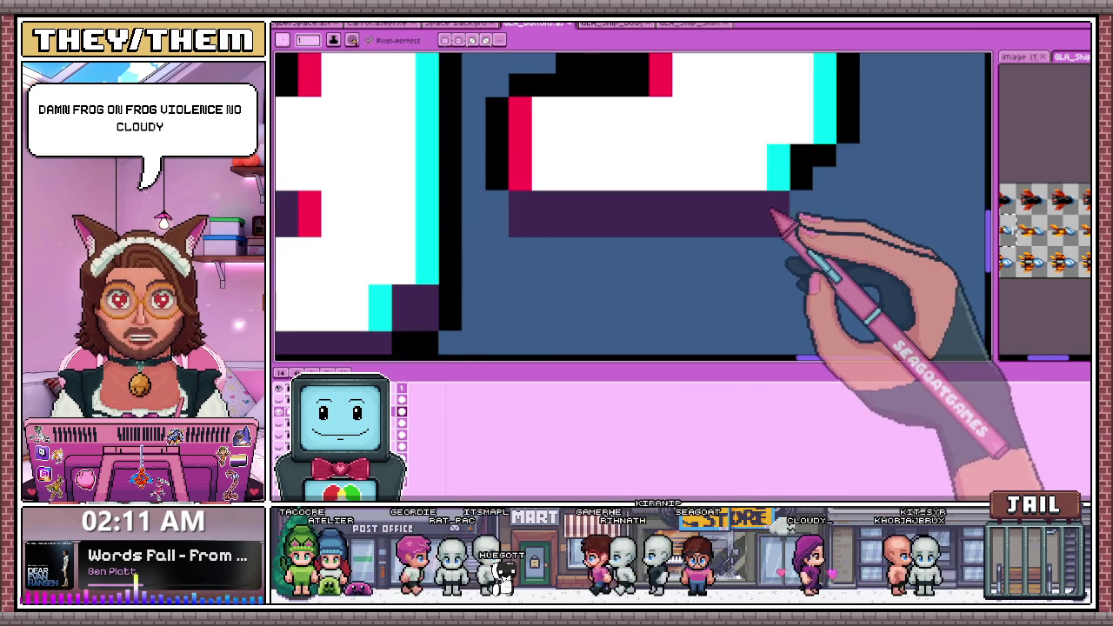
click(802, 154)
Paint a dark purple band through the middle of the s, extending it rightward
scroll(813, 182, down, 2)
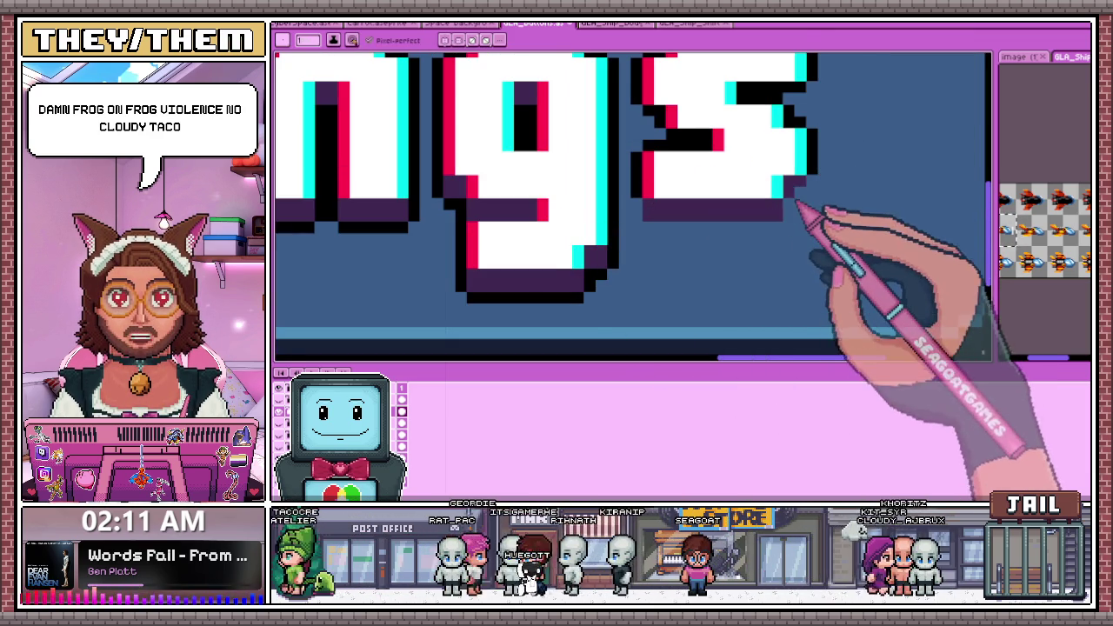
scroll(793, 190, up, 2)
drag(708, 169, 787, 184)
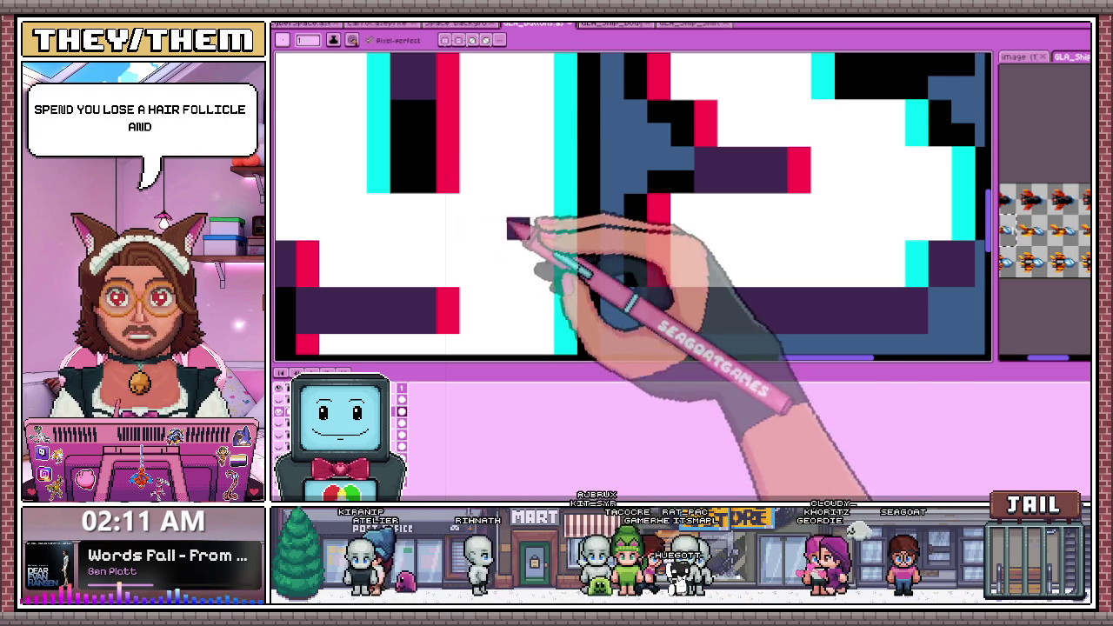
scroll(509, 224, down, 3)
scroll(703, 162, up, 4)
mouse_move(691, 161)
mouse_down()
mouse_move(774, 224)
mouse_move(775, 179)
mouse_move(798, 195)
mouse_move(875, 154)
mouse_move(845, 206)
mouse_up()
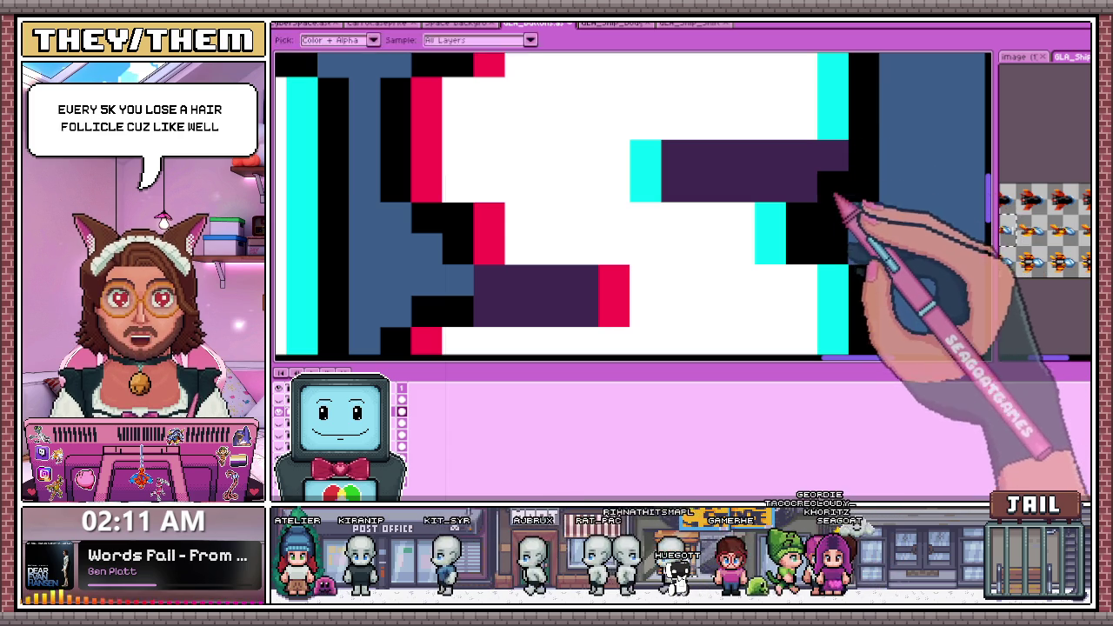
scroll(782, 196, down, 3)
scroll(666, 186, up, 3)
scroll(611, 228, down, 3)
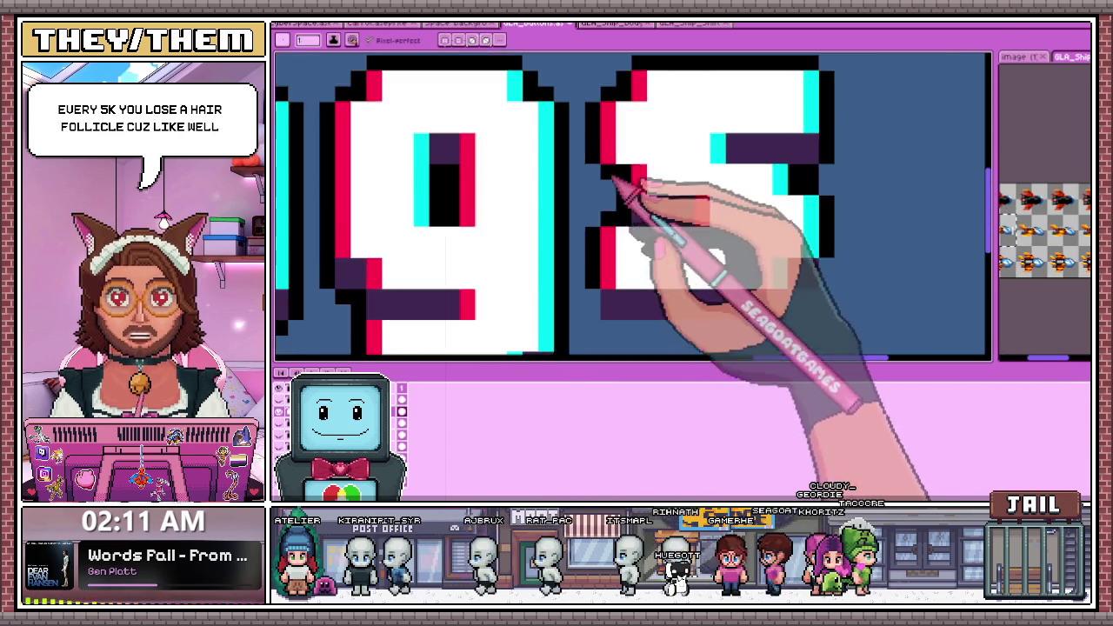
scroll(641, 261, up, 3)
scroll(578, 252, down, 3)
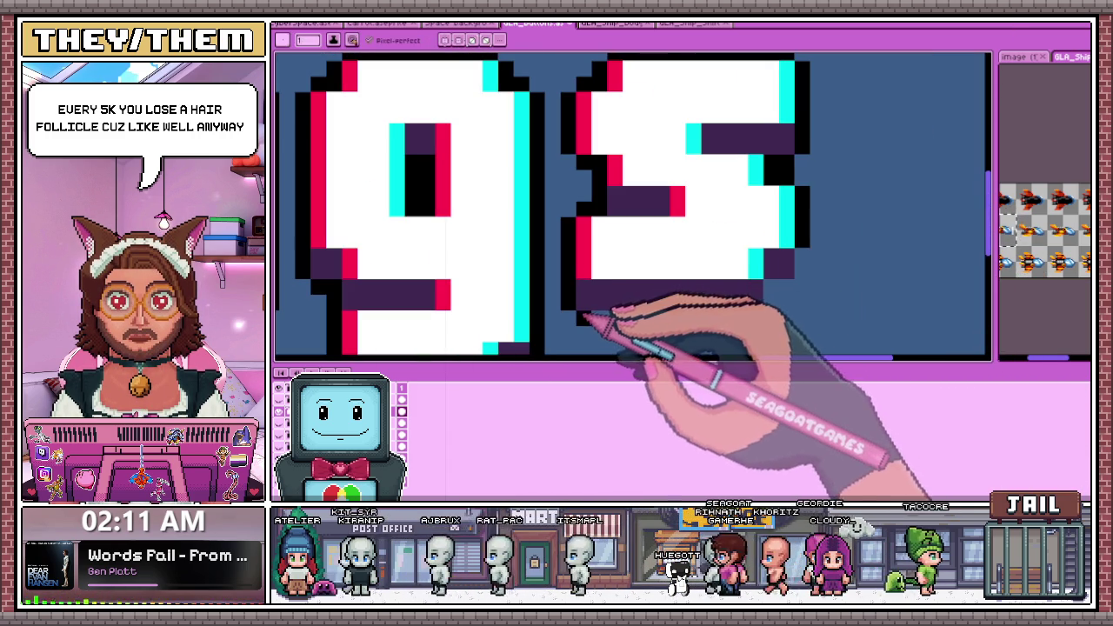
scroll(765, 313, up, 3)
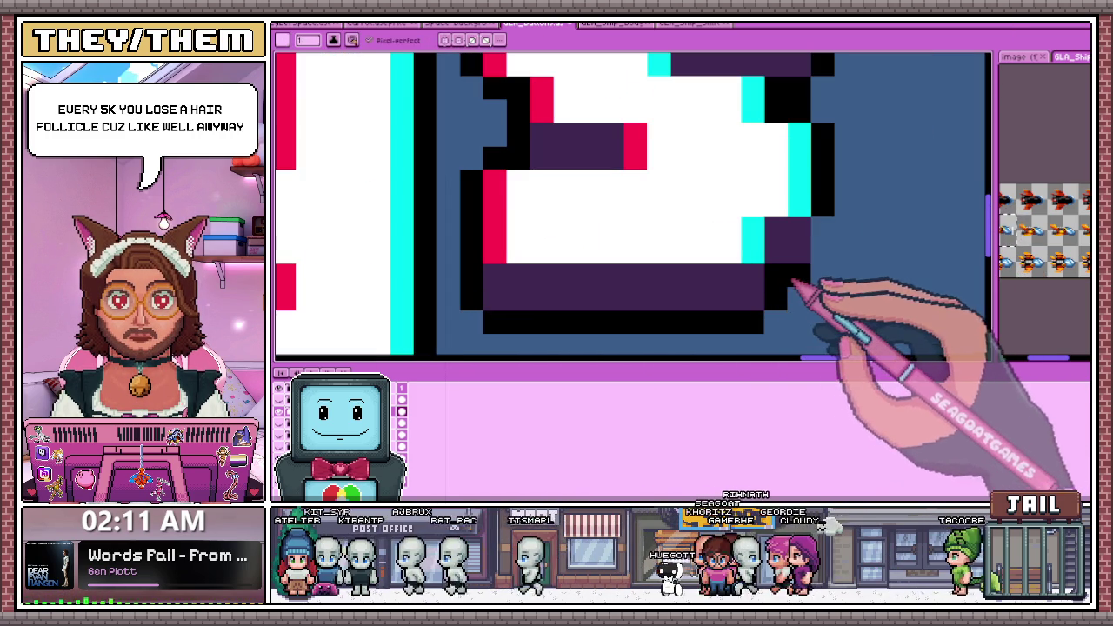
scroll(772, 278, down, 3)
scroll(769, 228, down, 2)
scroll(756, 232, down, 3)
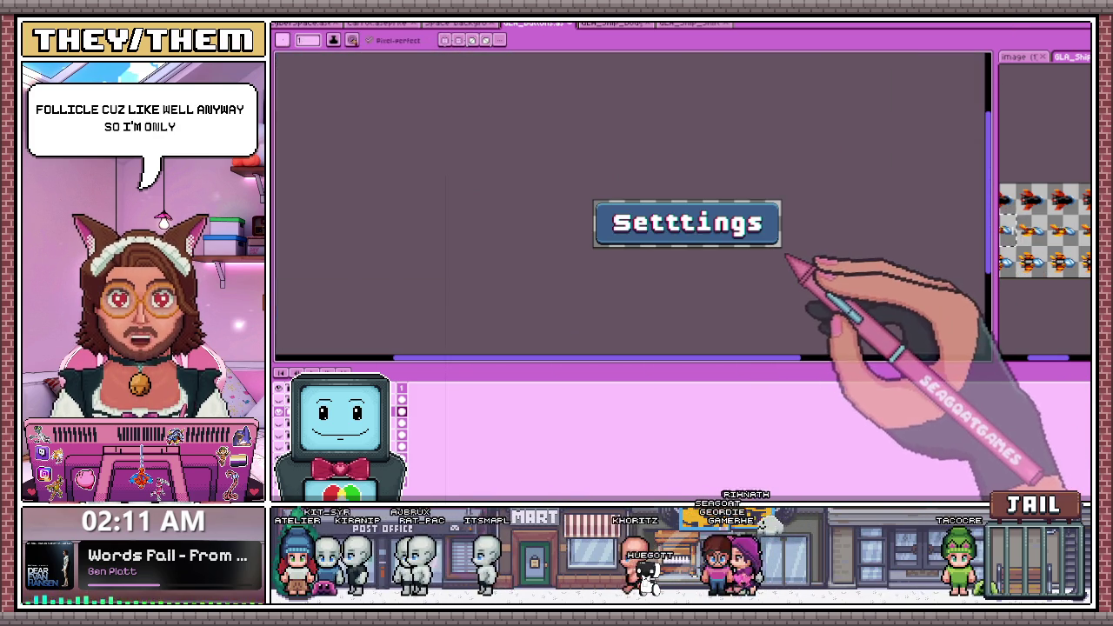
Show the Quit Game button and paint a dark purple shadow along its bottom edge
scroll(783, 250, up, 2)
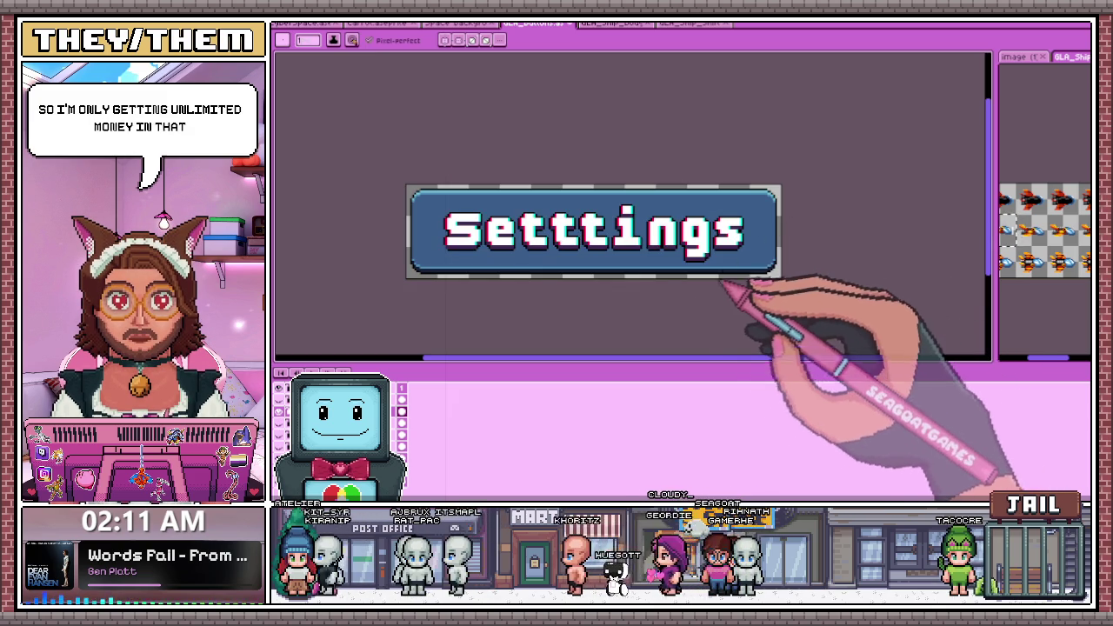
key(Up)
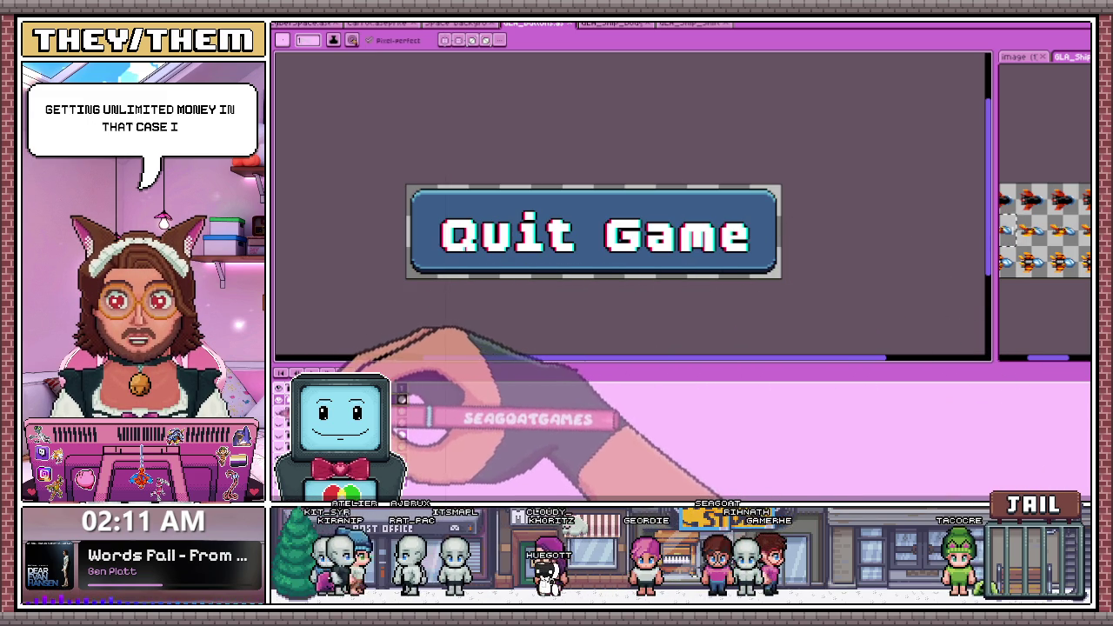
scroll(461, 265, up, 2)
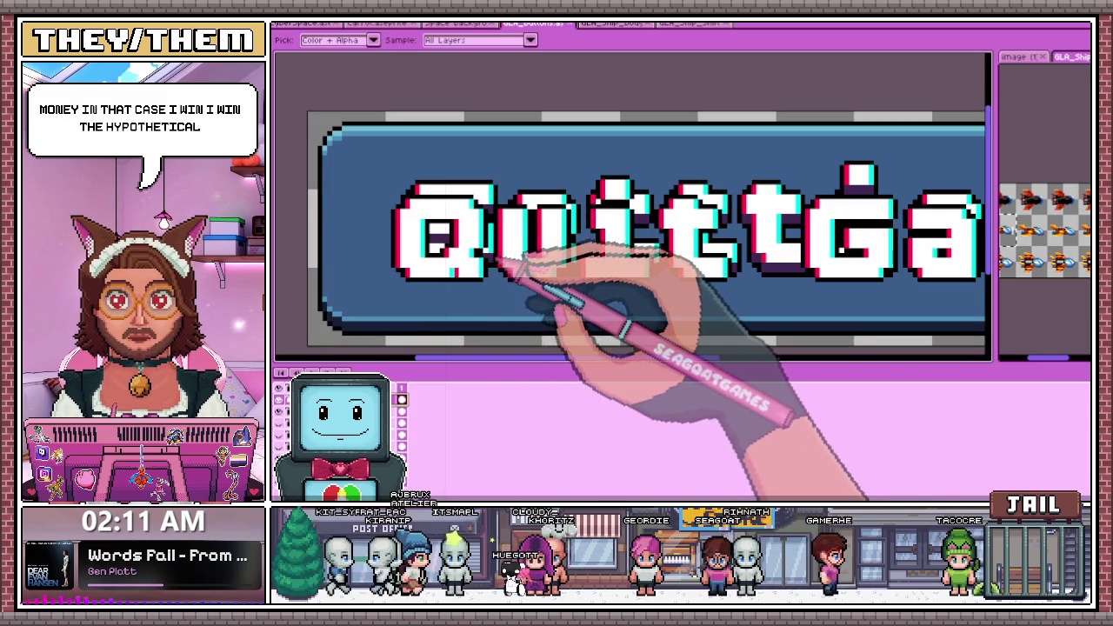
scroll(417, 300, up, 2)
scroll(397, 261, up, 2)
mouse_move(383, 272)
mouse_down()
mouse_move(510, 286)
mouse_move(447, 318)
mouse_move(739, 320)
mouse_up()
scroll(782, 286, down, 2)
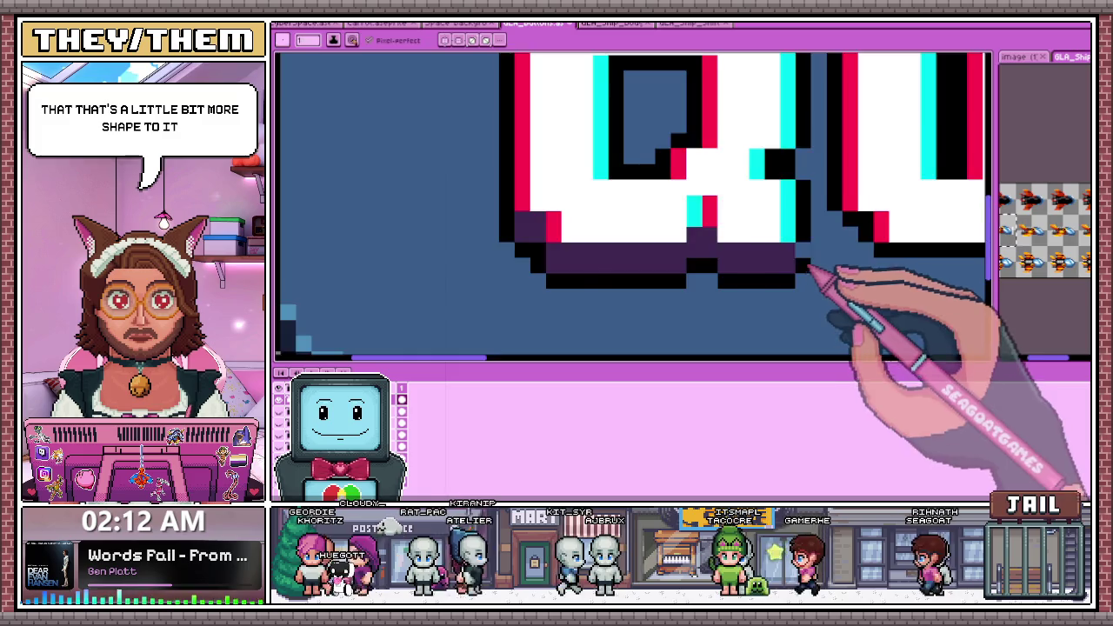
scroll(652, 273, down, 2)
Shade the top inside of the Q dark purple, including one extra pixel
key(i)
scroll(737, 233, up, 2)
mouse_move(720, 169)
mouse_down()
mouse_move(790, 179)
mouse_move(818, 166)
mouse_up()
click(766, 190)
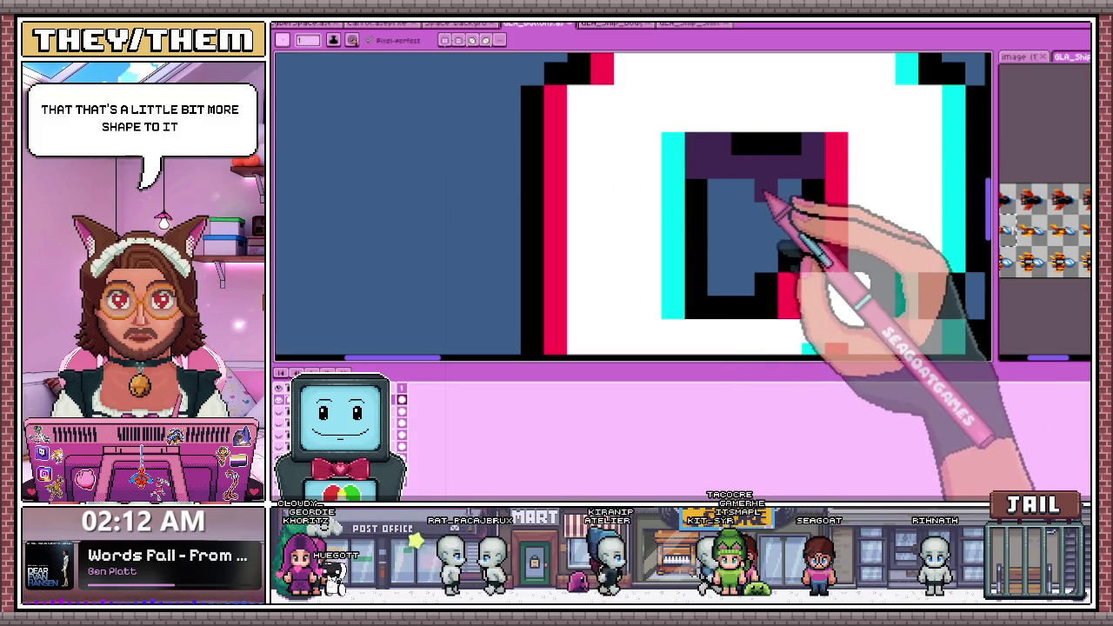
scroll(485, 241, down, 2)
scroll(608, 195, up, 2)
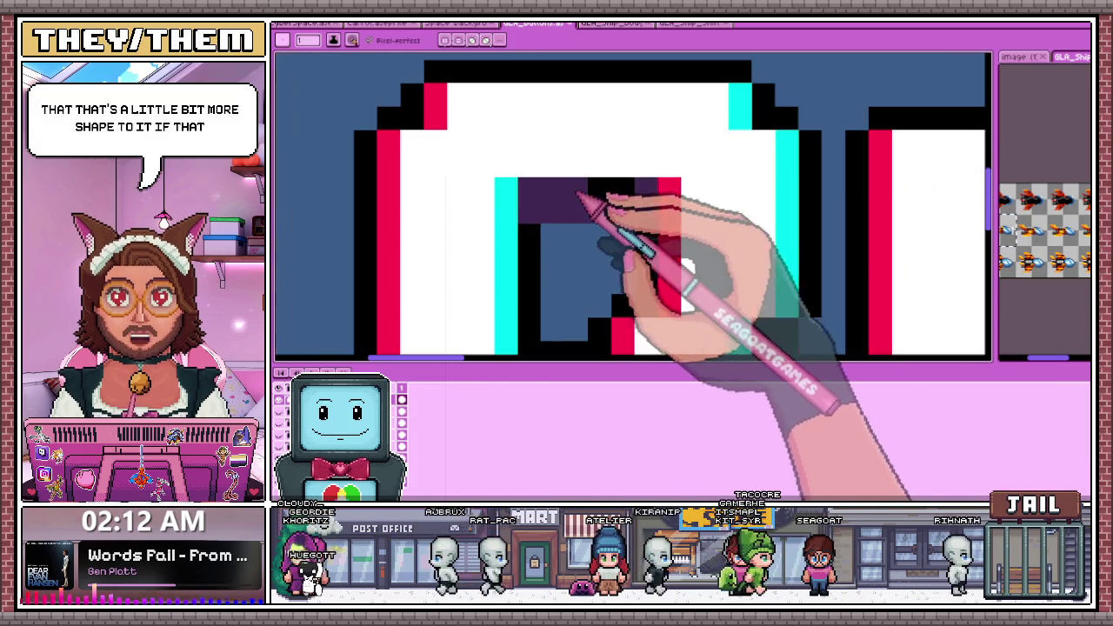
scroll(608, 217, down, 1)
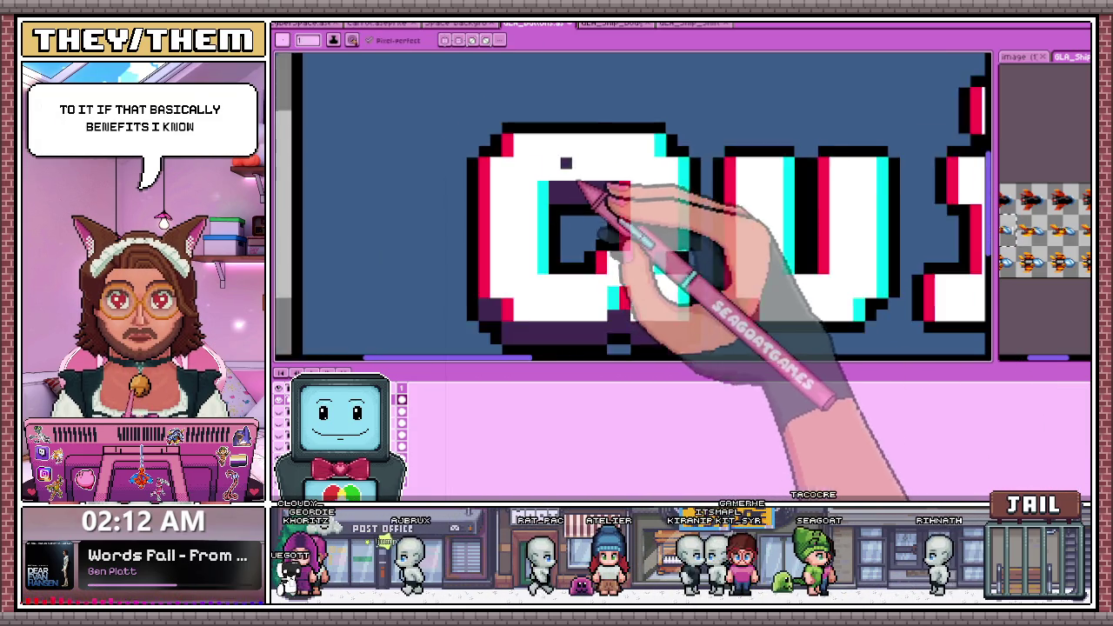
scroll(576, 189, down, 1)
scroll(670, 239, up, 1)
scroll(643, 243, up, 1)
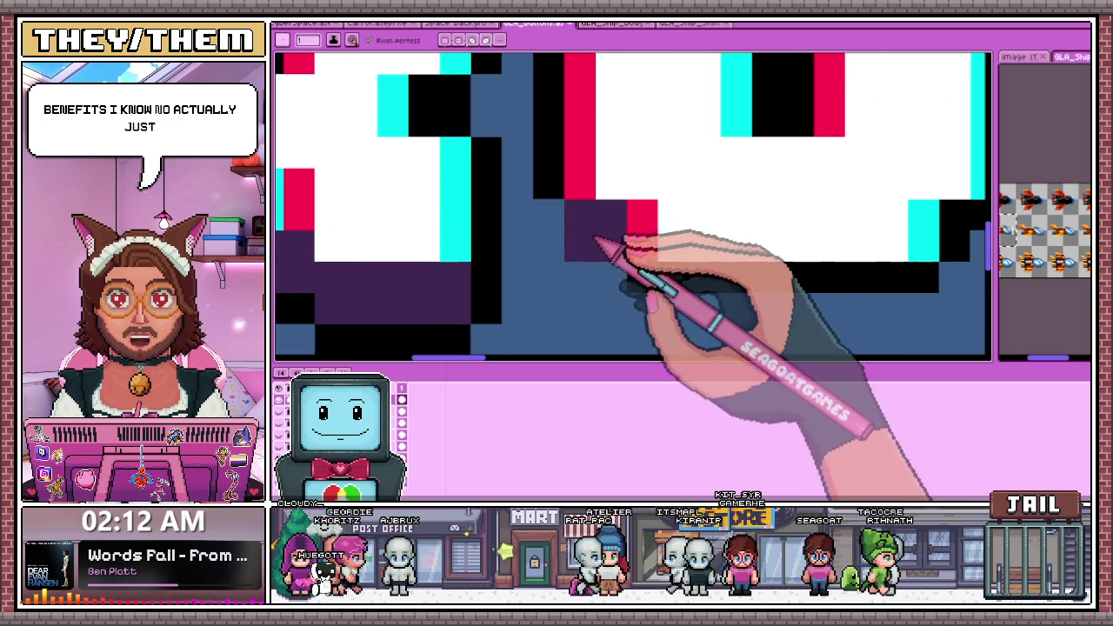
scroll(613, 252, down, 1)
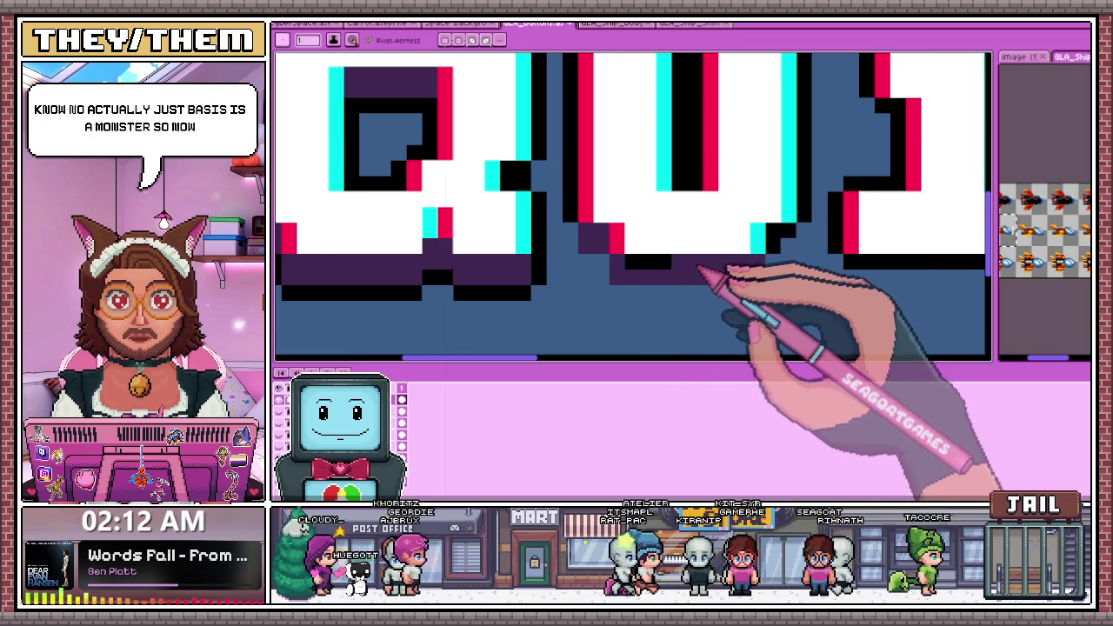
scroll(705, 271, down, 2)
scroll(583, 269, up, 1)
scroll(703, 261, up, 1)
scroll(651, 256, up, 1)
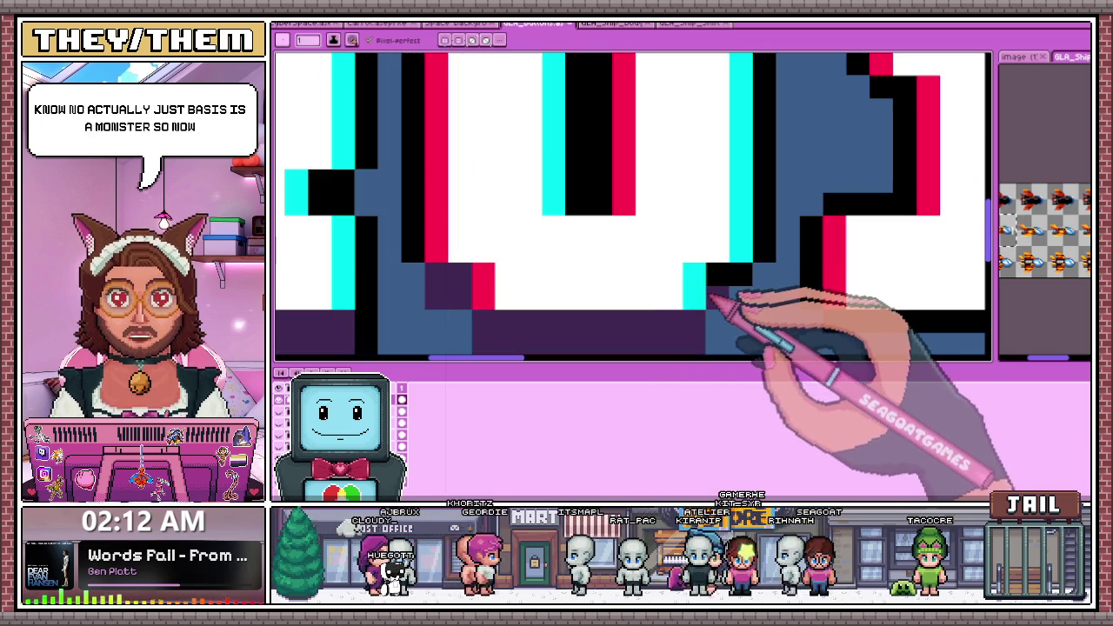
key(alt)
scroll(769, 300, down, 3)
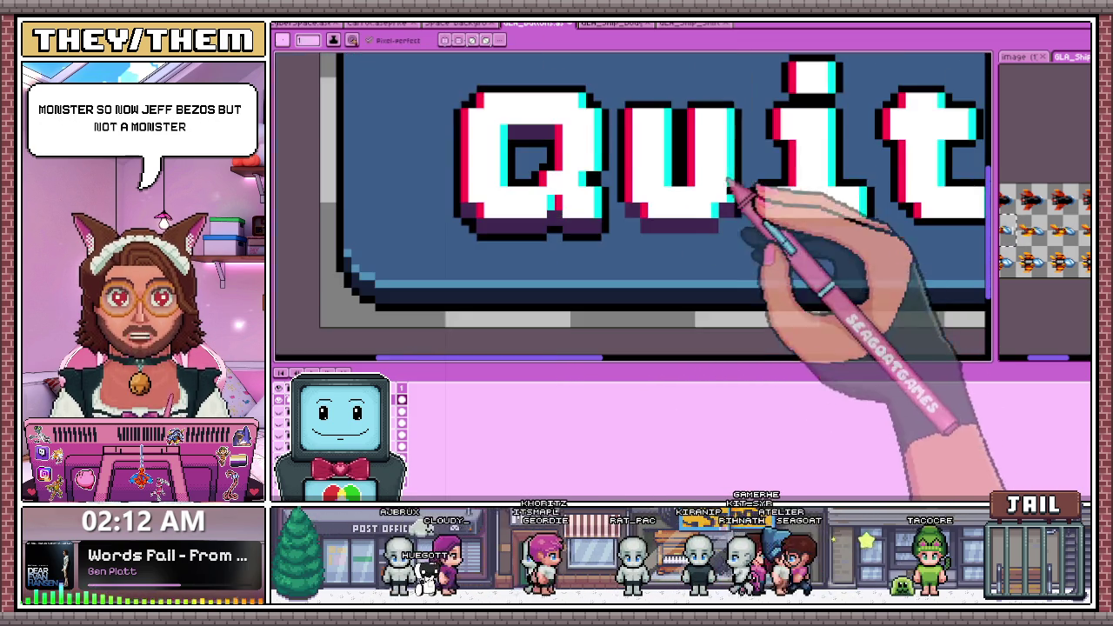
Recolour the black pixels beside the i's dot dark purple to form its shadow
scroll(714, 277, up, 2)
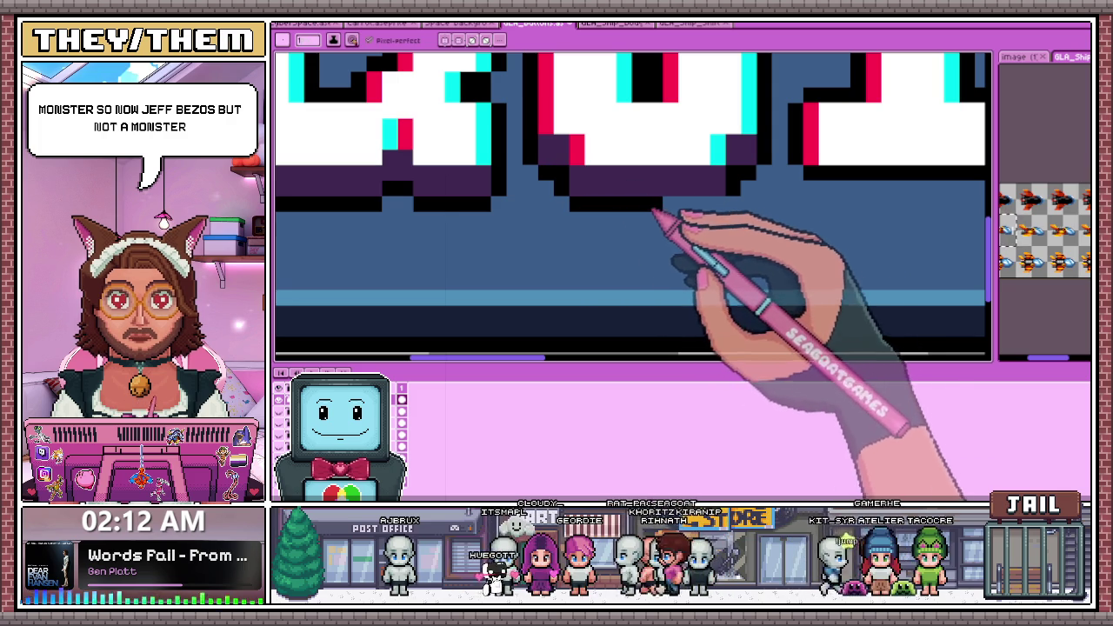
scroll(648, 244, down, 3)
scroll(661, 252, up, 1)
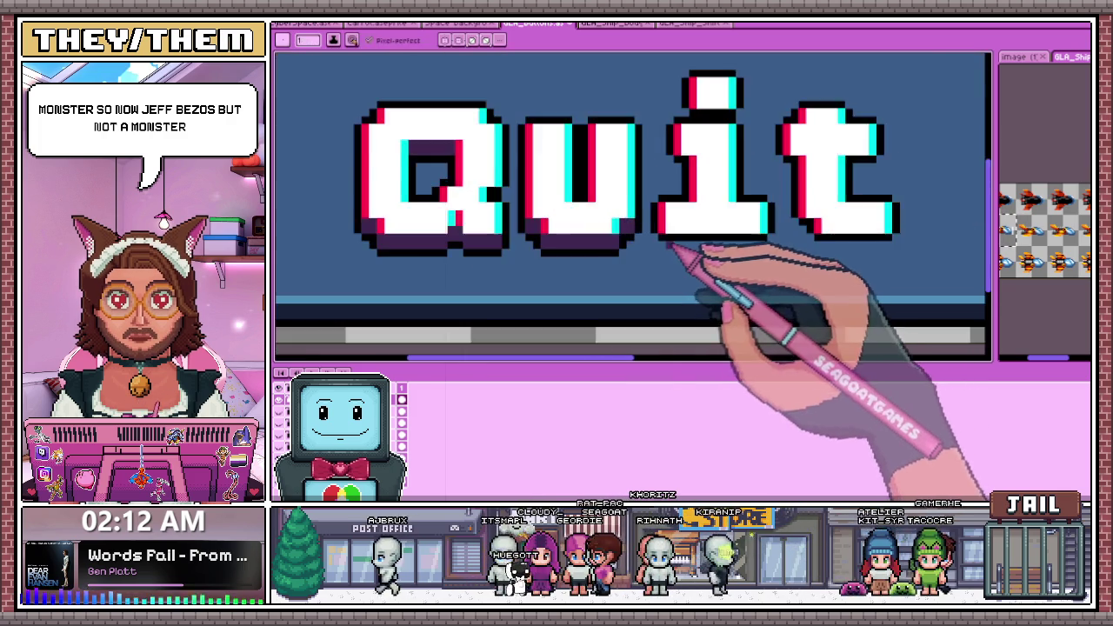
scroll(672, 247, up, 2)
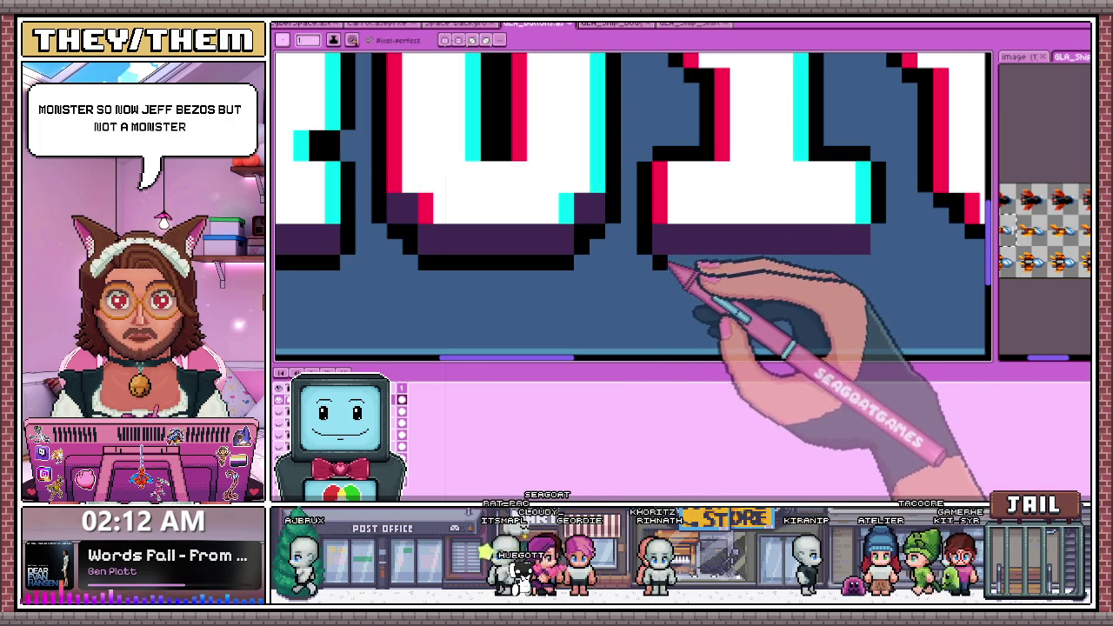
scroll(765, 182, down, 2)
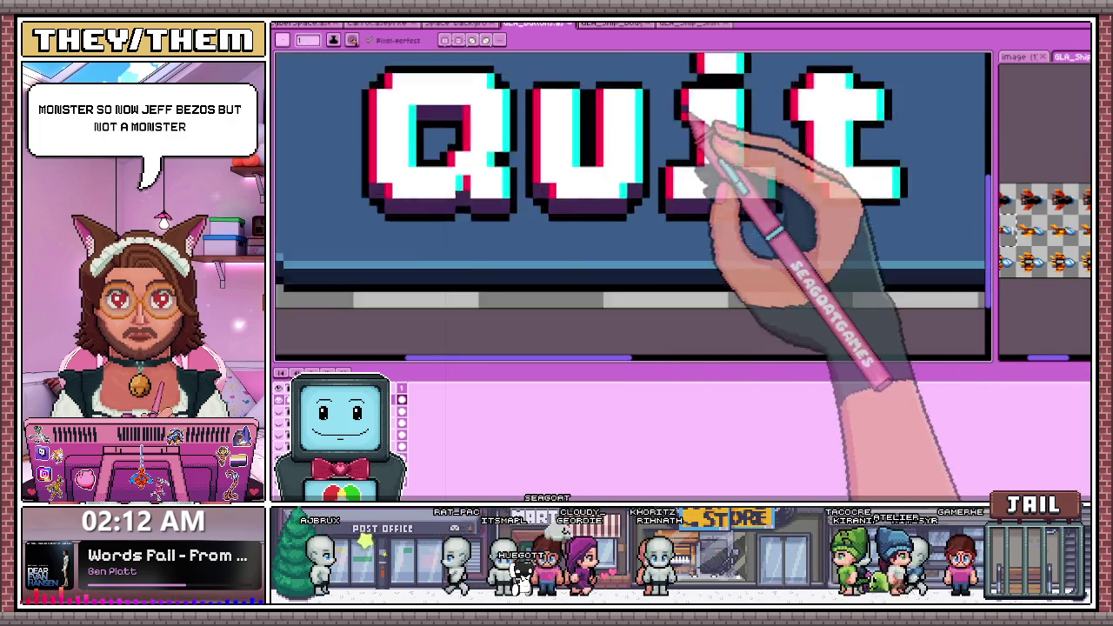
scroll(688, 117, up, 2)
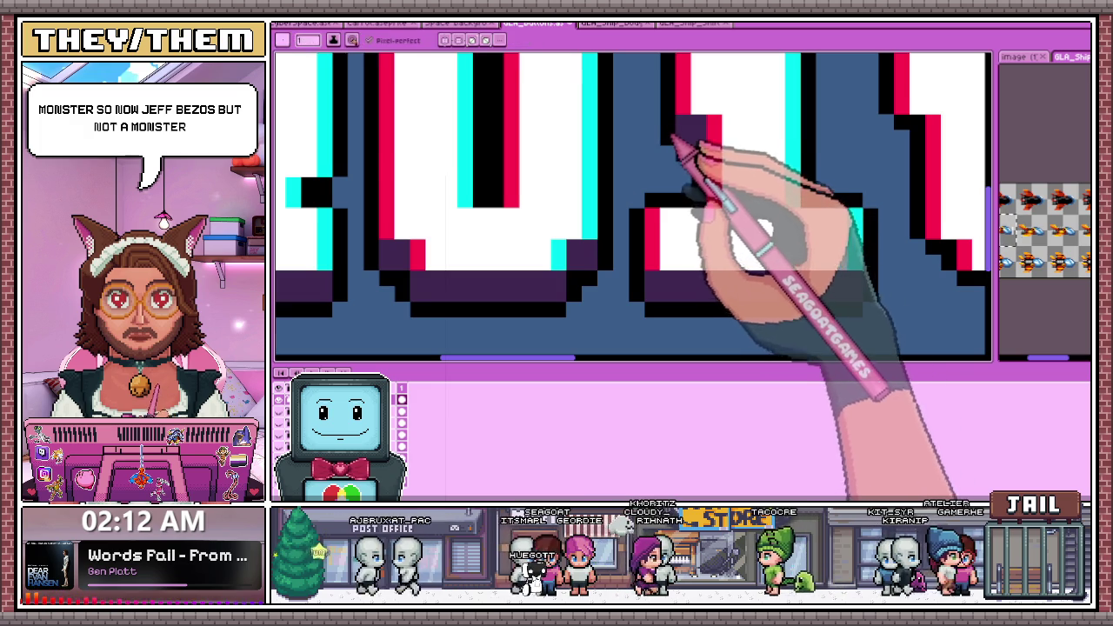
scroll(691, 132, down, 2)
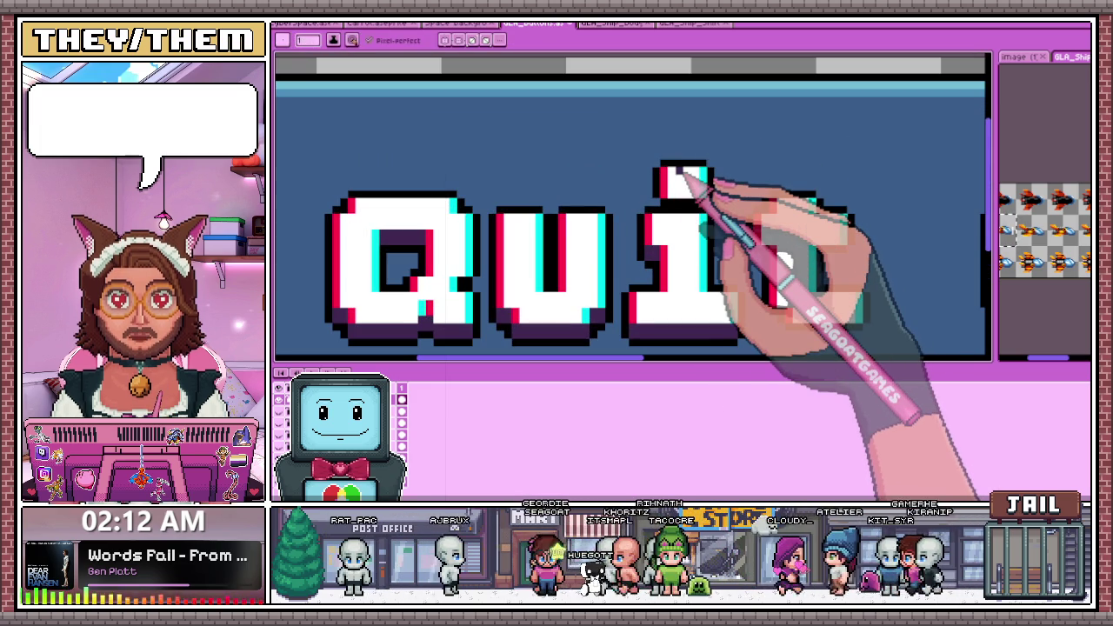
scroll(628, 231, up, 2)
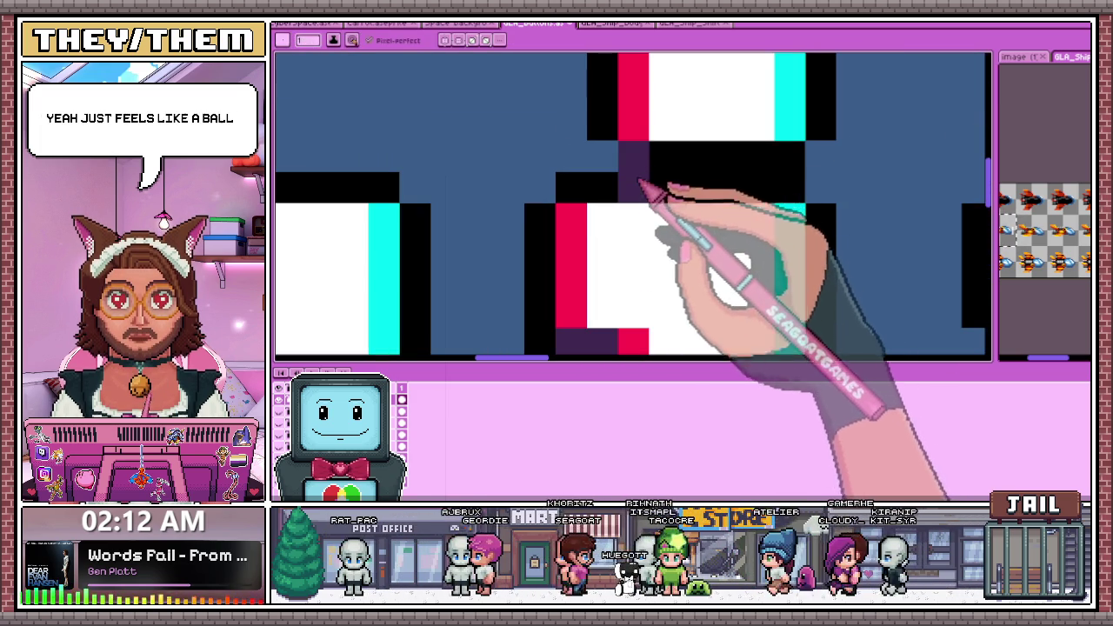
mouse_move(670, 193)
mouse_down()
mouse_move(789, 194)
mouse_move(749, 161)
mouse_up()
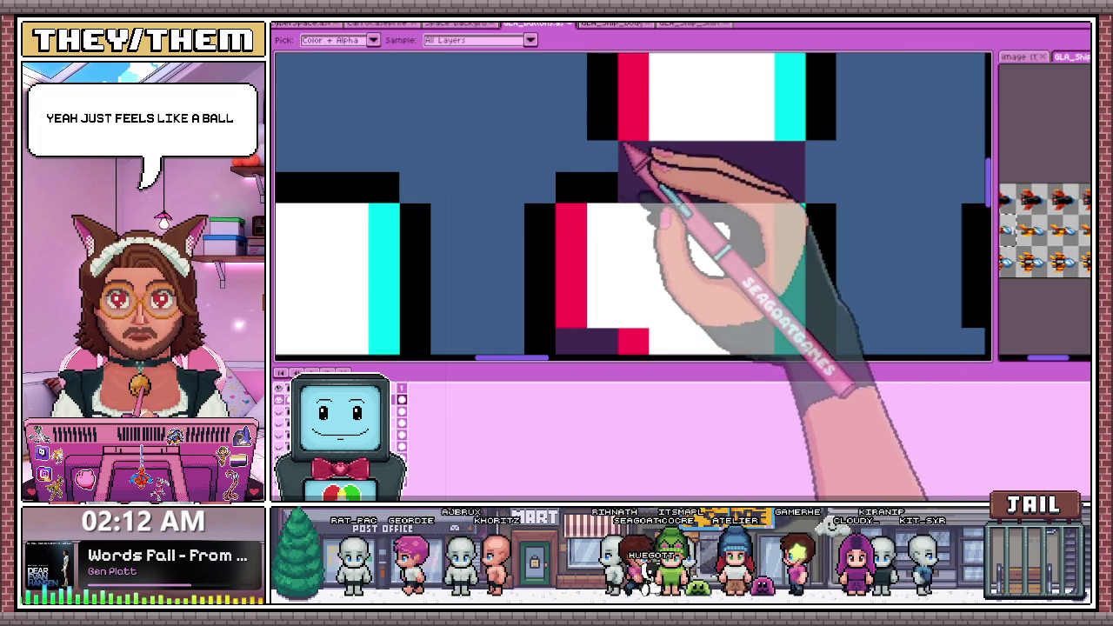
scroll(790, 186, down, 2)
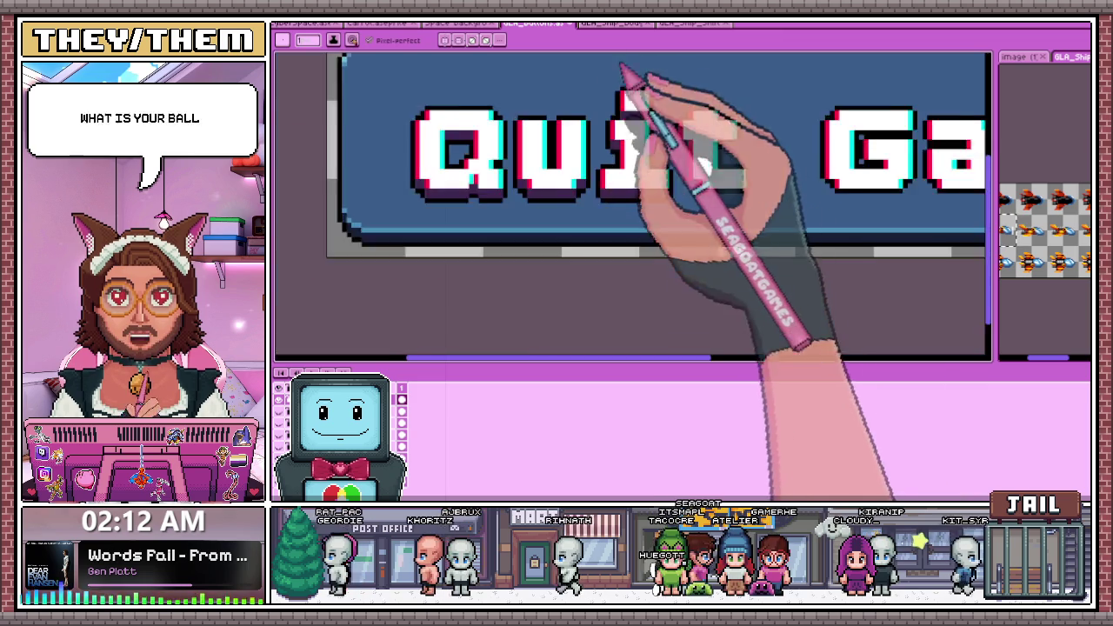
Zoom in and out on the t of Quit to inspect the shading under its crossbar
scroll(735, 183, up, 1)
scroll(670, 168, up, 2)
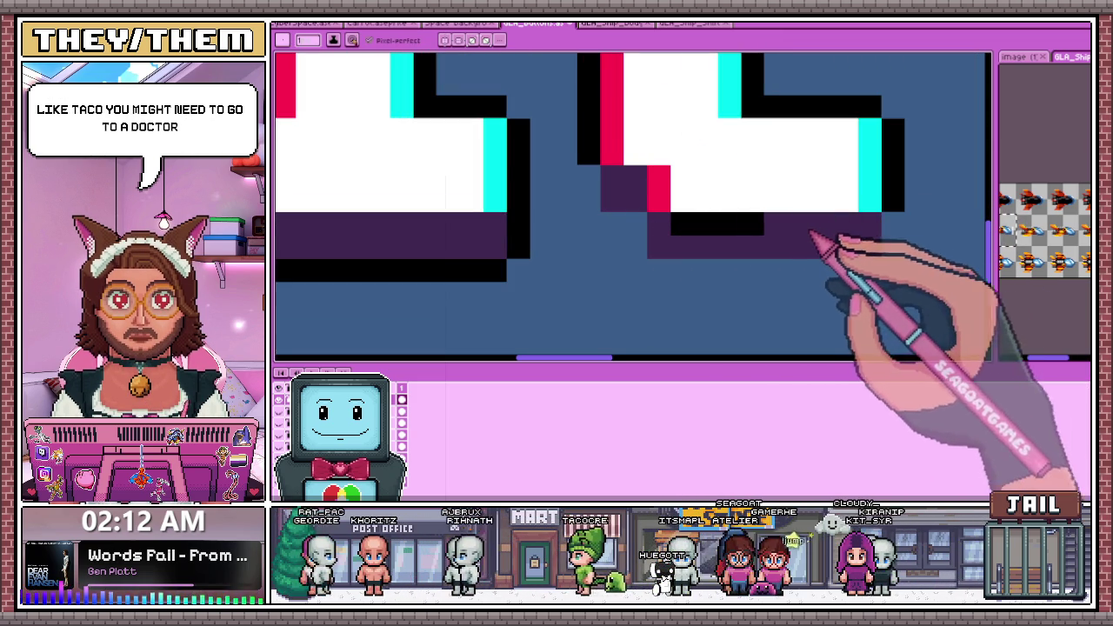
scroll(711, 217, down, 3)
scroll(720, 218, up, 1)
scroll(703, 211, up, 2)
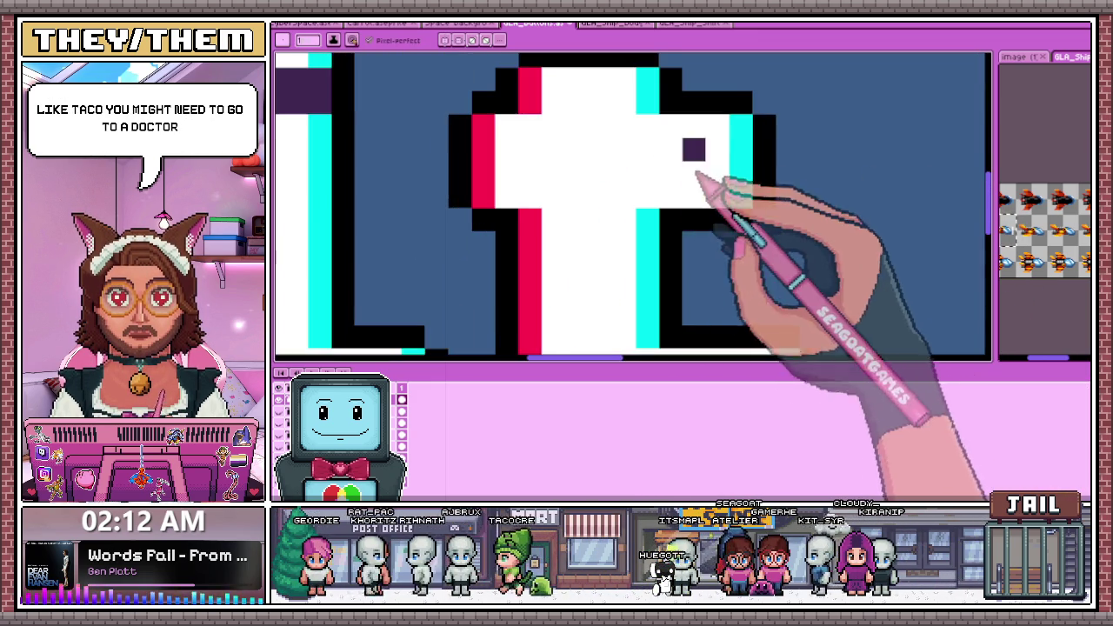
scroll(706, 223, down, 3)
scroll(660, 171, up, 1)
scroll(721, 218, up, 1)
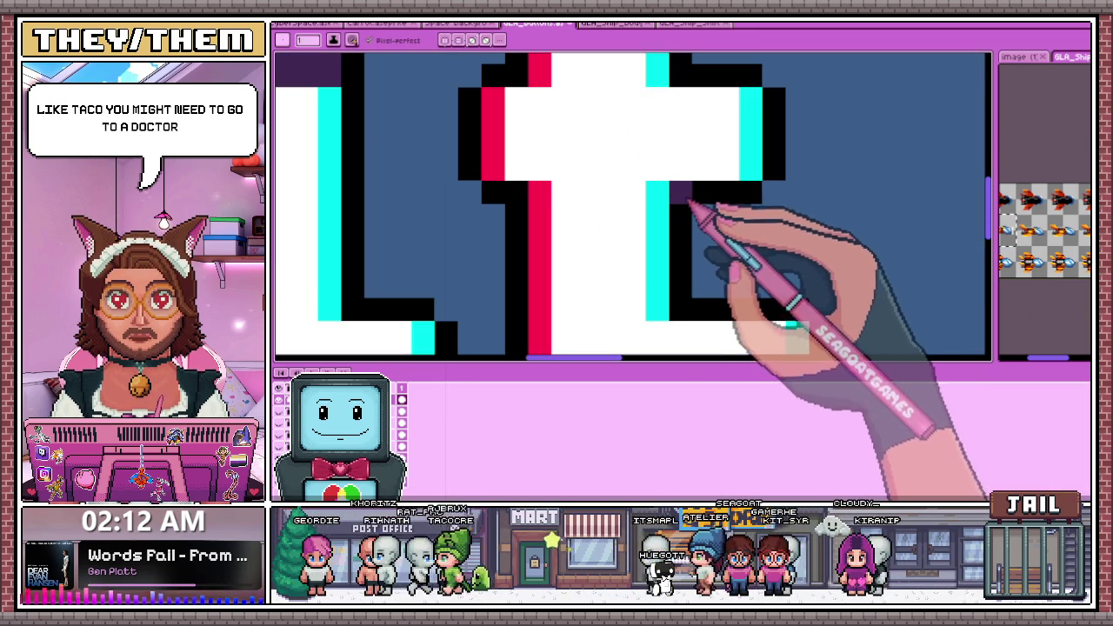
scroll(744, 227, down, 1)
scroll(622, 219, up, 1)
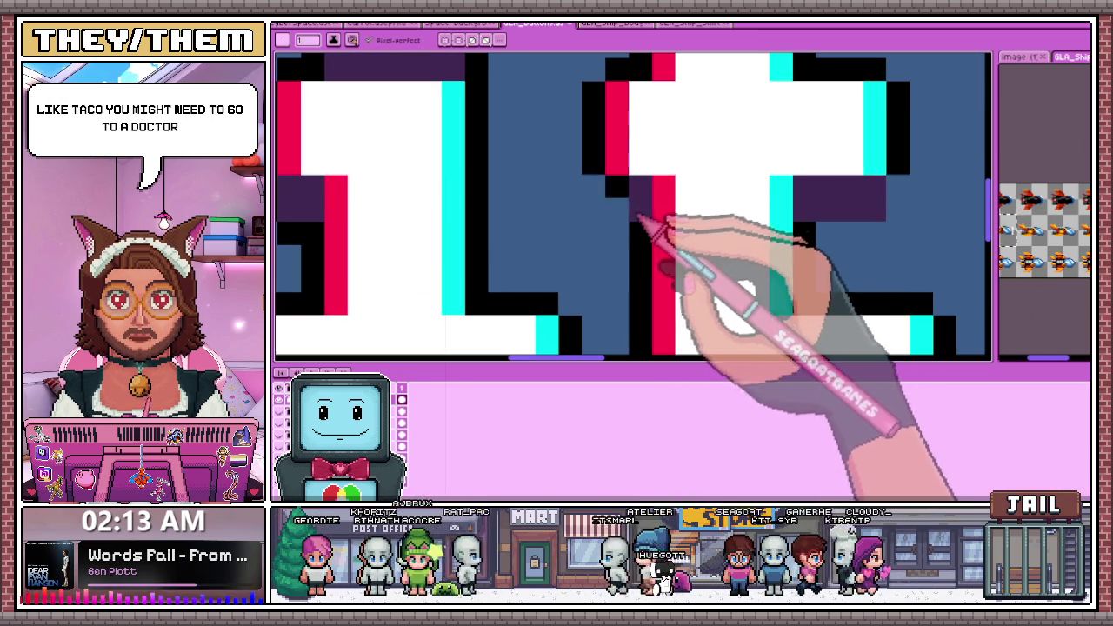
scroll(638, 216, down, 1)
scroll(666, 239, down, 1)
scroll(556, 200, up, 1)
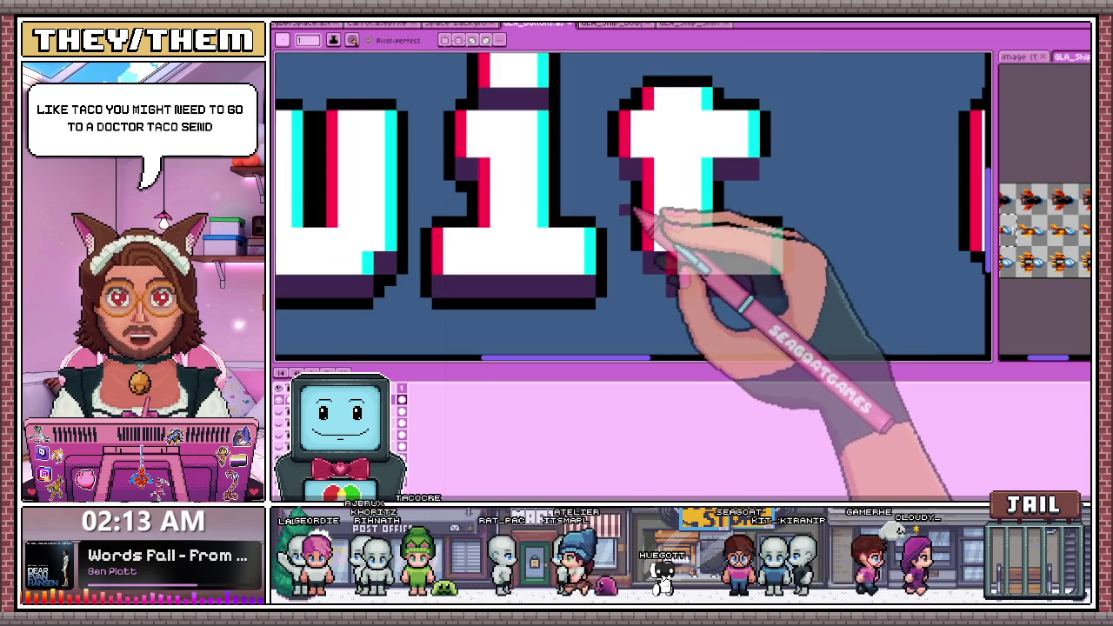
scroll(631, 214, up, 2)
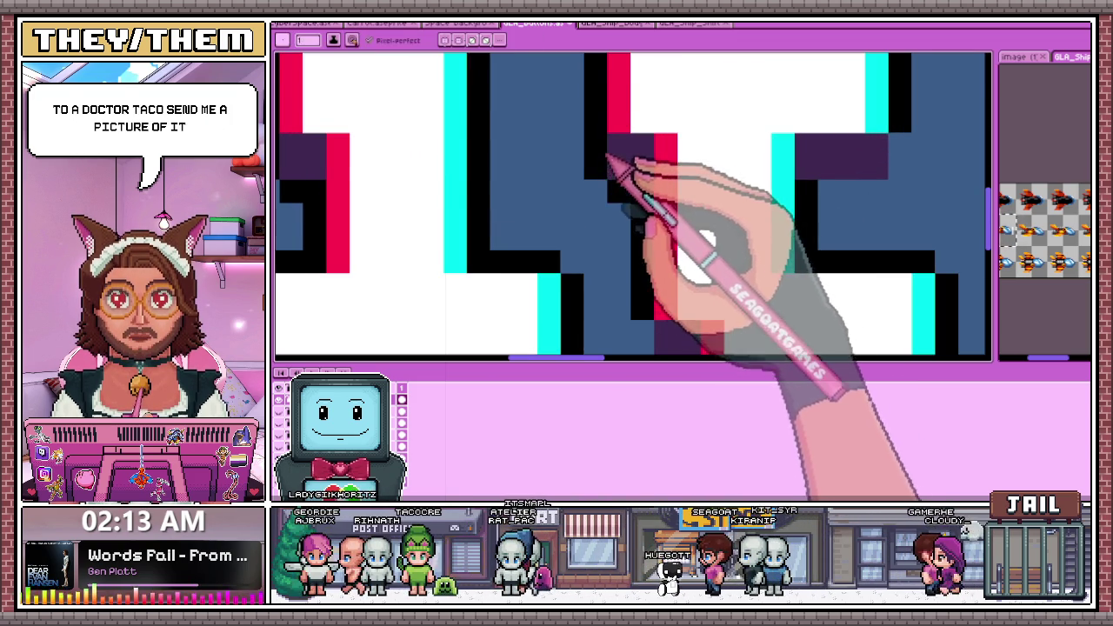
scroll(613, 174, down, 2)
scroll(730, 194, up, 2)
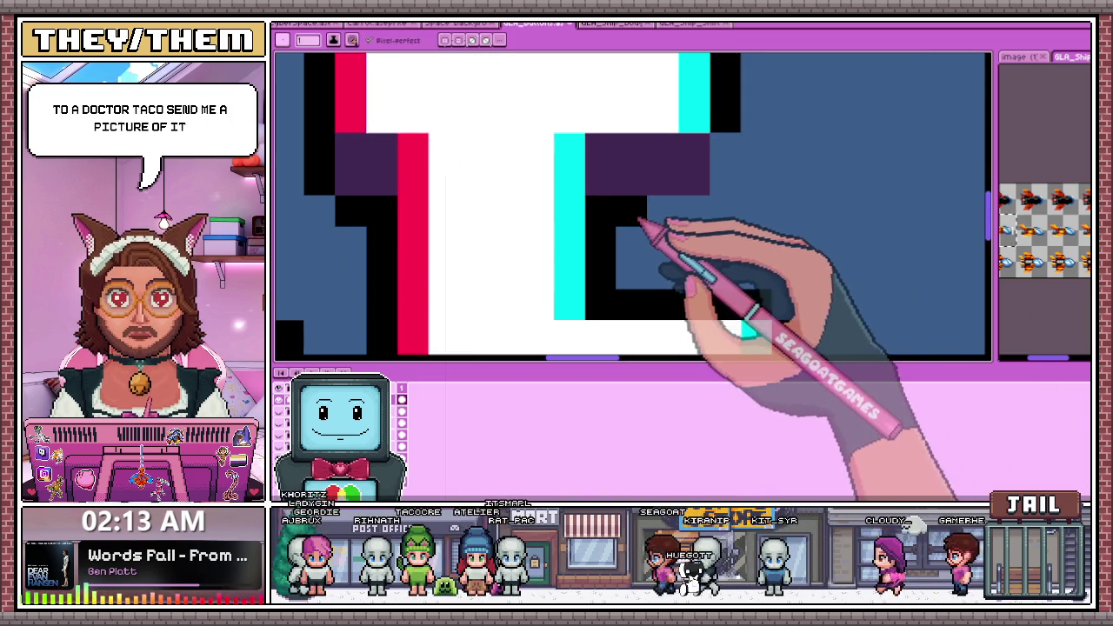
scroll(711, 206, down, 2)
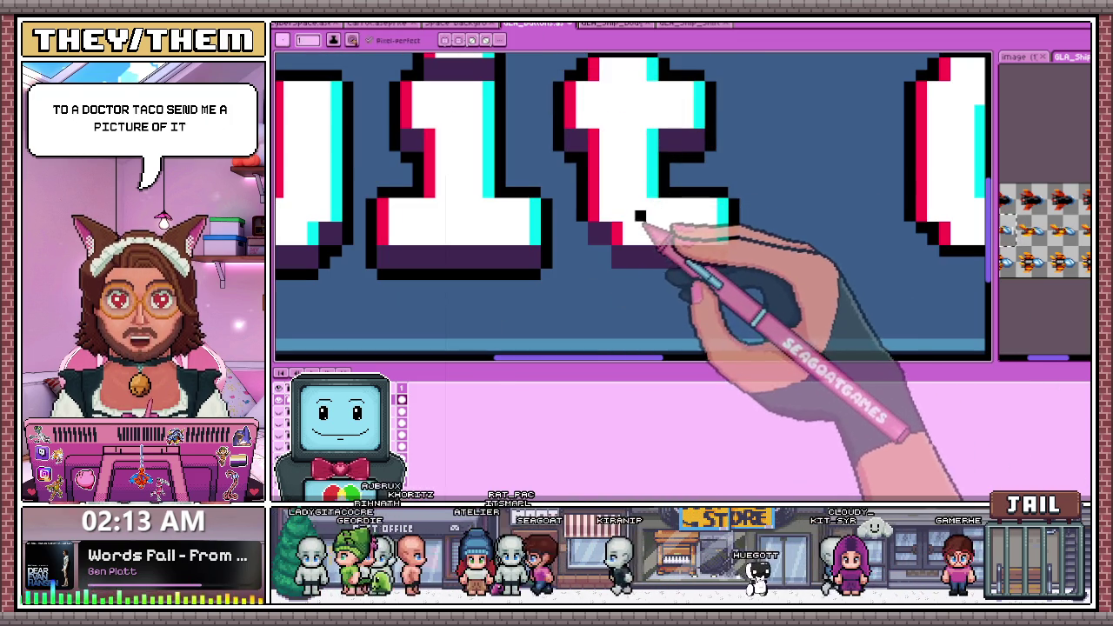
scroll(642, 254, up, 1)
scroll(596, 218, up, 1)
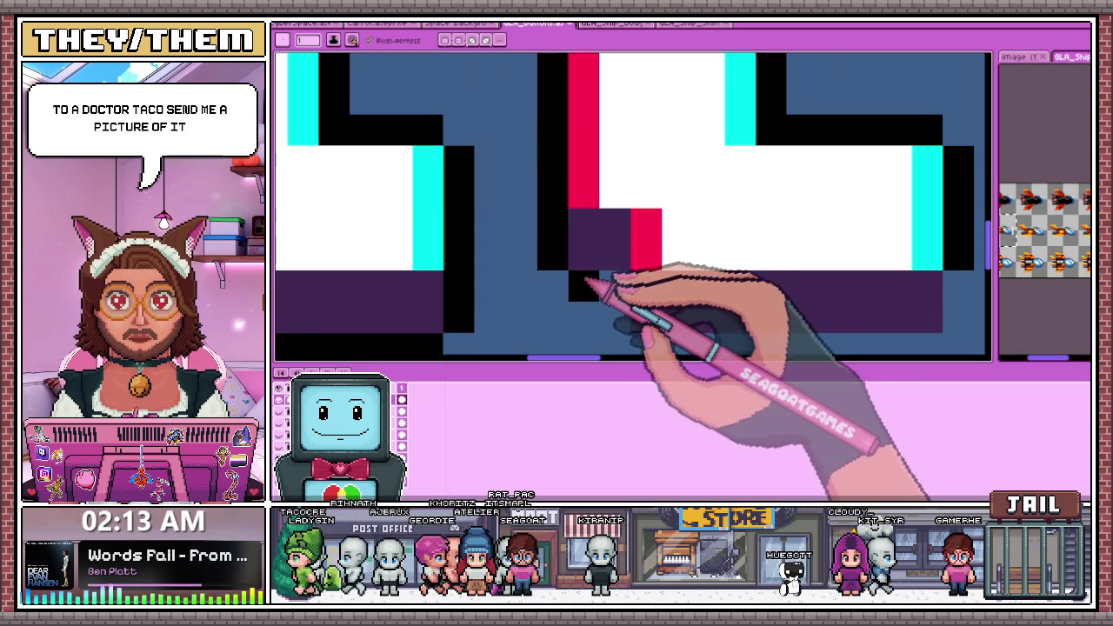
scroll(619, 320, down, 1)
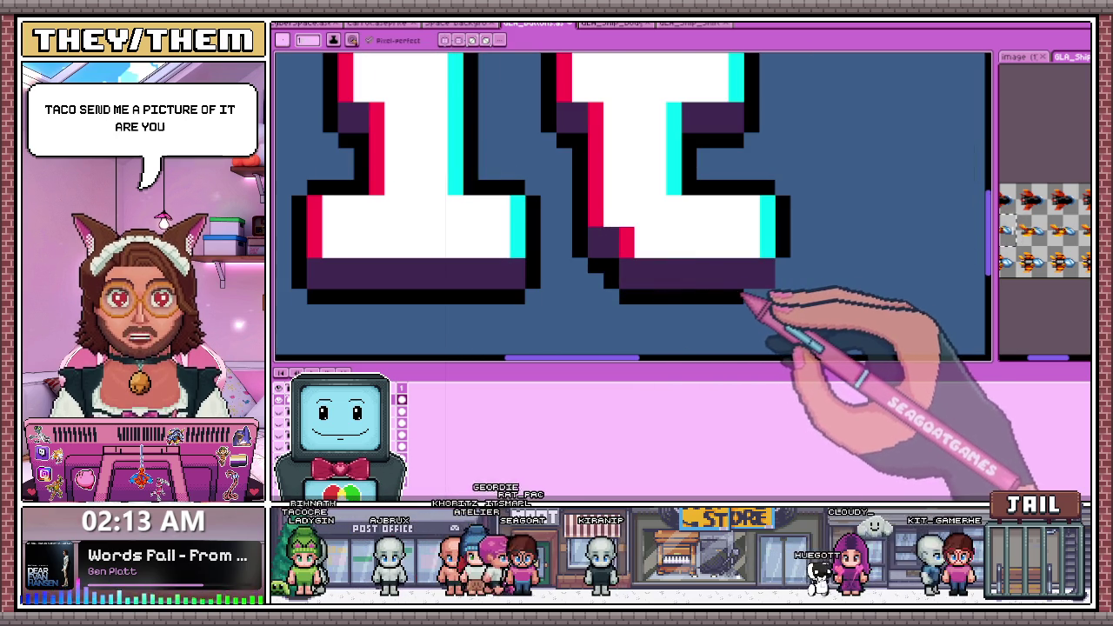
scroll(691, 245, down, 1)
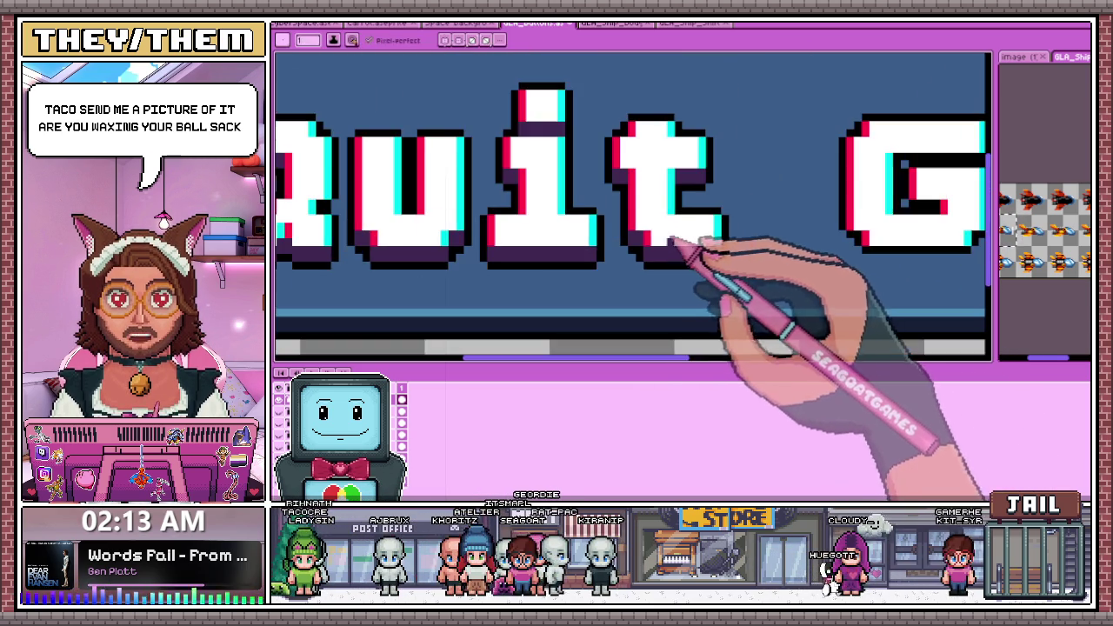
scroll(674, 245, down, 1)
scroll(591, 247, down, 1)
scroll(606, 237, up, 1)
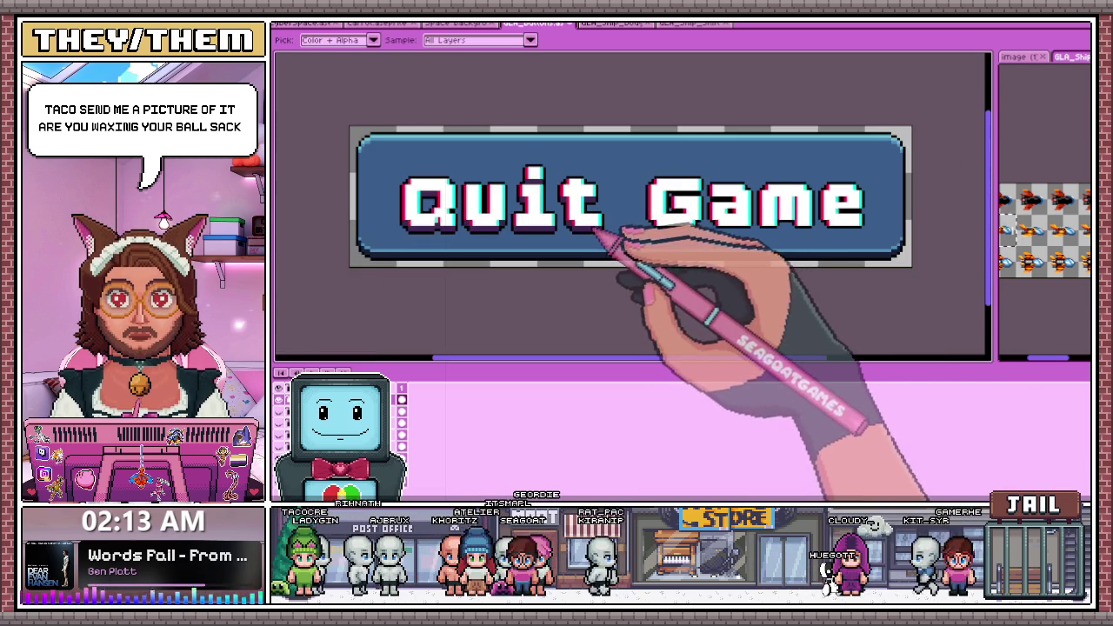
Paint the G's inner top bar dark purple, undoing the overrun at its right end
scroll(598, 230, up, 1)
scroll(696, 235, up, 1)
scroll(640, 244, up, 1)
scroll(591, 236, down, 2)
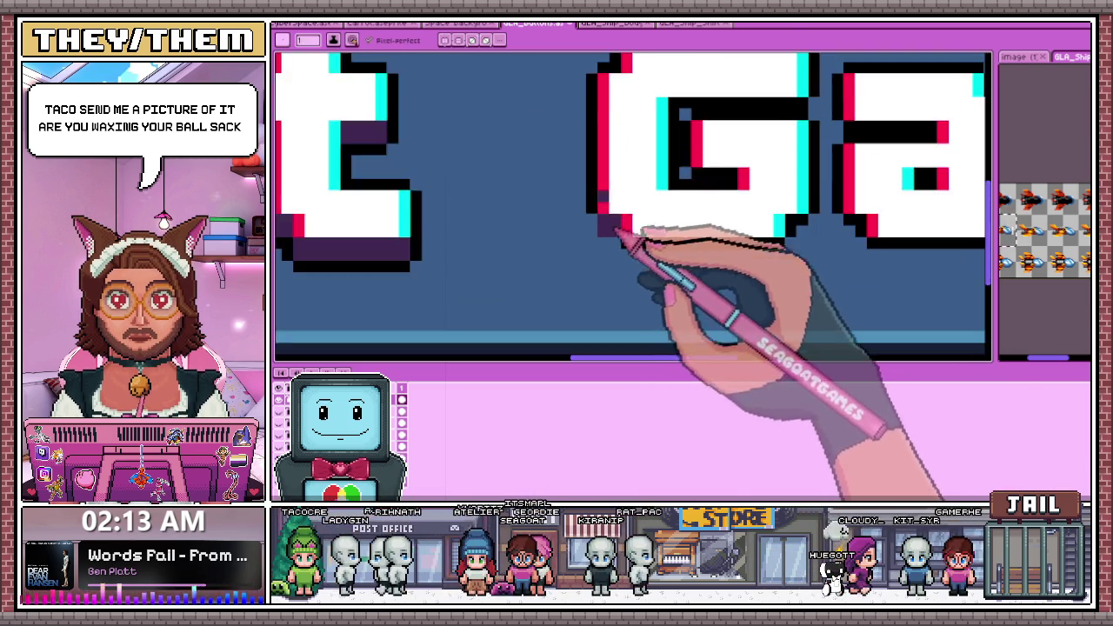
scroll(619, 228, down, 1)
scroll(641, 239, up, 1)
scroll(651, 218, up, 1)
scroll(634, 124, up, 1)
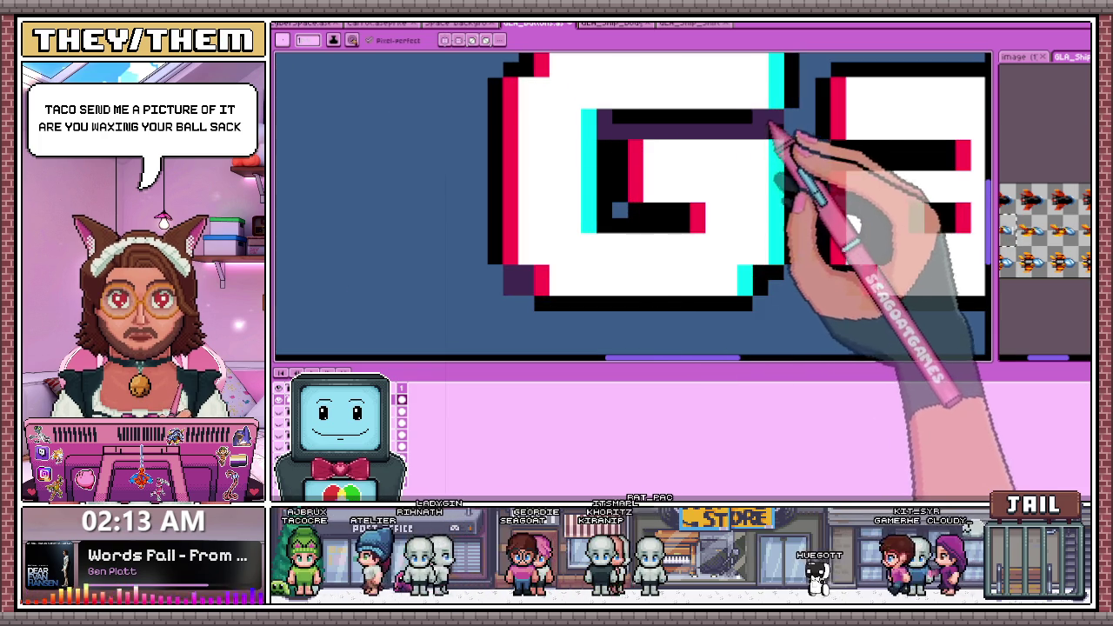
drag(634, 129, 775, 129)
key(ctrl+z)
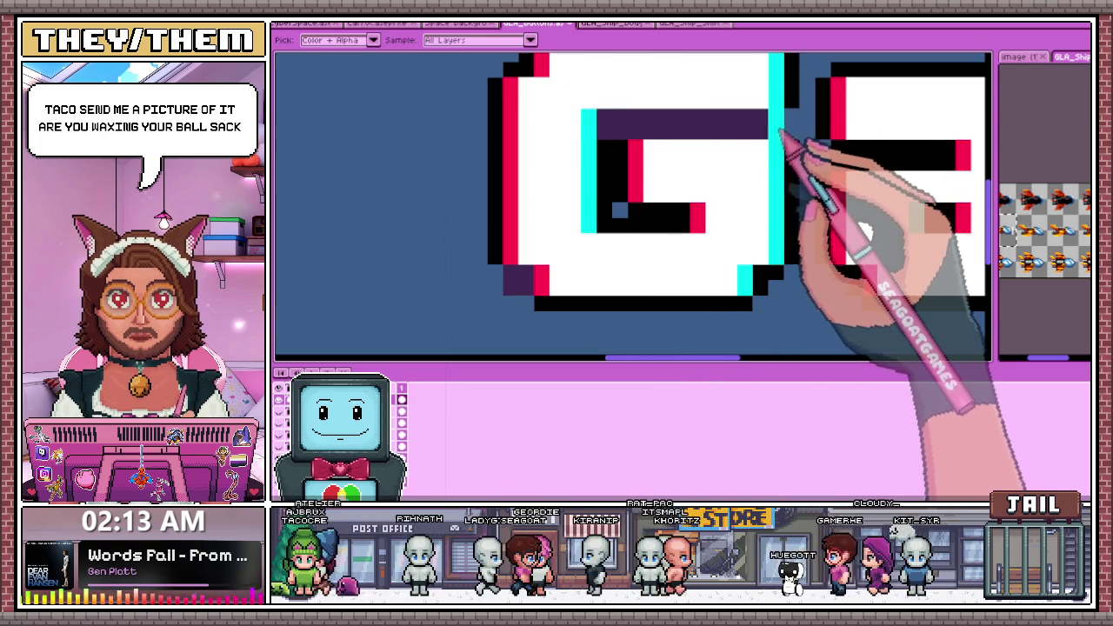
Draw a dark purple shadow along the bottom edge of the G
scroll(776, 148, down, 1)
scroll(730, 233, down, 1)
scroll(735, 239, down, 1)
scroll(733, 235, up, 2)
scroll(738, 229, up, 1)
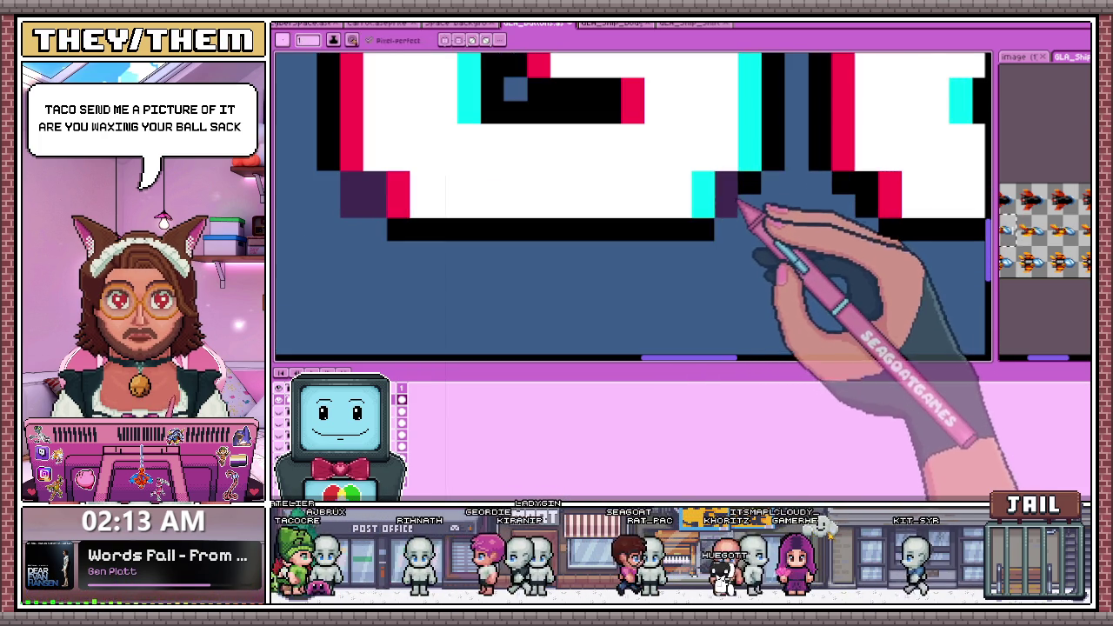
scroll(745, 213, down, 1)
scroll(661, 234, down, 1)
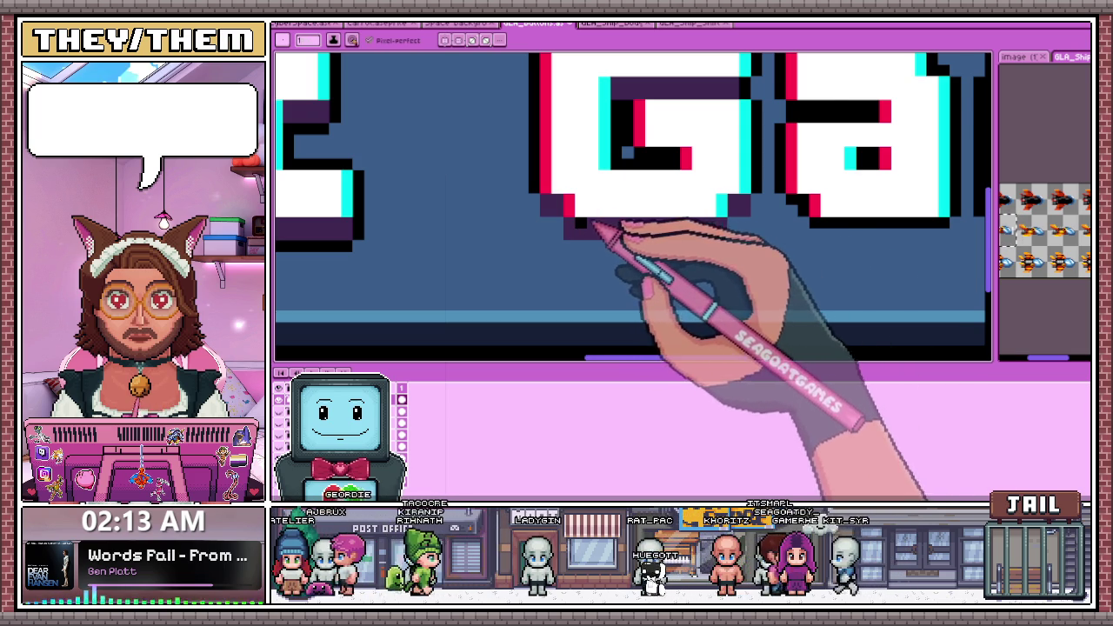
scroll(597, 224, up, 1)
scroll(617, 186, down, 2)
scroll(613, 243, up, 1)
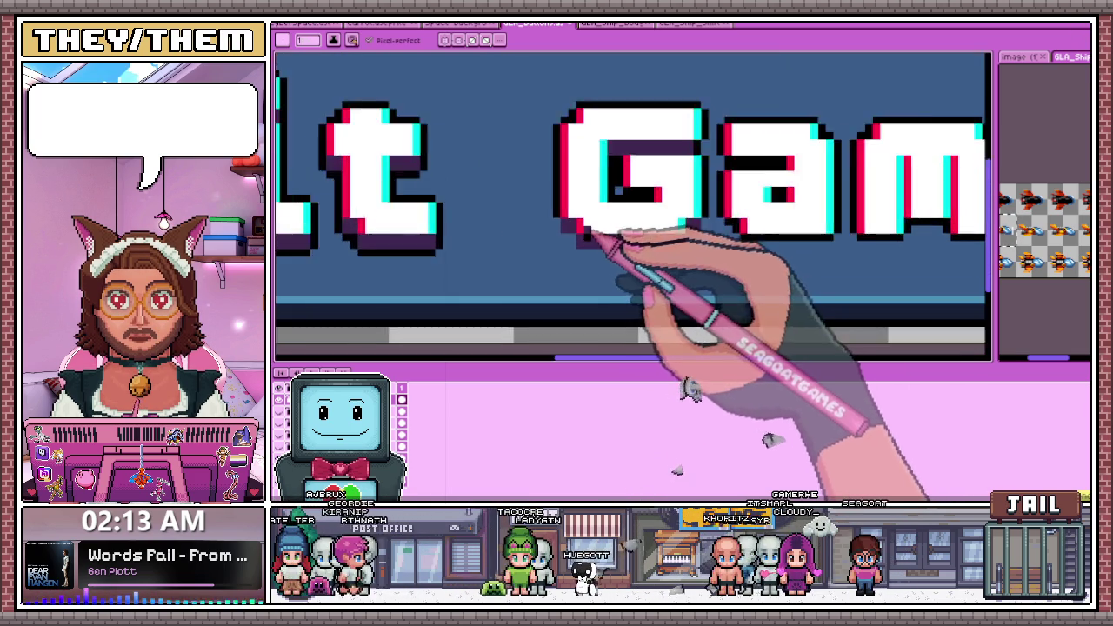
scroll(619, 236, up, 2)
mouse_move(528, 233)
mouse_down()
mouse_move(583, 278)
mouse_move(791, 276)
mouse_up()
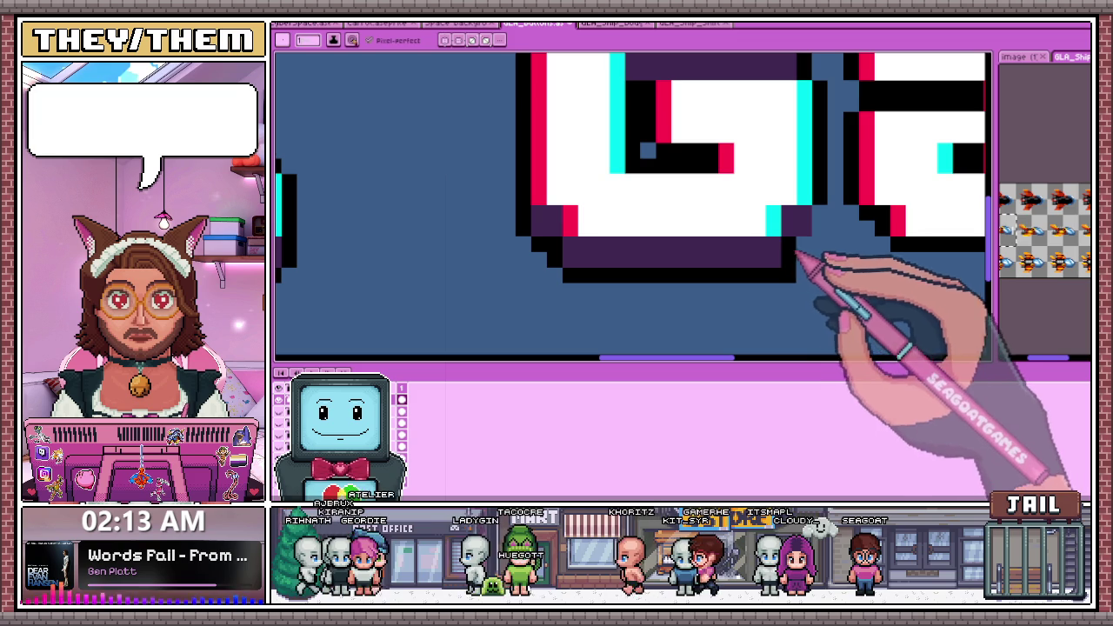
scroll(734, 252, down, 2)
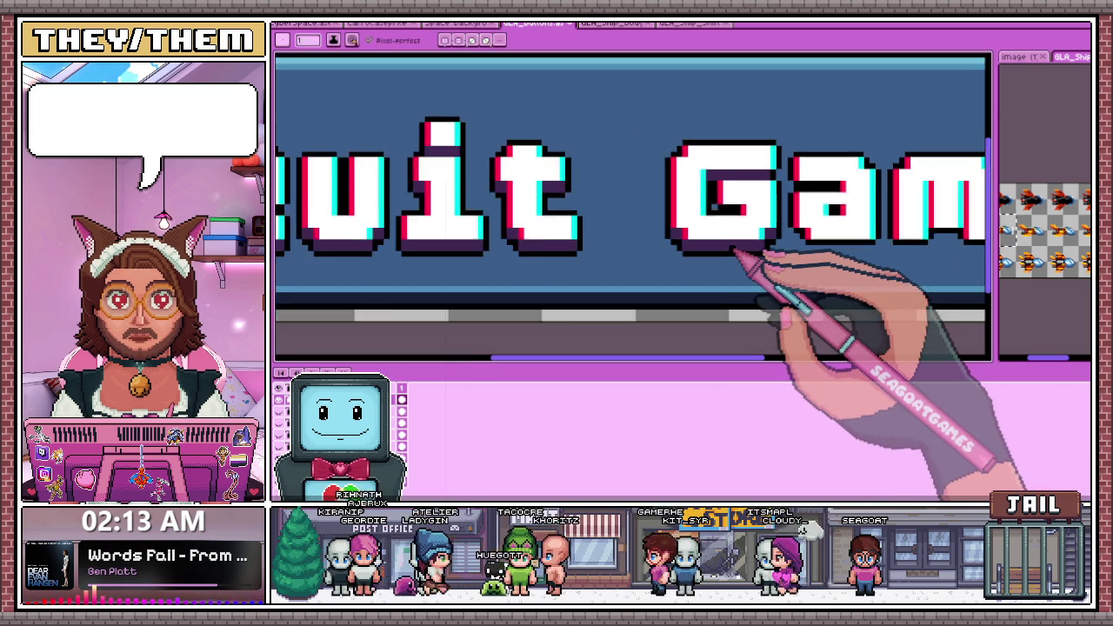
scroll(735, 252, down, 1)
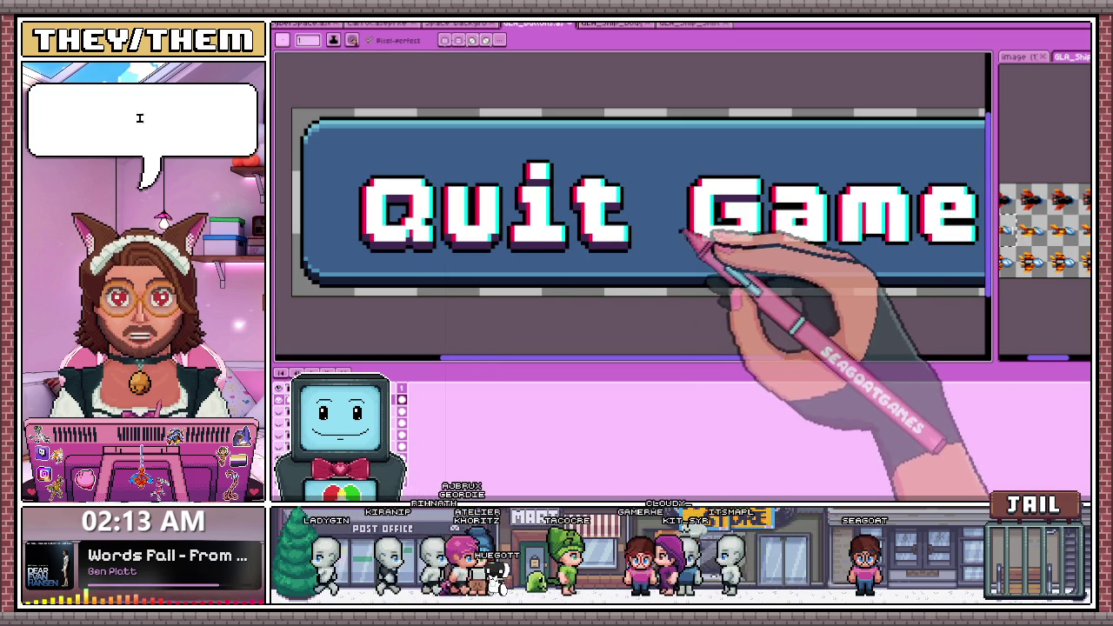
scroll(687, 239, down, 1)
scroll(591, 234, up, 1)
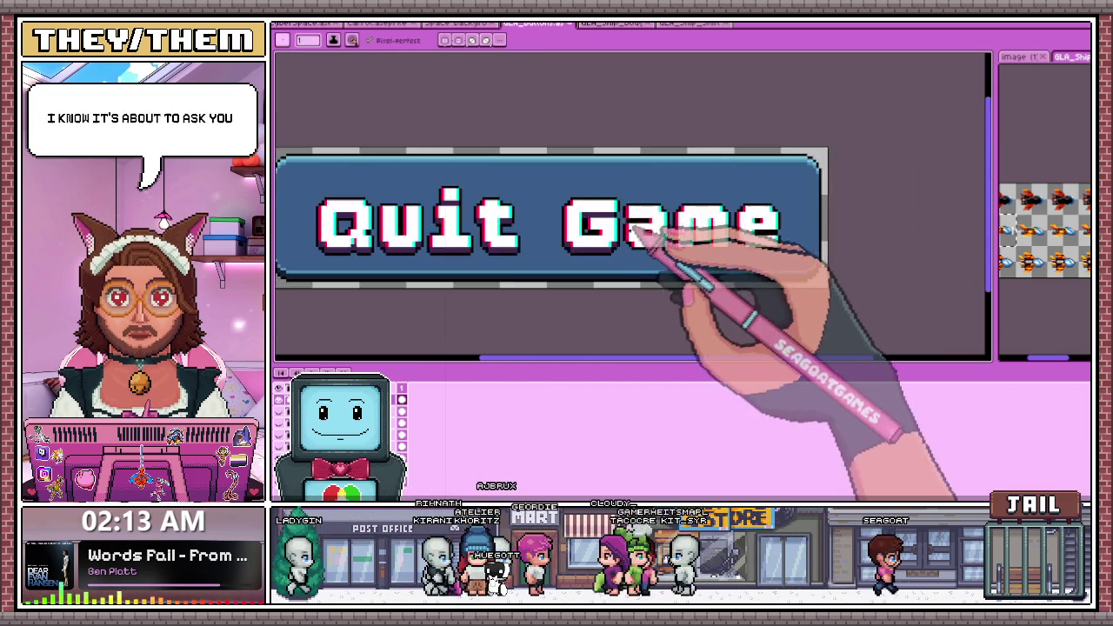
Recolour the a's inner bar dark purple and add a dark purple shadow along its bottom
scroll(639, 234, up, 2)
scroll(641, 252, up, 1)
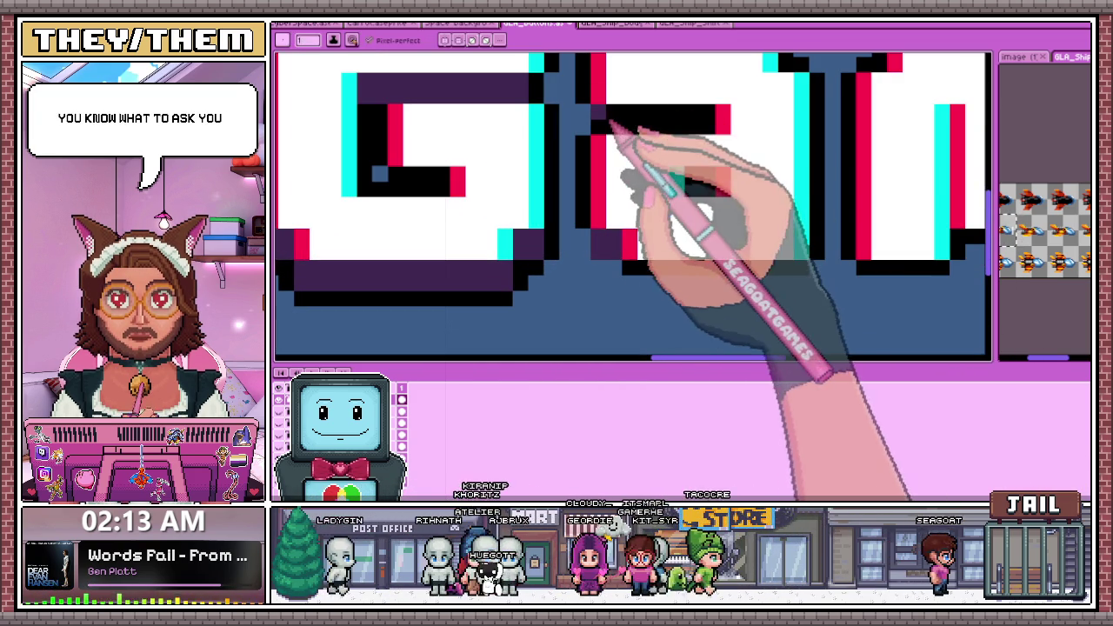
mouse_move(599, 117)
mouse_down()
mouse_move(633, 129)
mouse_move(687, 121)
mouse_move(623, 130)
mouse_up()
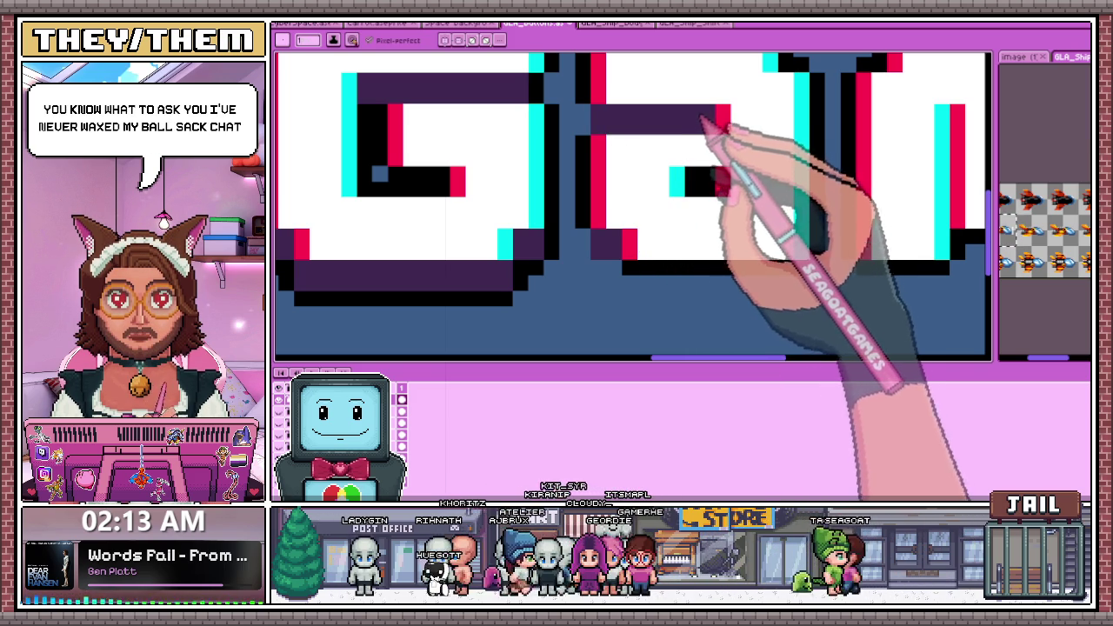
click(631, 267)
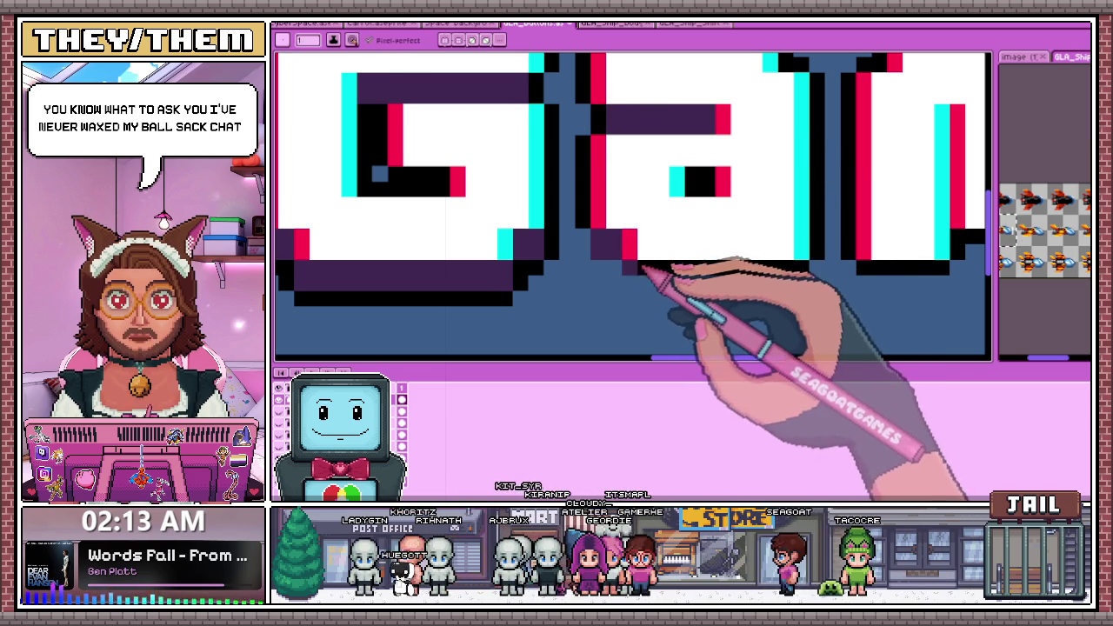
drag(721, 282, 777, 294)
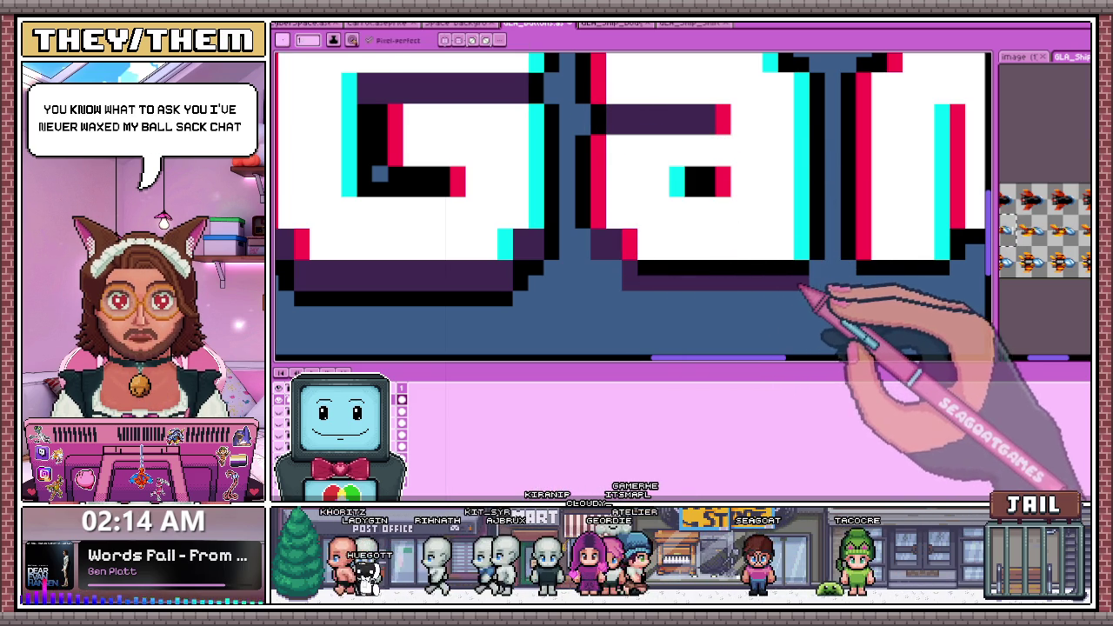
Repaint the black strip beneath the m and e in dark purple as a drop shadow
scroll(530, 239, down, 3)
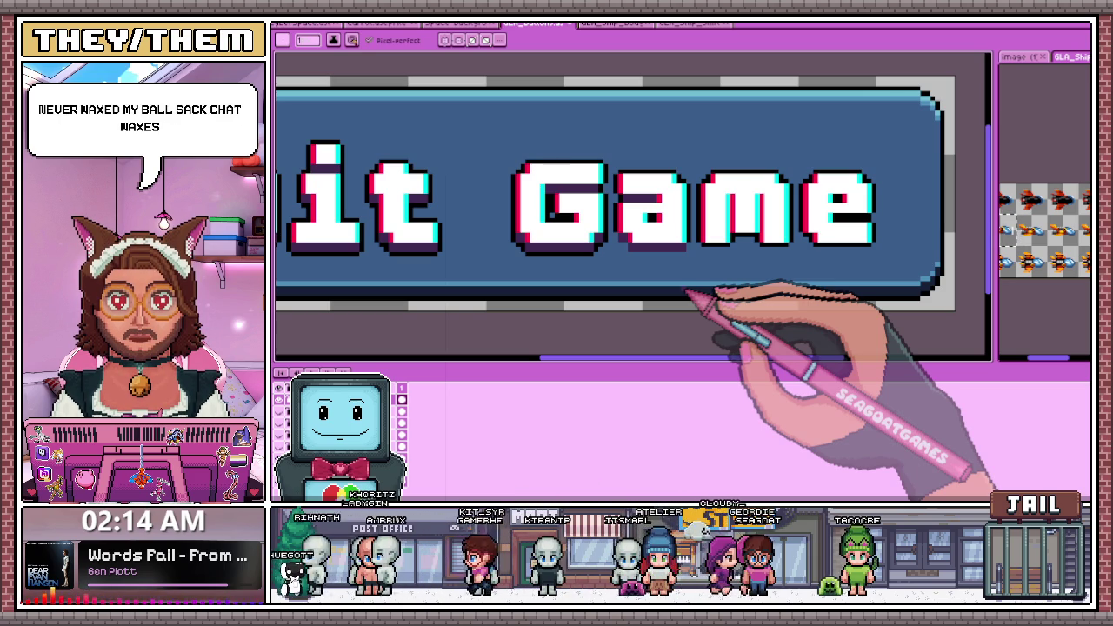
scroll(700, 273, up, 1)
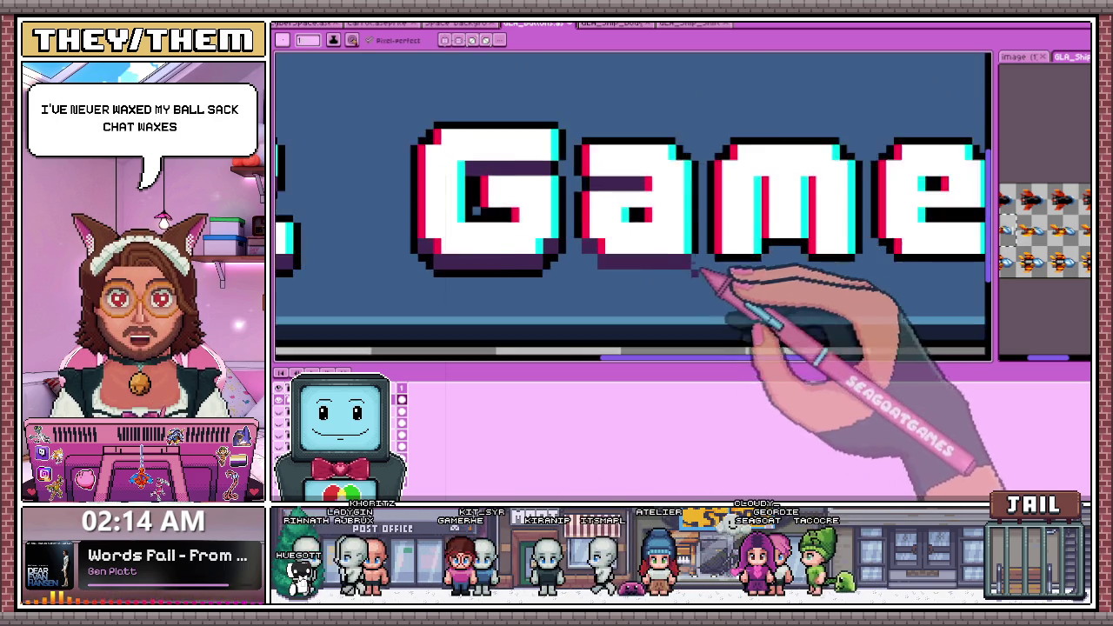
scroll(609, 204, up, 1)
scroll(679, 209, up, 1)
scroll(681, 209, up, 1)
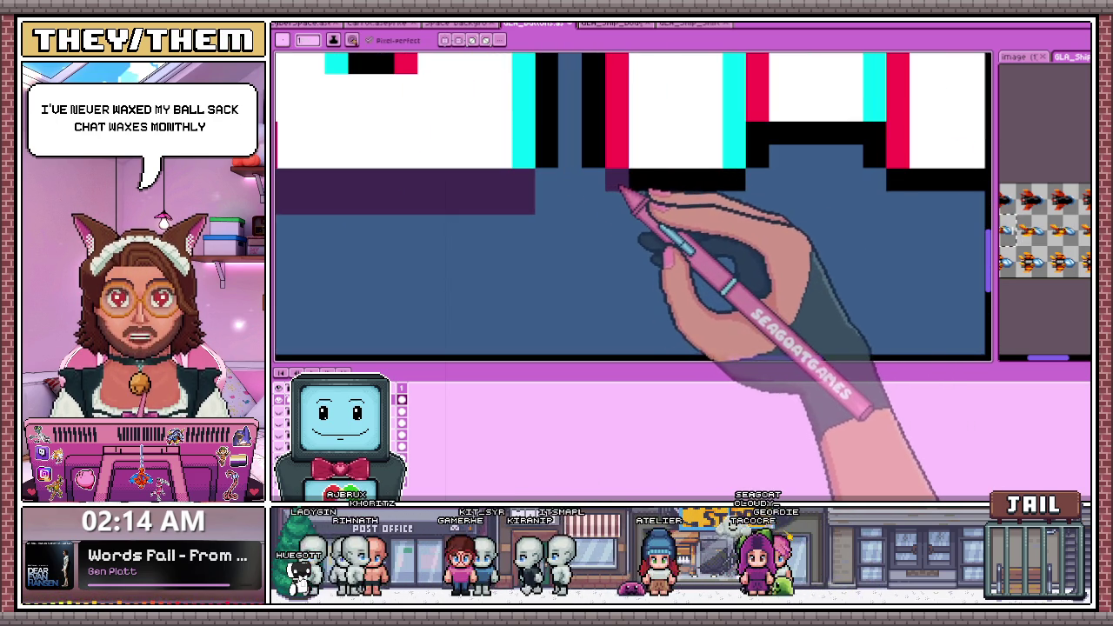
drag(730, 182, 643, 182)
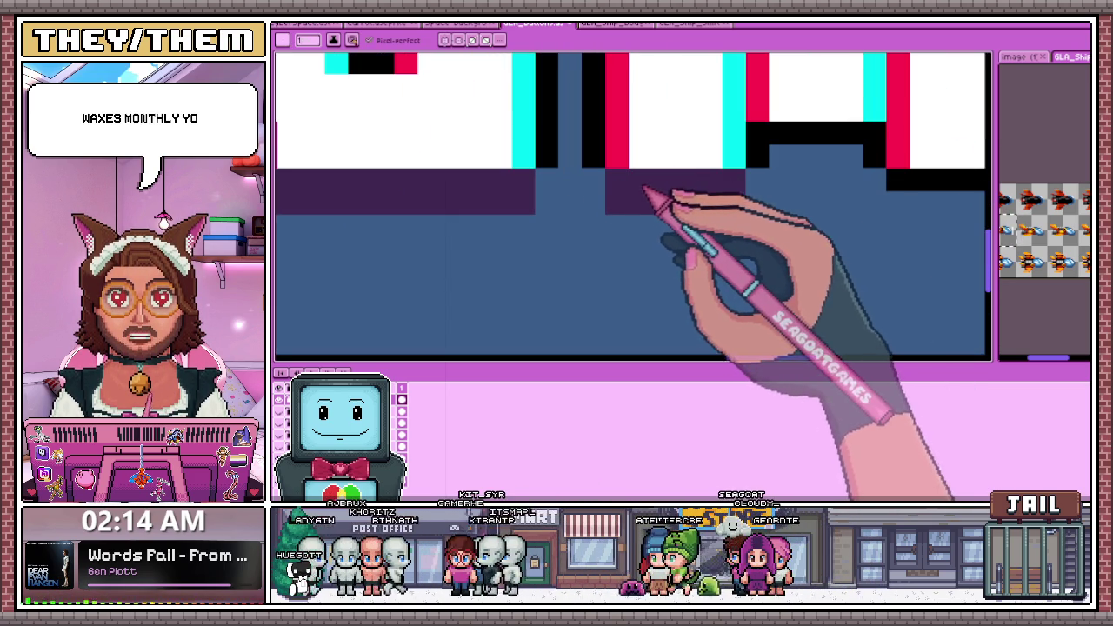
click(640, 250)
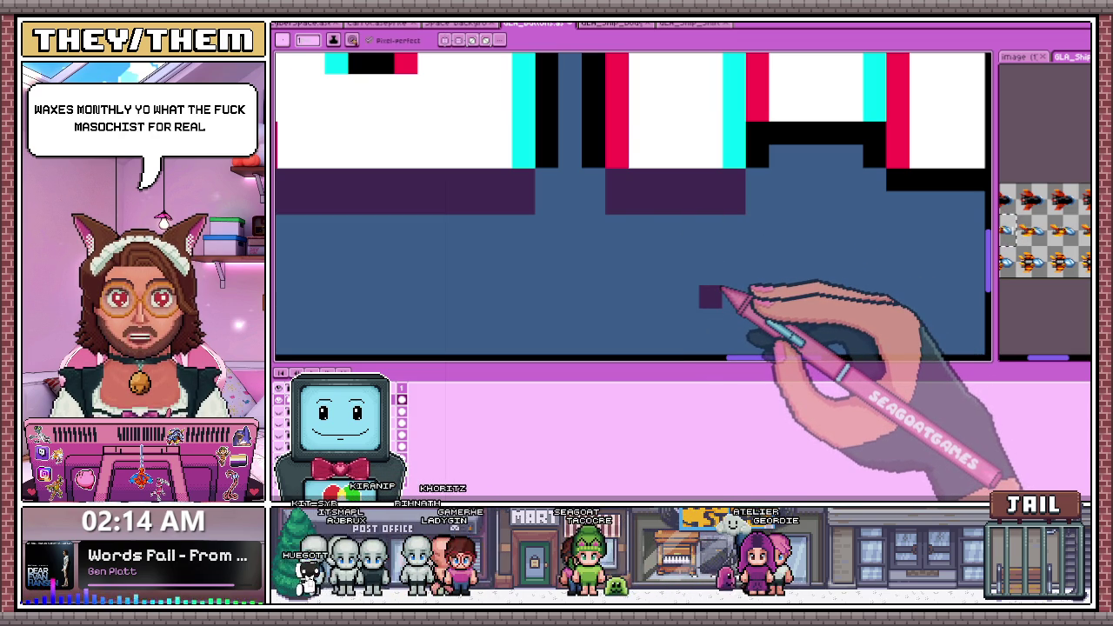
mouse_move(757, 133)
mouse_down()
mouse_move(775, 152)
mouse_move(858, 161)
mouse_move(880, 148)
mouse_move(782, 135)
mouse_up()
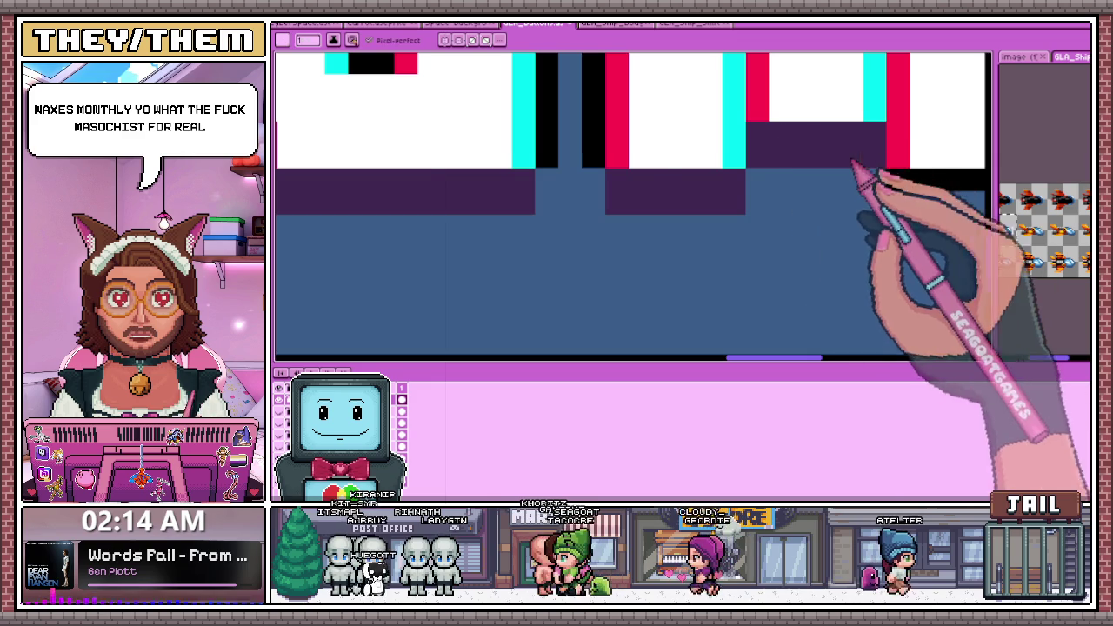
scroll(858, 169, down, 3)
scroll(687, 174, up, 3)
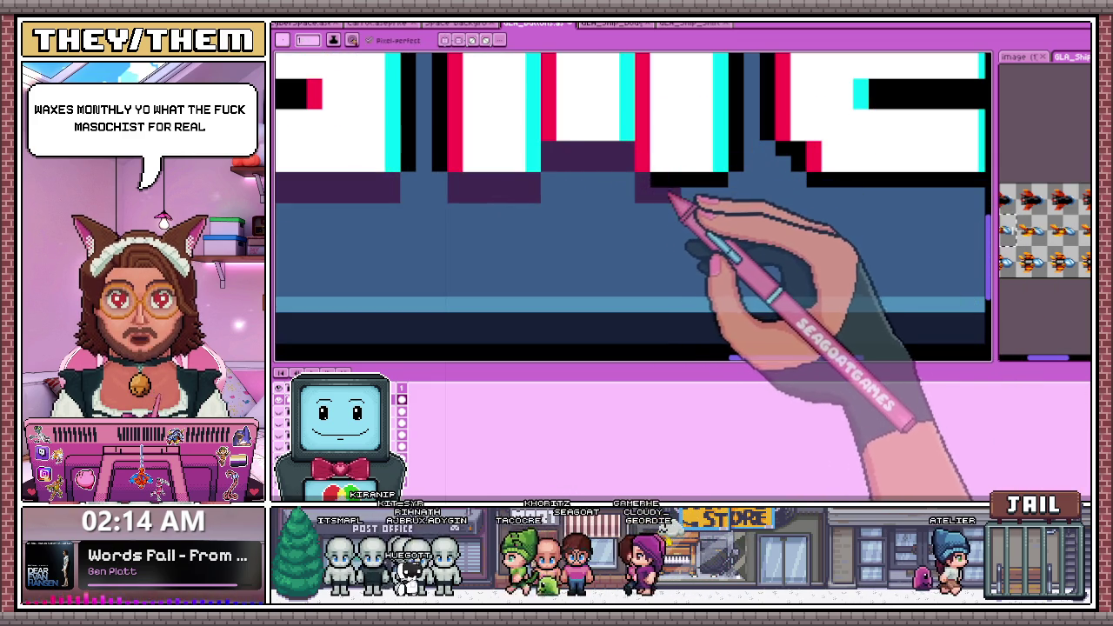
scroll(643, 218, down, 2)
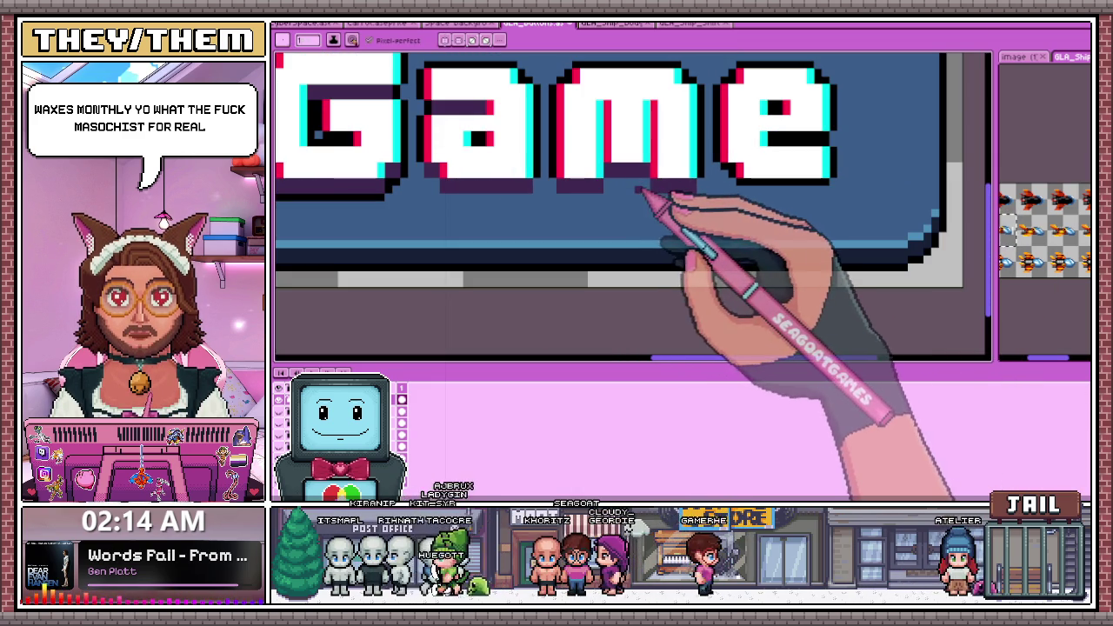
scroll(630, 197, up, 3)
scroll(566, 179, down, 1)
scroll(566, 235, down, 2)
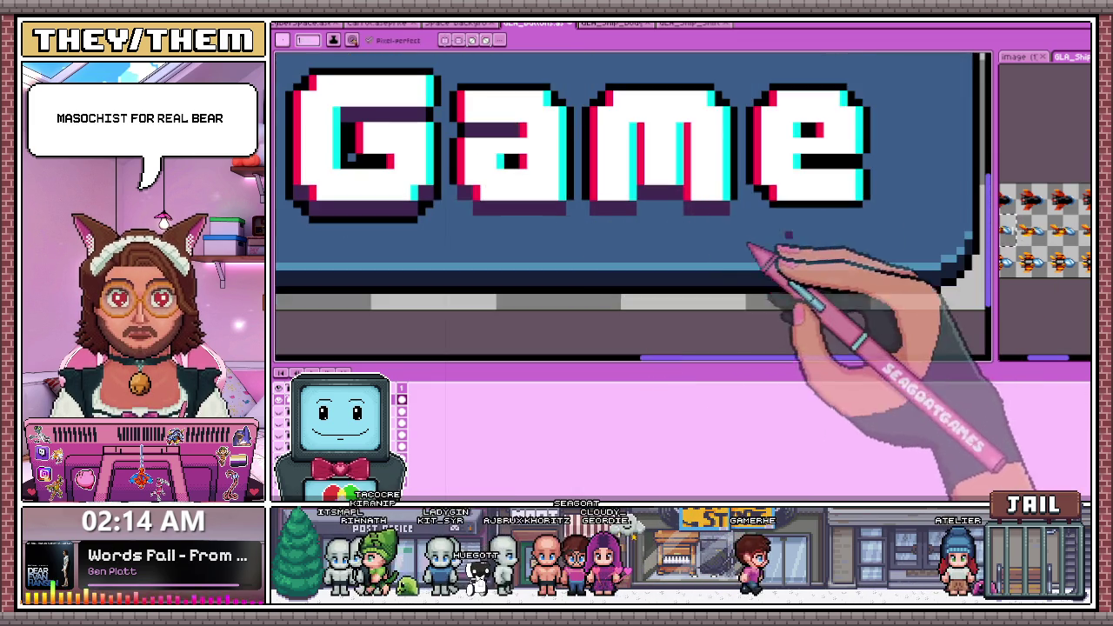
Fill the remaining black bar under Game with dark purple, undoing a stray pixel
scroll(693, 174, up, 3)
scroll(628, 207, up, 1)
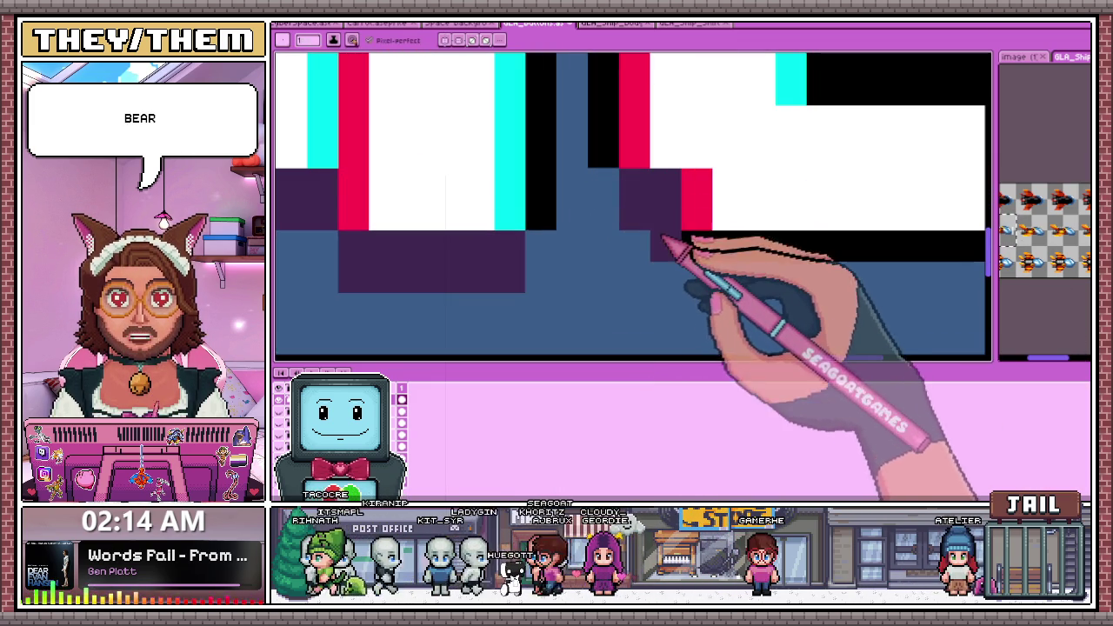
scroll(702, 280, down, 2)
scroll(651, 258, up, 2)
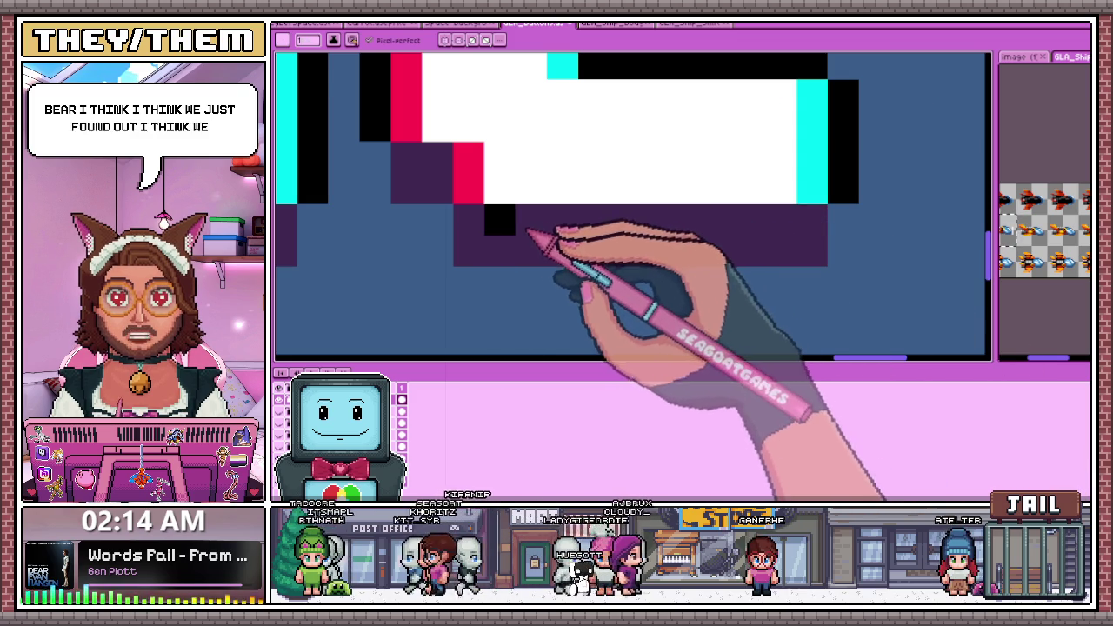
scroll(521, 260, down, 1)
scroll(511, 277, up, 1)
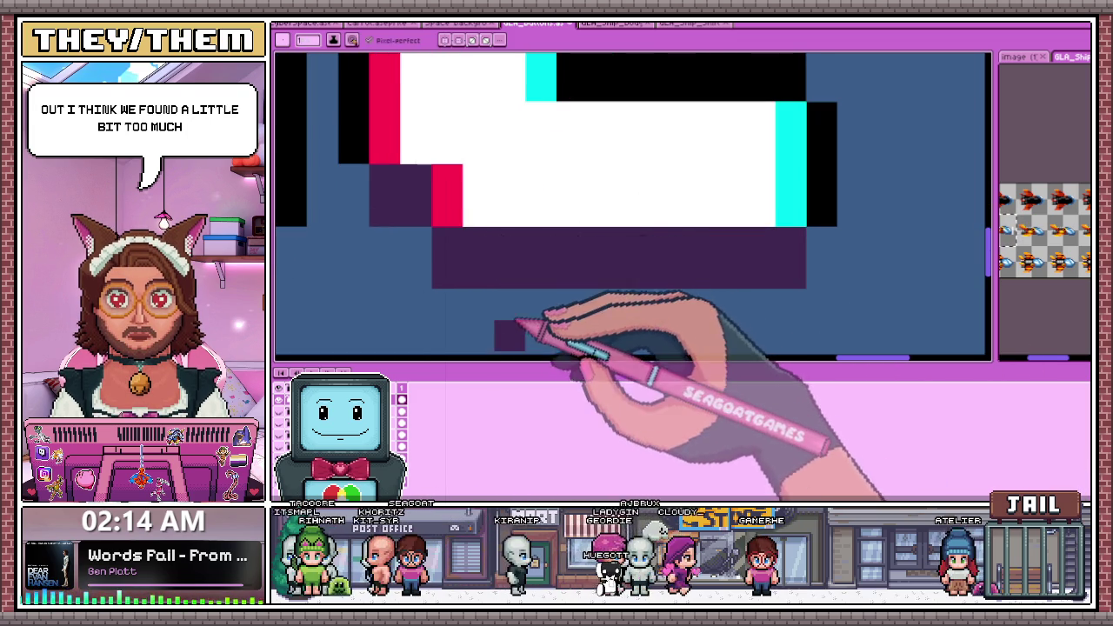
scroll(635, 230, down, 1)
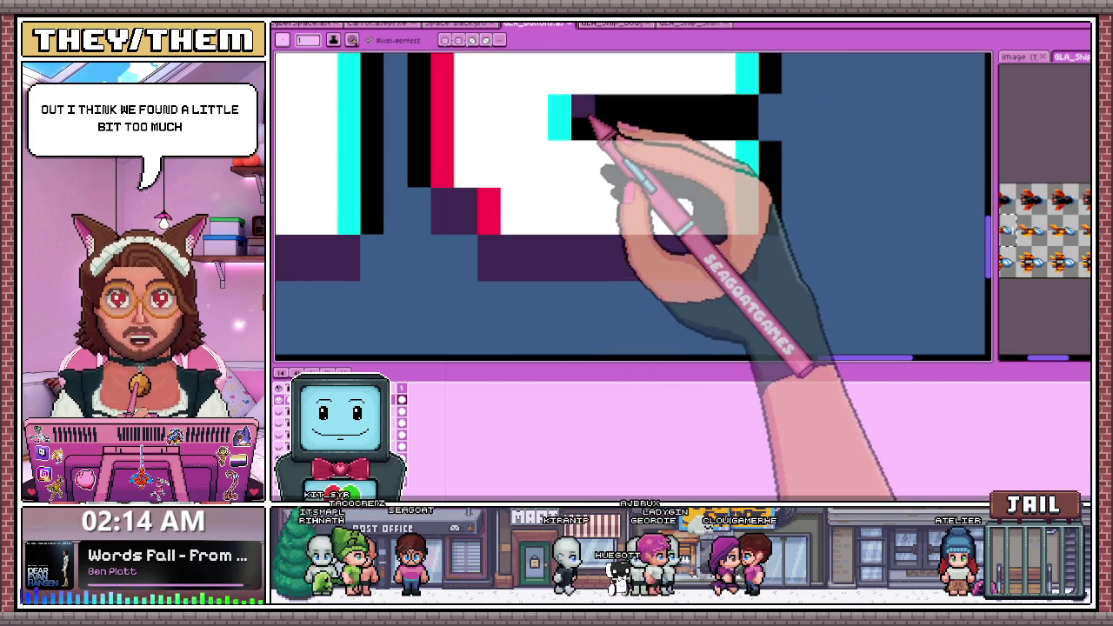
mouse_move(591, 130)
mouse_down()
mouse_move(737, 126)
mouse_move(617, 119)
mouse_up()
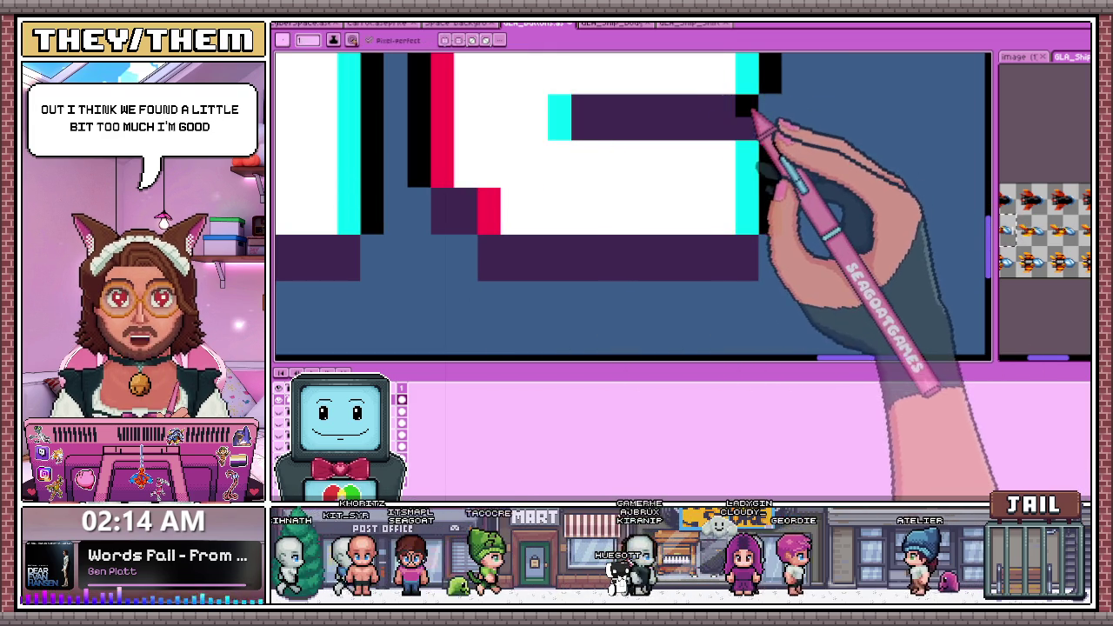
click(677, 152)
key(ctrl+z)
Draw a stepped black outline along the bottom edge of the dark purple shadow
mouse_move(422, 213)
mouse_down()
mouse_move(470, 237)
mouse_move(490, 260)
mouse_move(491, 294)
mouse_move(641, 318)
mouse_move(576, 305)
mouse_move(696, 294)
mouse_up()
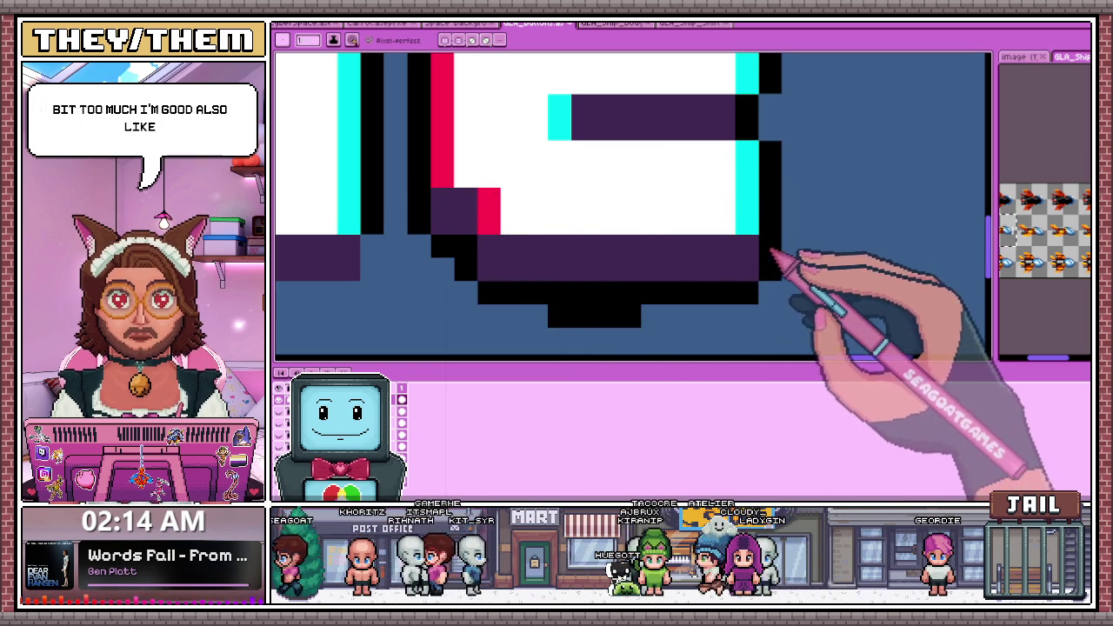
scroll(605, 255, down, 3)
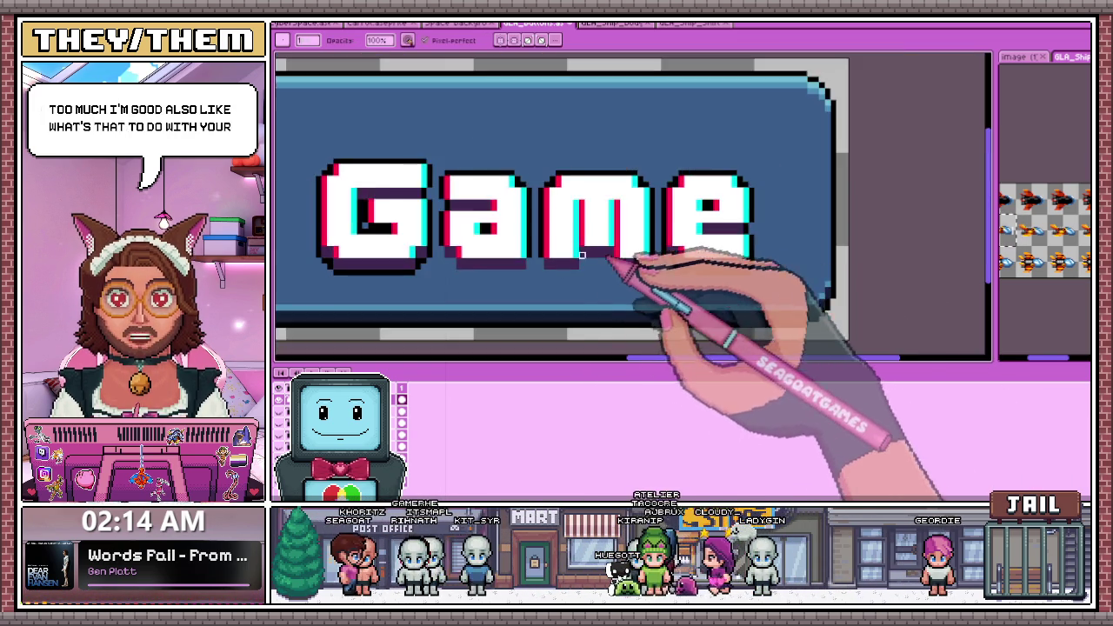
scroll(605, 254, up, 3)
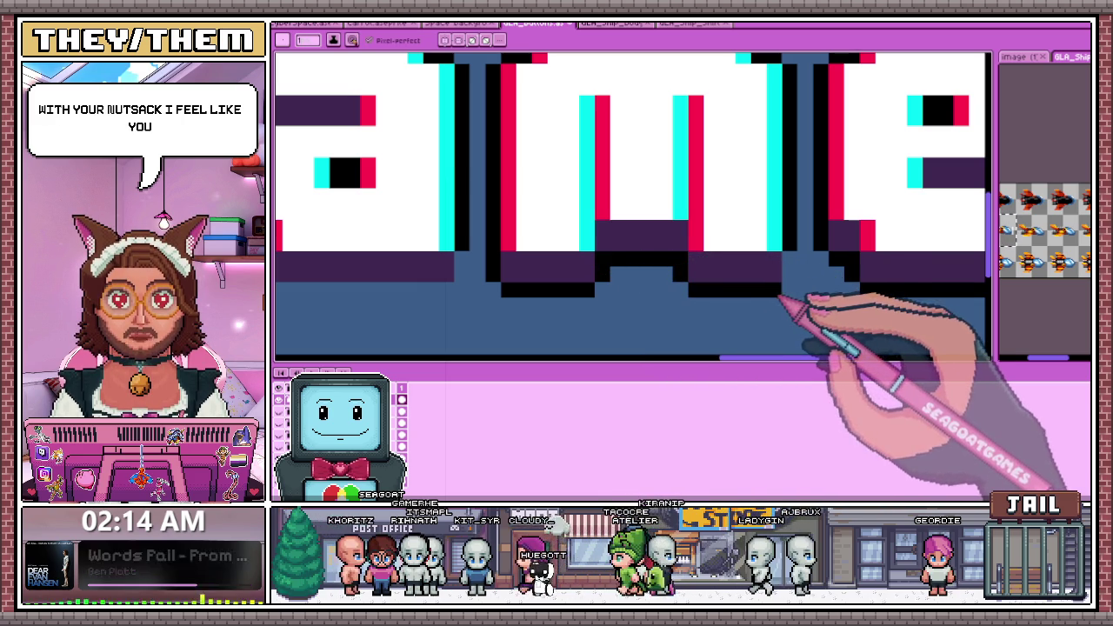
click(726, 321)
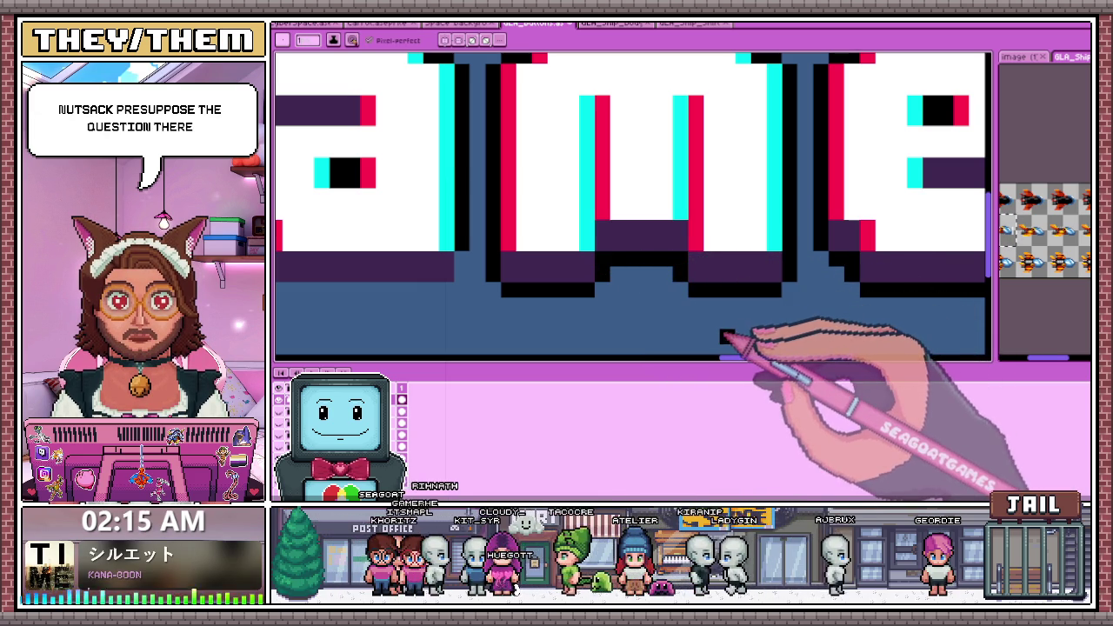
scroll(731, 325, down, 3)
scroll(417, 245, up, 3)
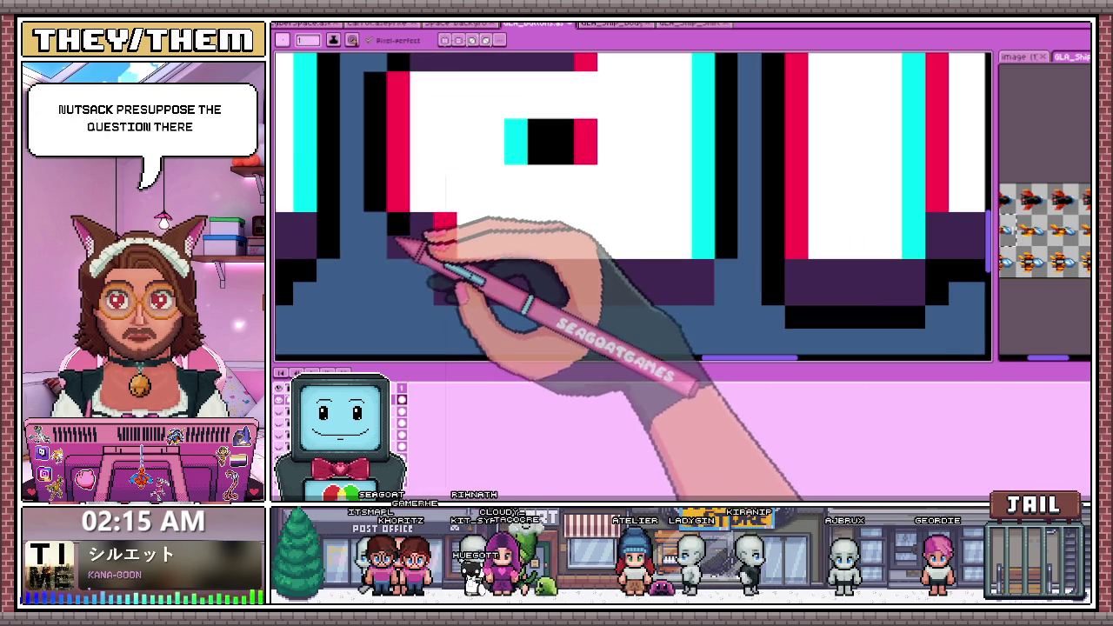
drag(435, 317, 674, 320)
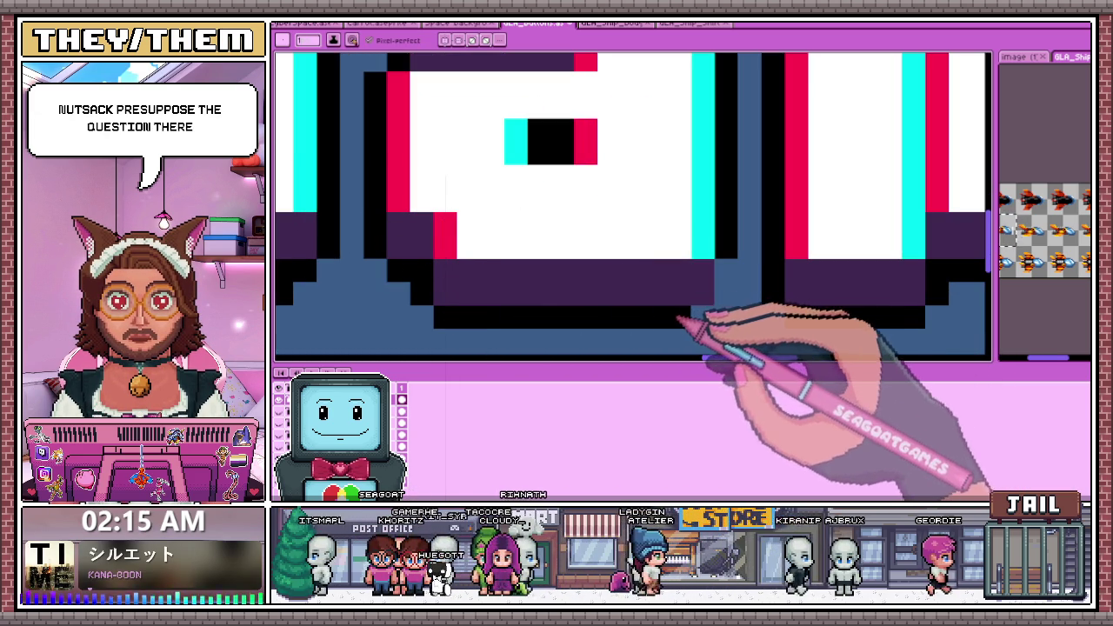
scroll(729, 300, down, 2)
scroll(596, 252, down, 2)
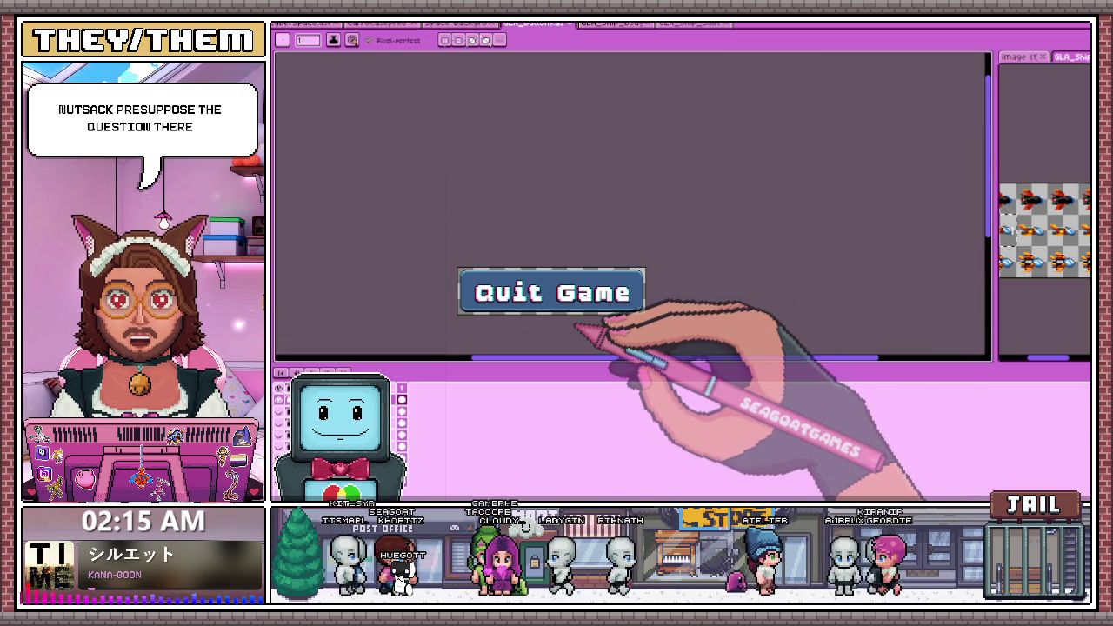
scroll(548, 298, up, 2)
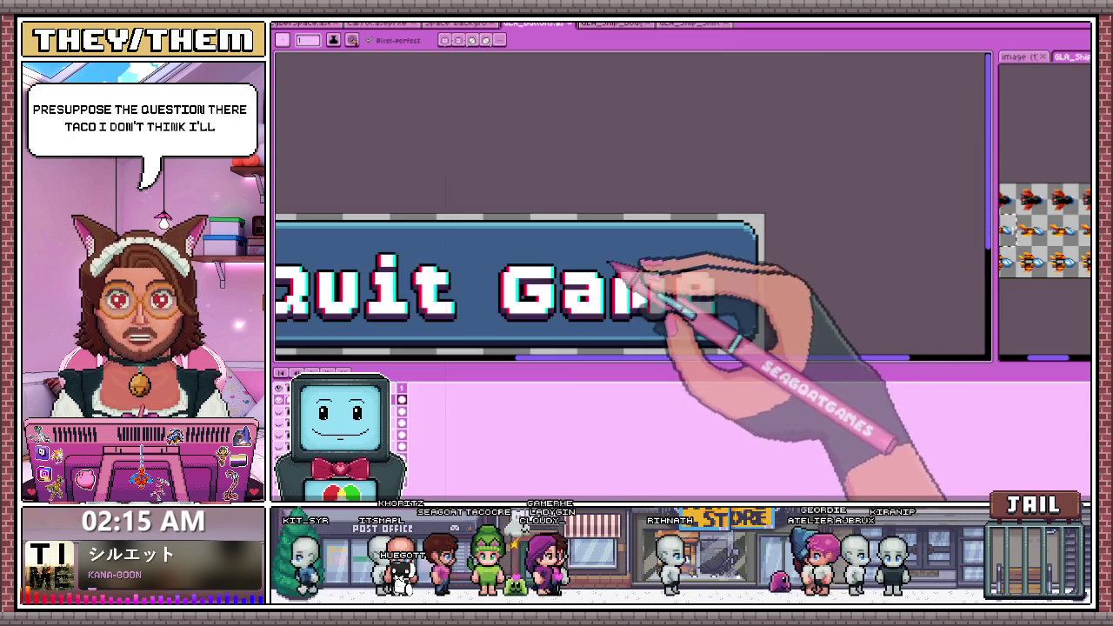
scroll(609, 274, up, 2)
scroll(573, 287, up, 1)
scroll(569, 241, down, 2)
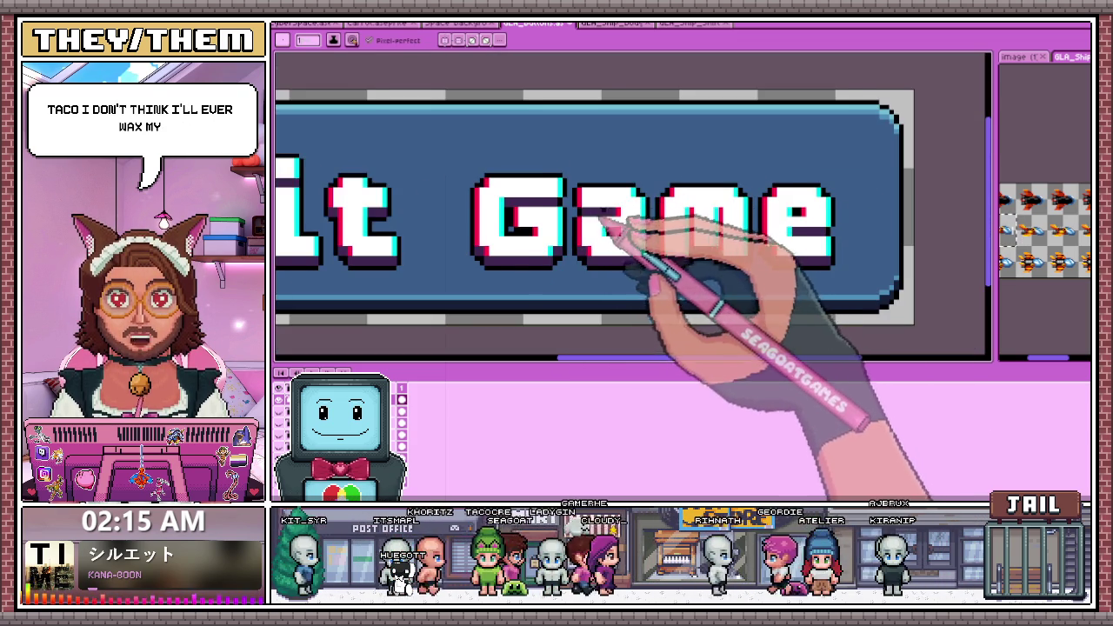
scroll(609, 218, up, 1)
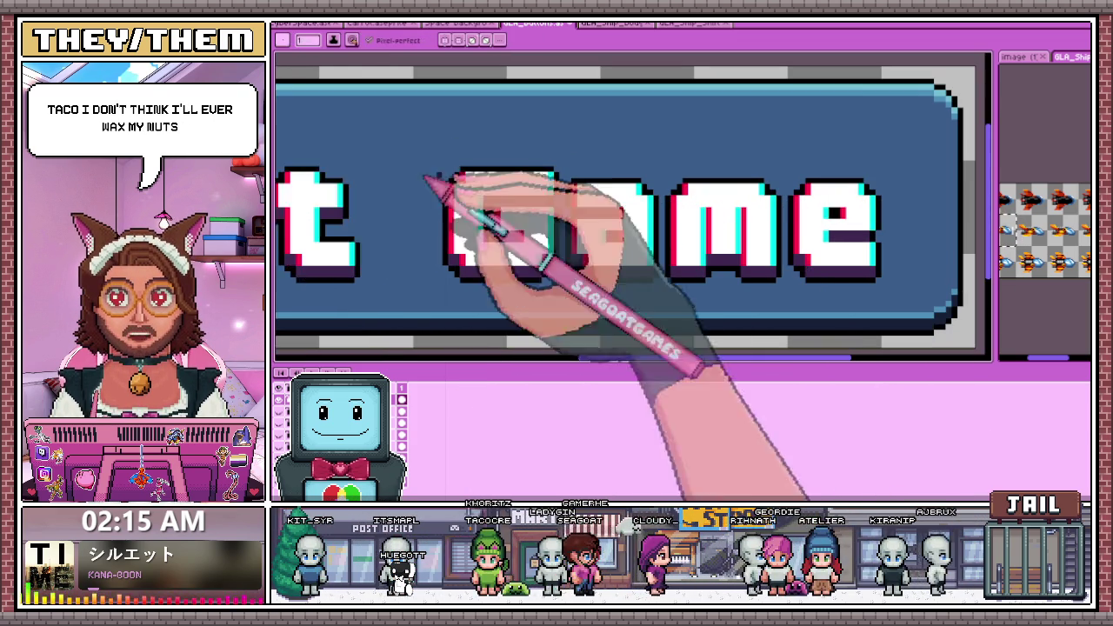
scroll(460, 200, up, 2)
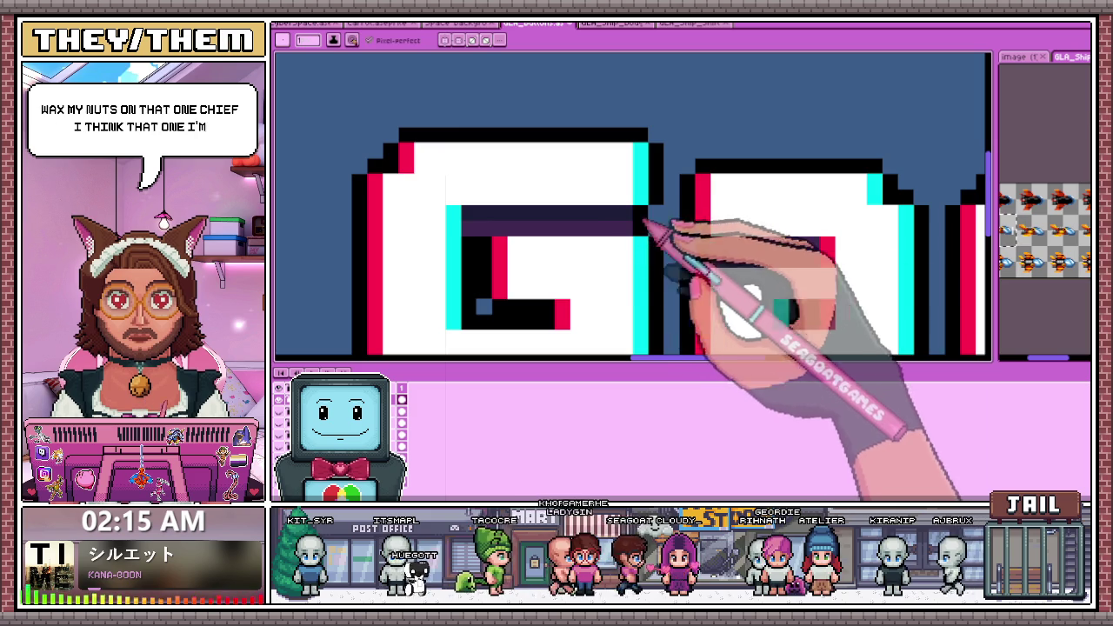
scroll(817, 269, down, 3)
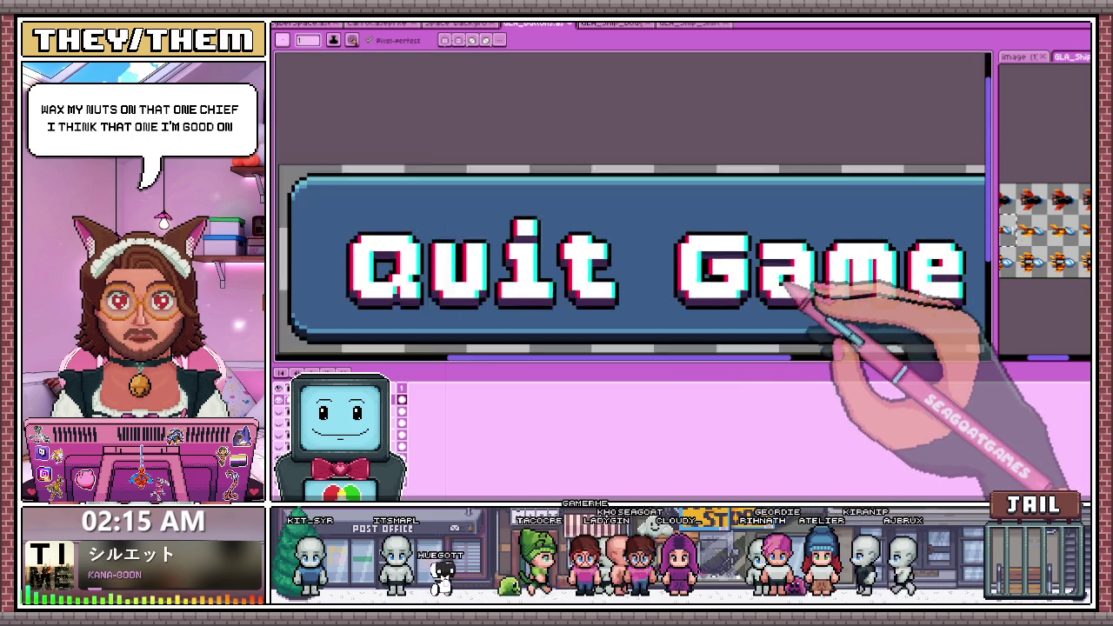
scroll(790, 290, down, 1)
scroll(783, 298, down, 1)
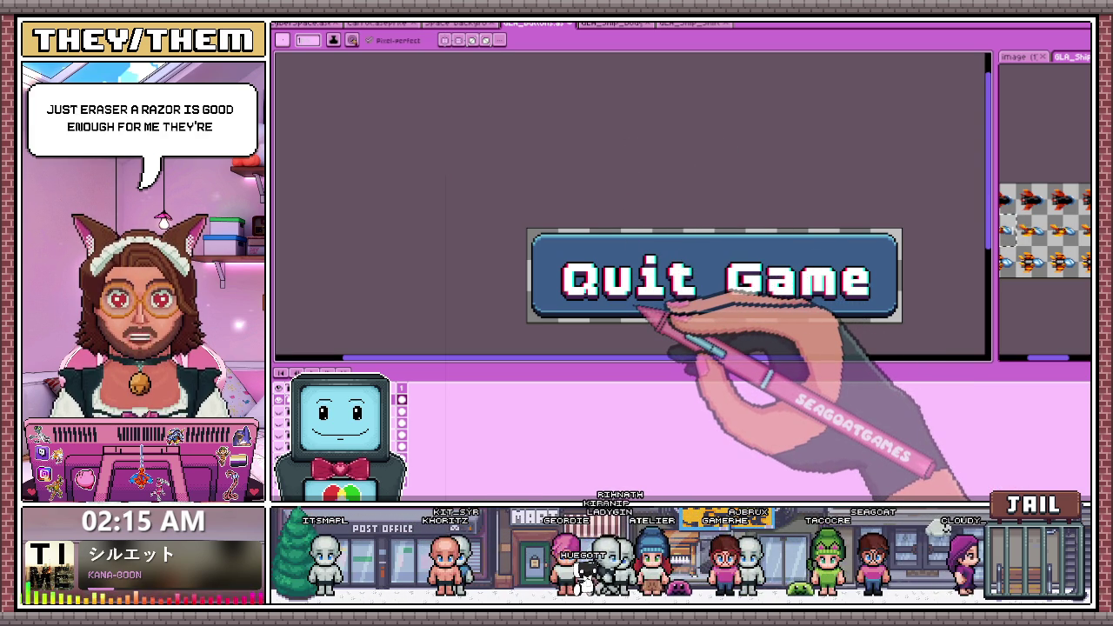
scroll(600, 309, up, 1)
scroll(608, 313, down, 1)
scroll(582, 278, up, 2)
scroll(578, 252, up, 1)
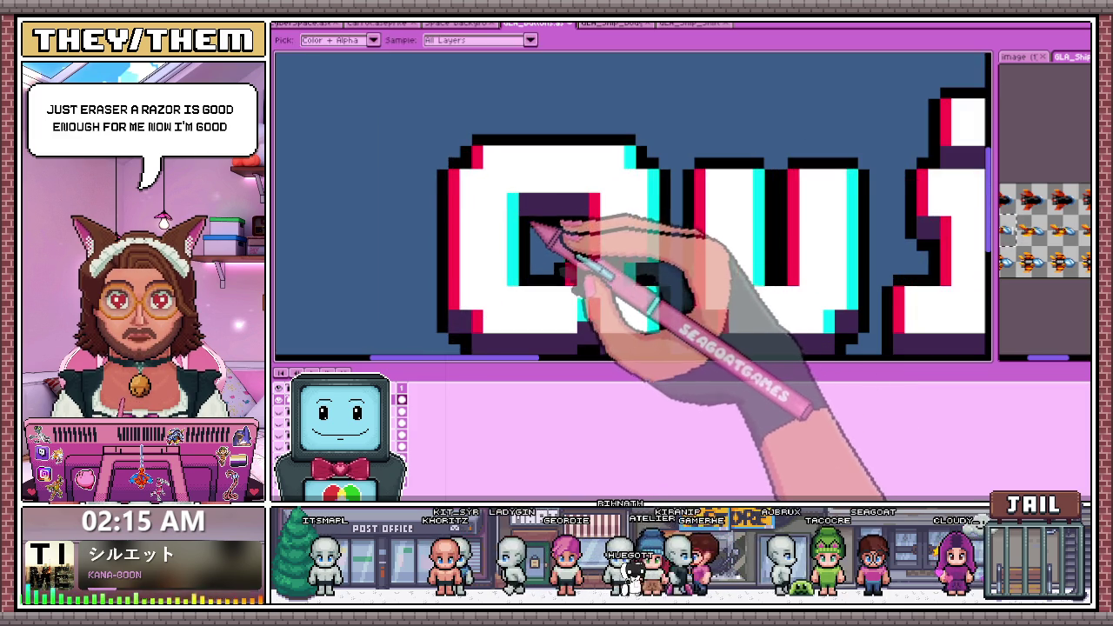
scroll(572, 231, down, 2)
scroll(566, 235, down, 2)
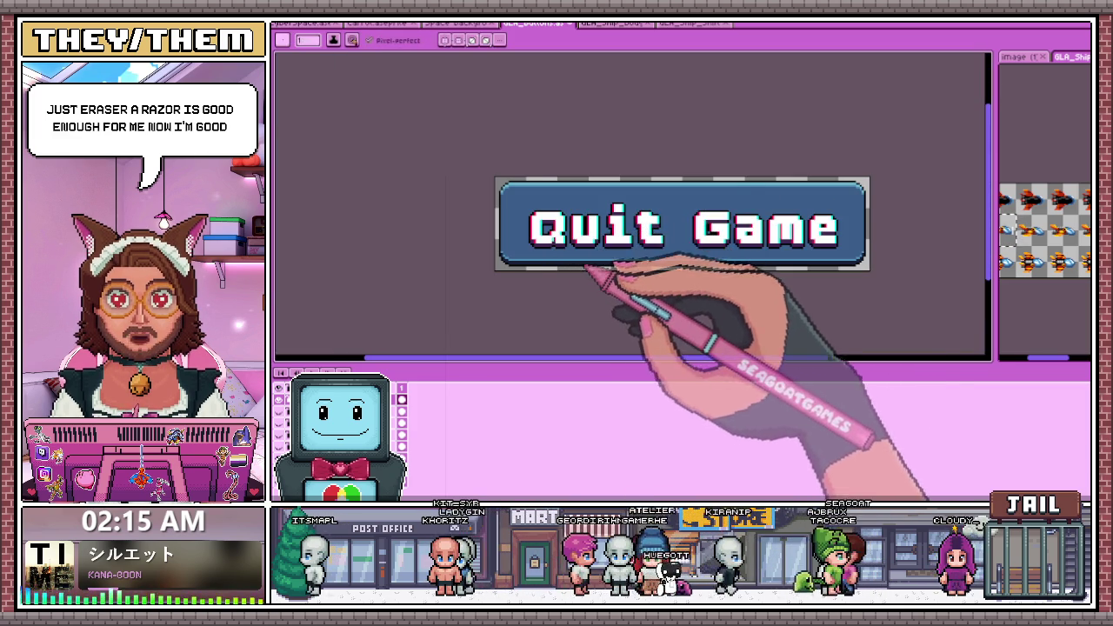
scroll(584, 272, up, 1)
scroll(578, 218, up, 1)
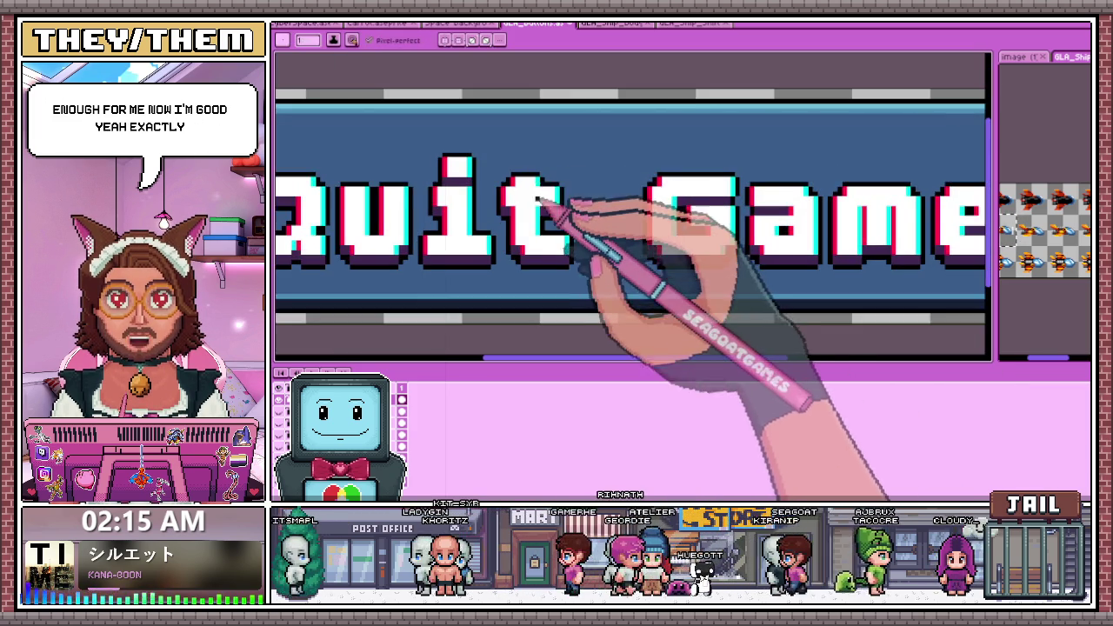
scroll(561, 204, up, 1)
key(i)
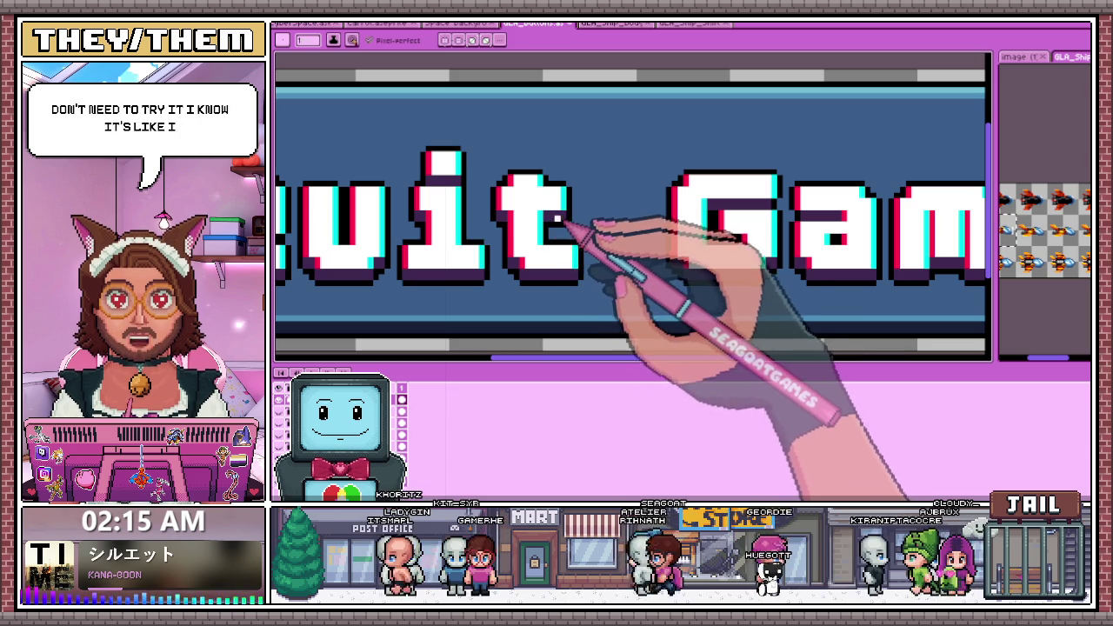
scroll(561, 221, down, 1)
scroll(578, 239, down, 1)
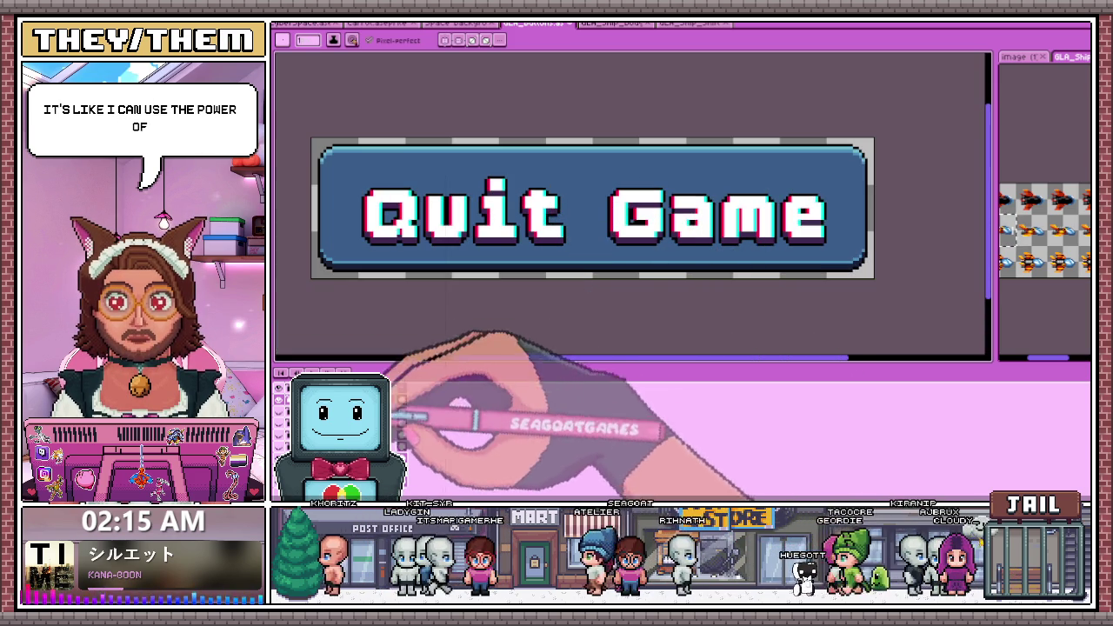
scroll(391, 200, up, 1)
scroll(347, 174, up, 1)
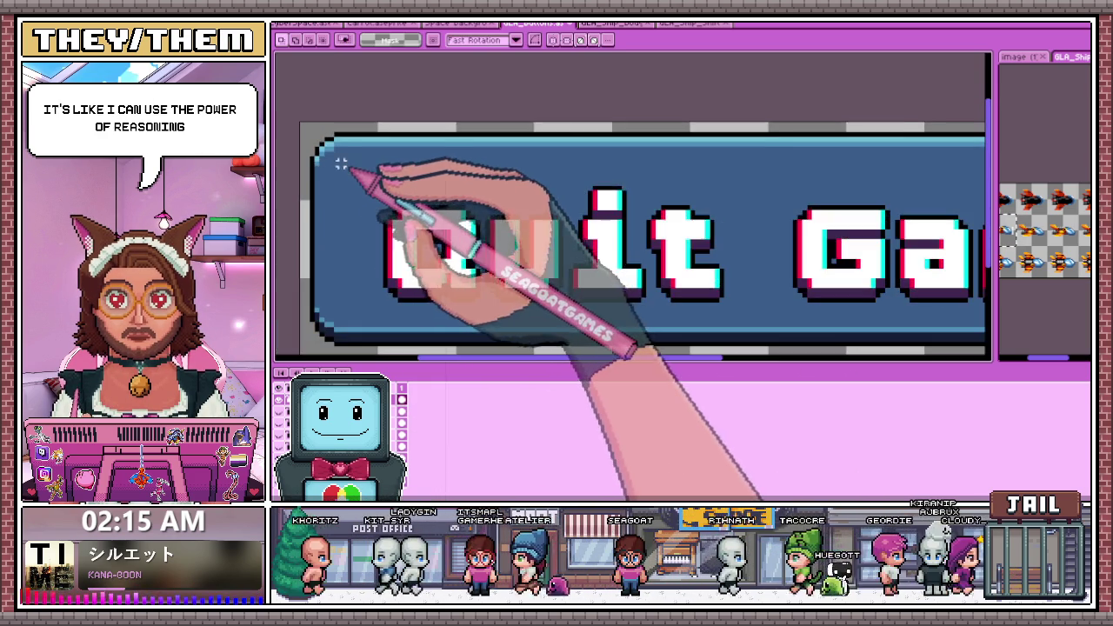
scroll(331, 161, up, 1)
scroll(321, 155, down, 1)
scroll(335, 170, down, 1)
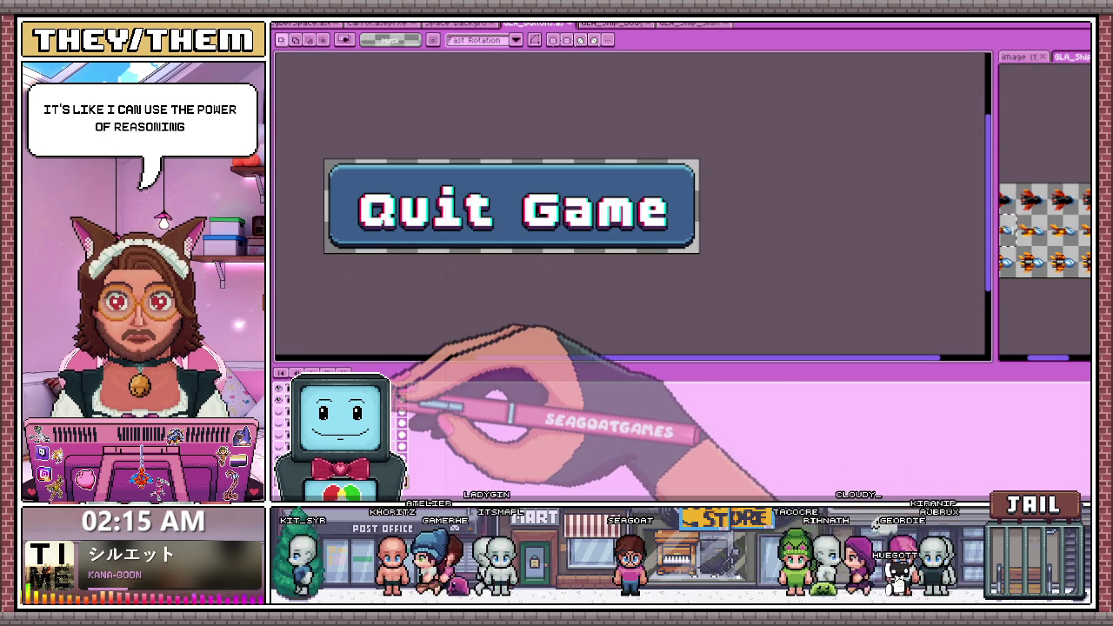
key(b)
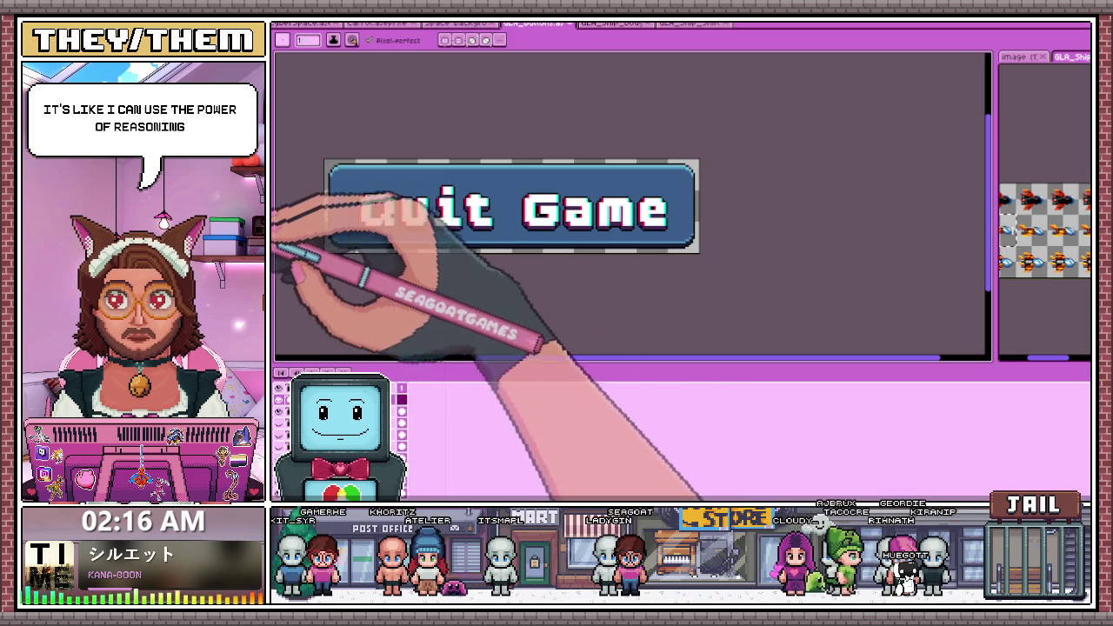
Zoom in and out around the Quit Game button's top-right and bottom-right corners while edging them with white pixels
scroll(382, 287, up, 1)
scroll(352, 266, up, 1)
scroll(339, 254, up, 2)
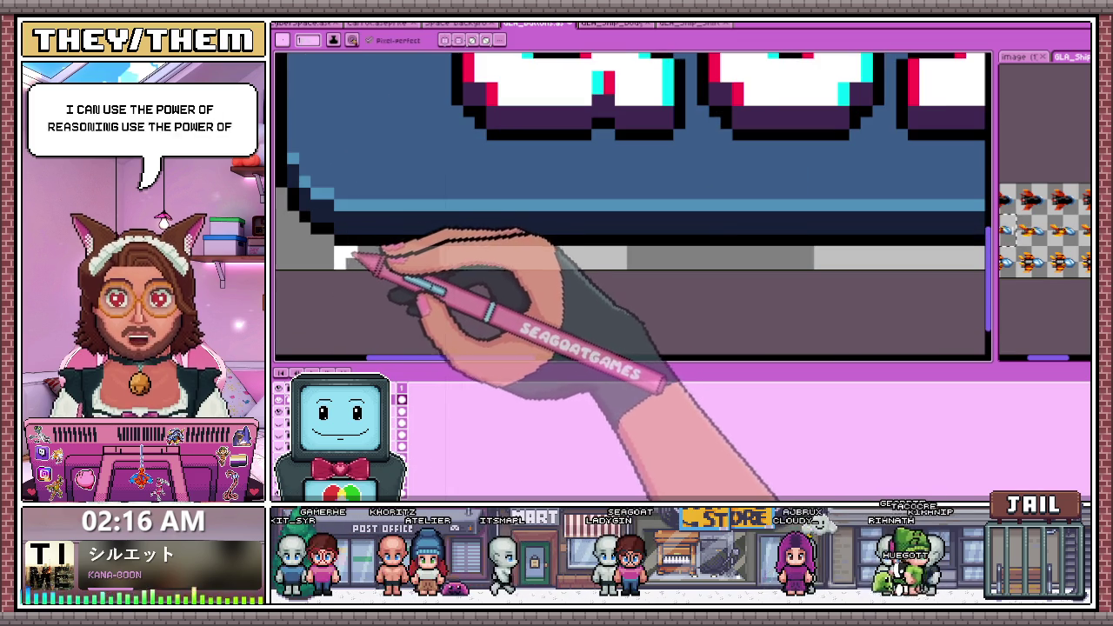
scroll(344, 248, down, 2)
scroll(357, 243, up, 2)
scroll(370, 276, up, 1)
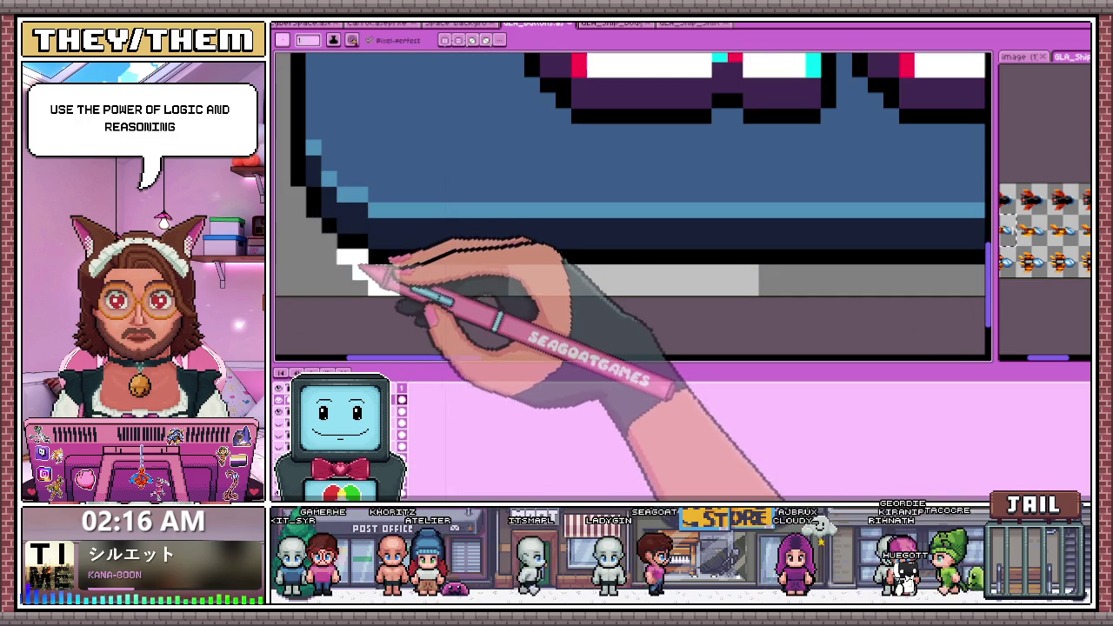
scroll(348, 248, down, 1)
scroll(326, 250, up, 1)
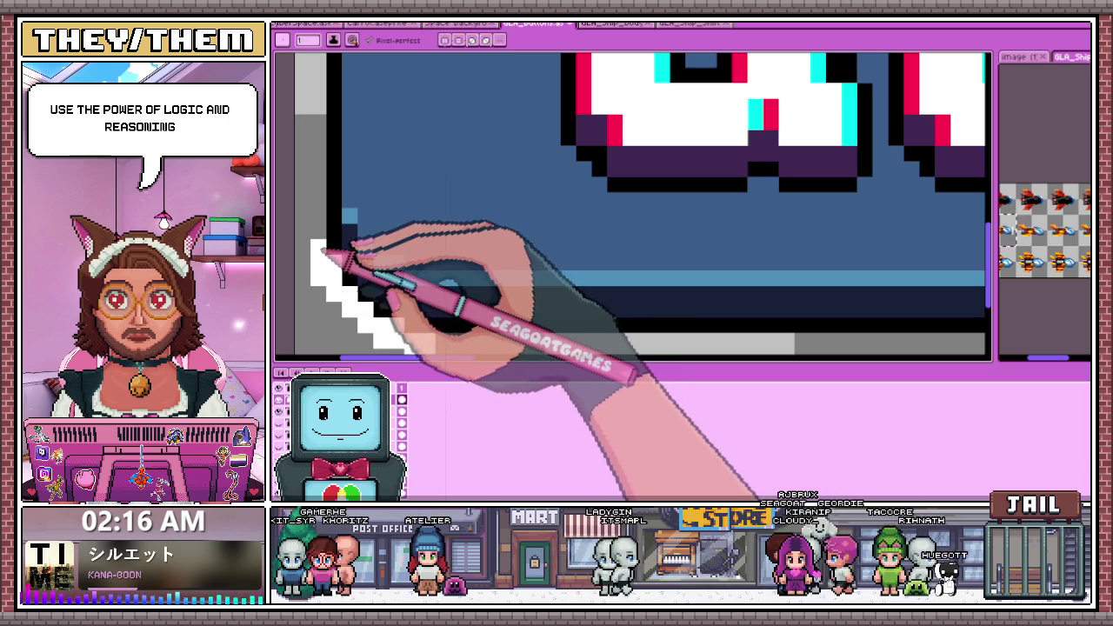
scroll(306, 250, down, 1)
scroll(322, 260, down, 3)
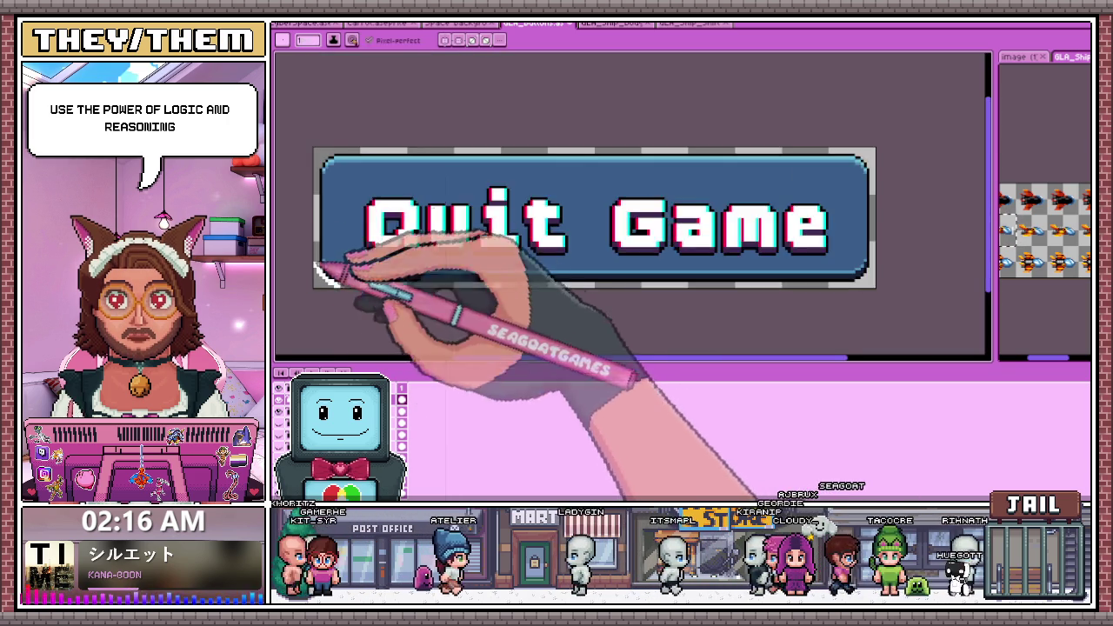
scroll(331, 252, up, 1)
scroll(339, 296, up, 1)
scroll(339, 296, up, 1)
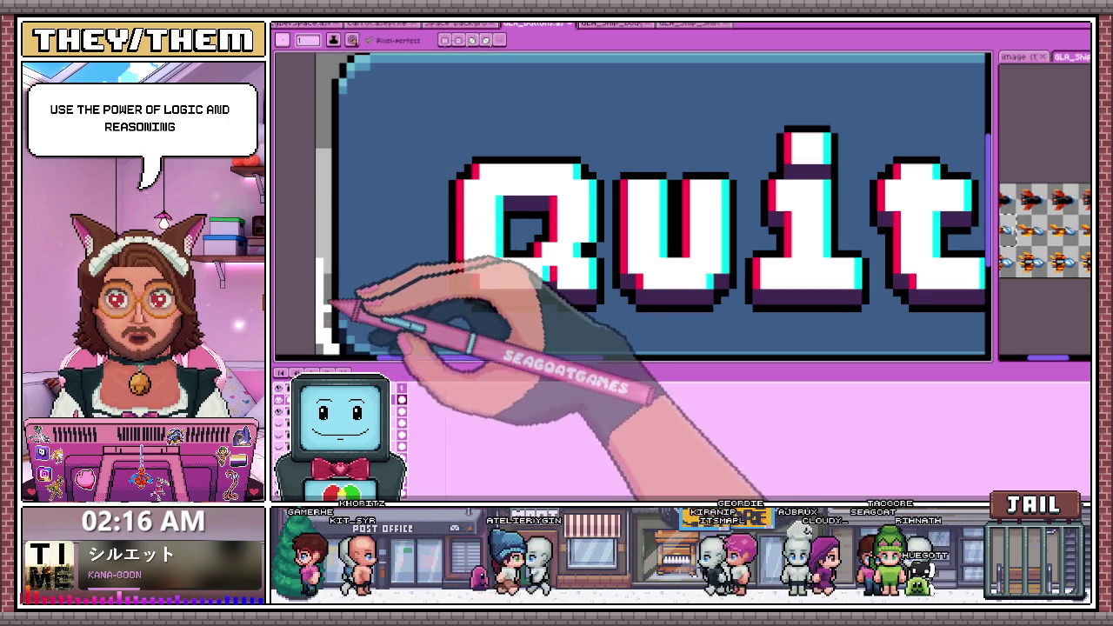
scroll(330, 233, down, 1)
scroll(333, 224, up, 2)
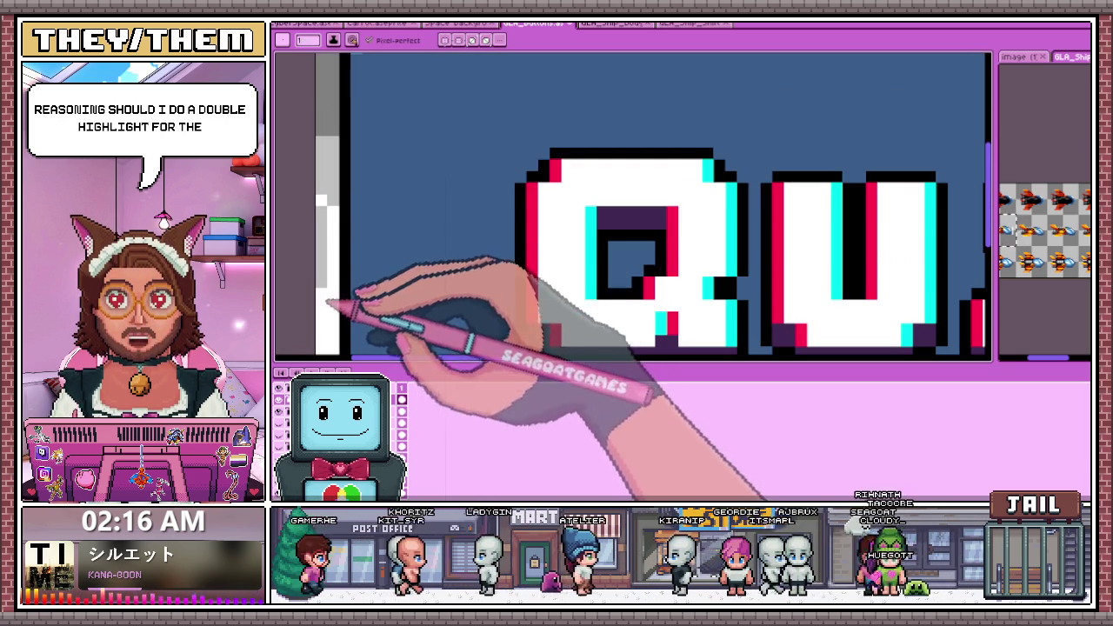
scroll(322, 182, down, 1)
scroll(335, 165, up, 2)
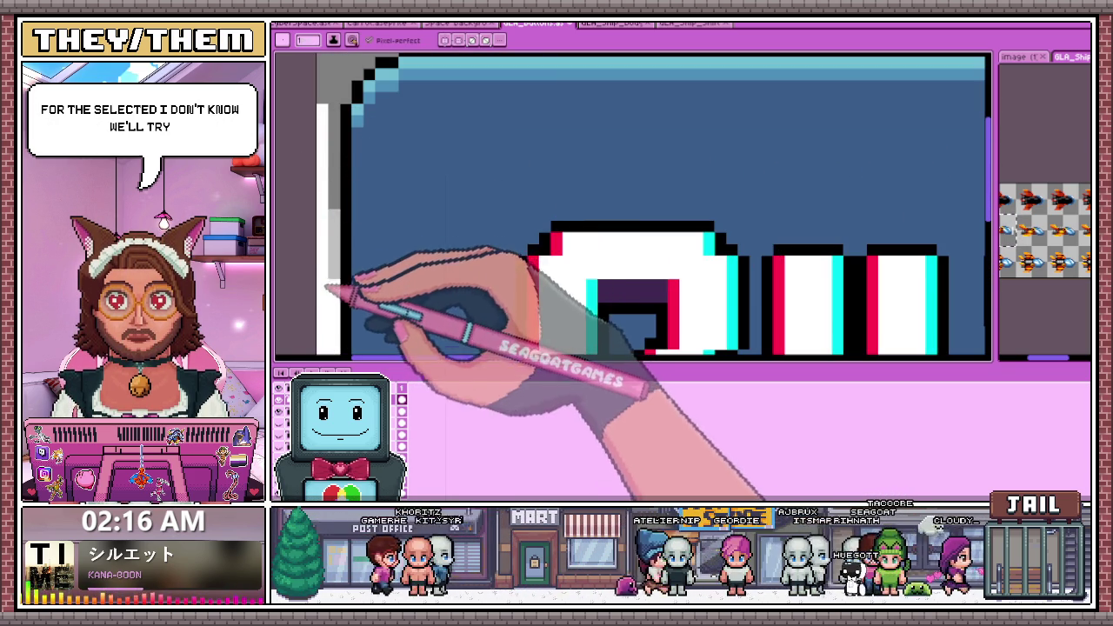
scroll(343, 148, down, 1)
scroll(348, 154, up, 2)
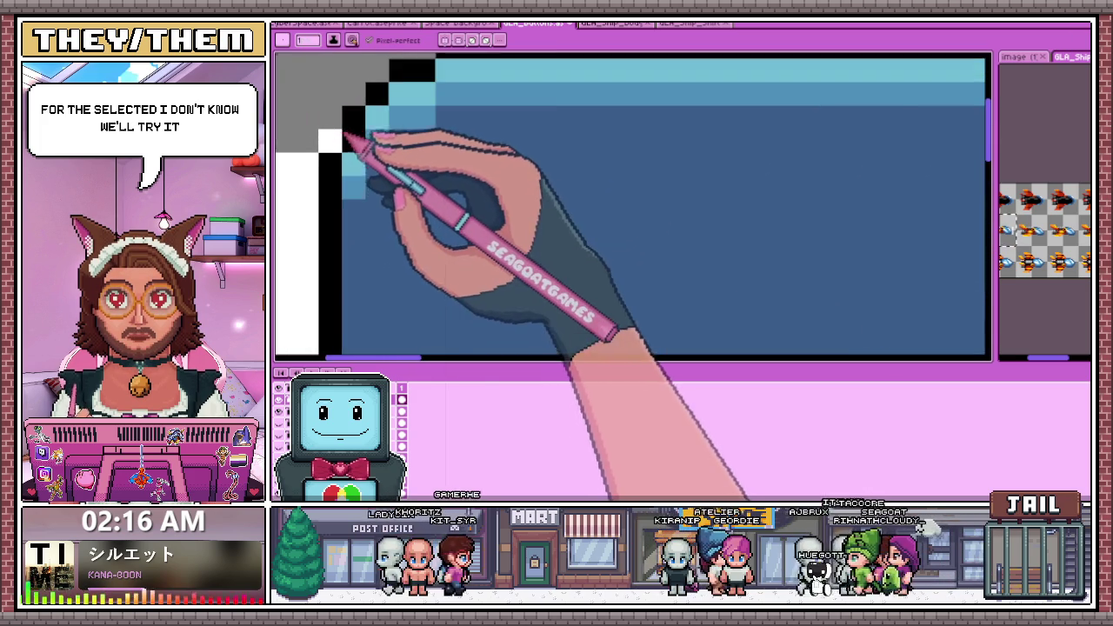
scroll(348, 148, up, 1)
scroll(344, 130, down, 1)
scroll(352, 191, down, 1)
scroll(335, 217, up, 1)
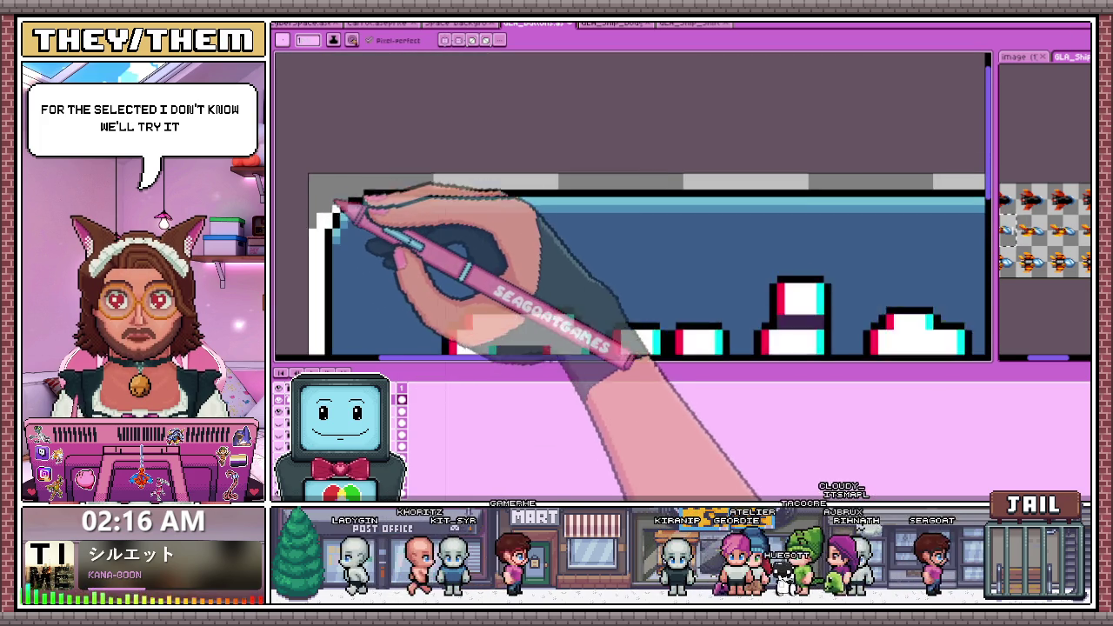
scroll(337, 208, up, 1)
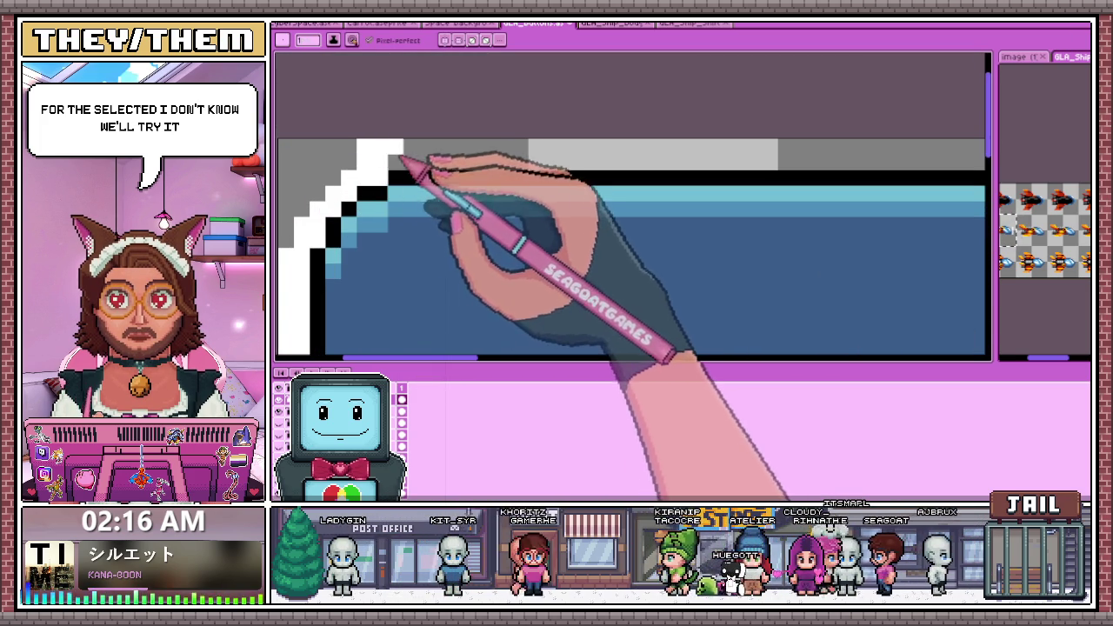
scroll(366, 170, down, 1)
scroll(739, 205, down, 1)
scroll(839, 195, up, 1)
scroll(739, 174, up, 2)
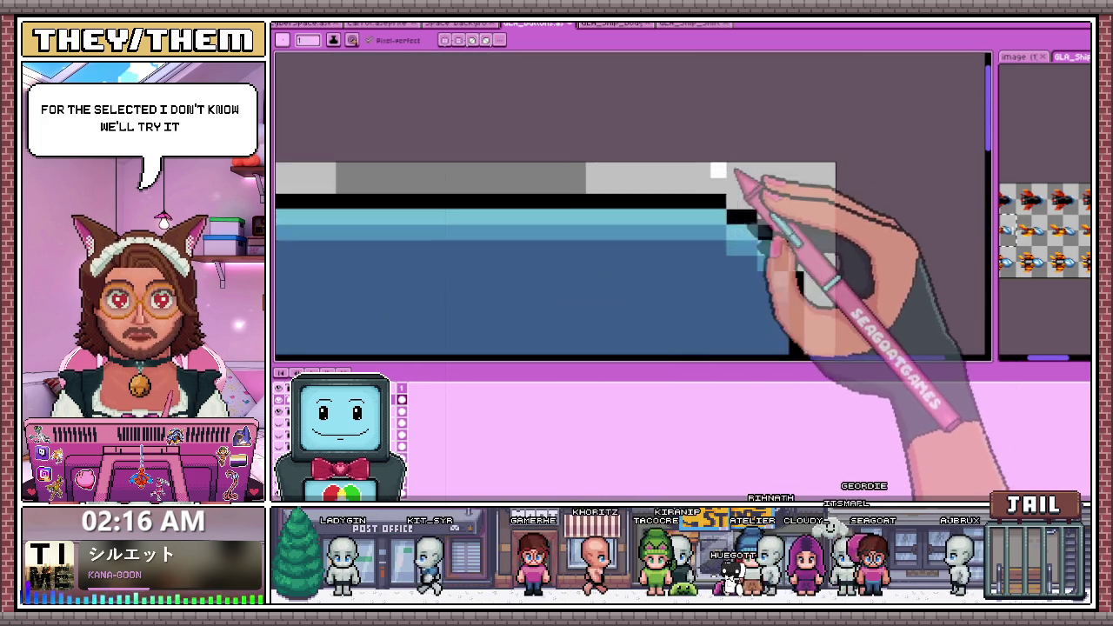
scroll(737, 172, up, 1)
scroll(715, 163, down, 1)
scroll(740, 191, up, 1)
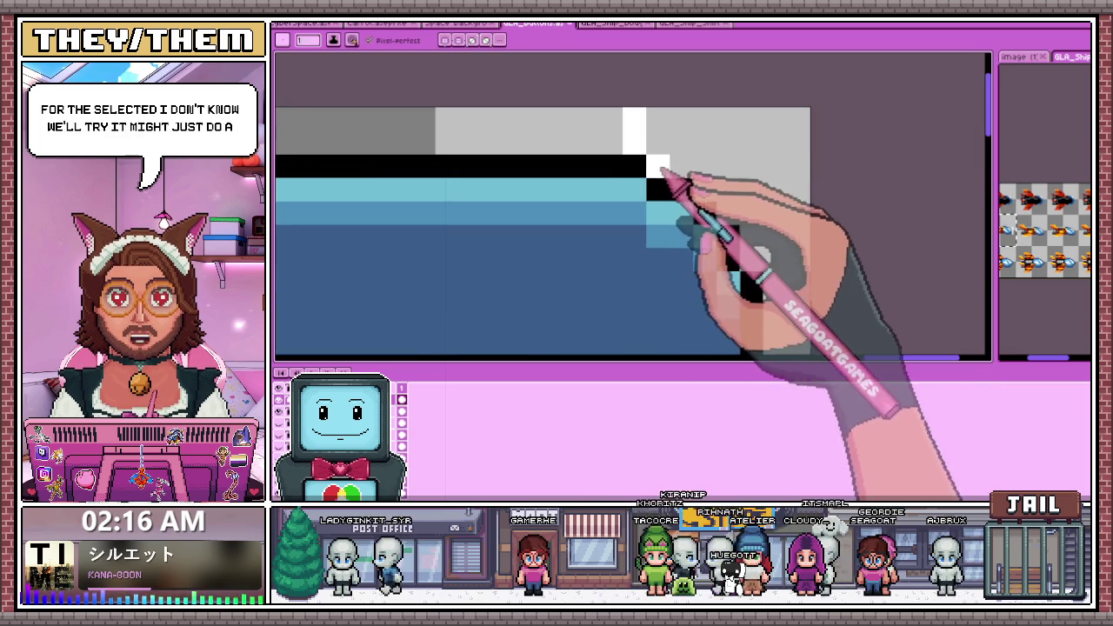
scroll(690, 174, down, 2)
scroll(696, 105, down, 1)
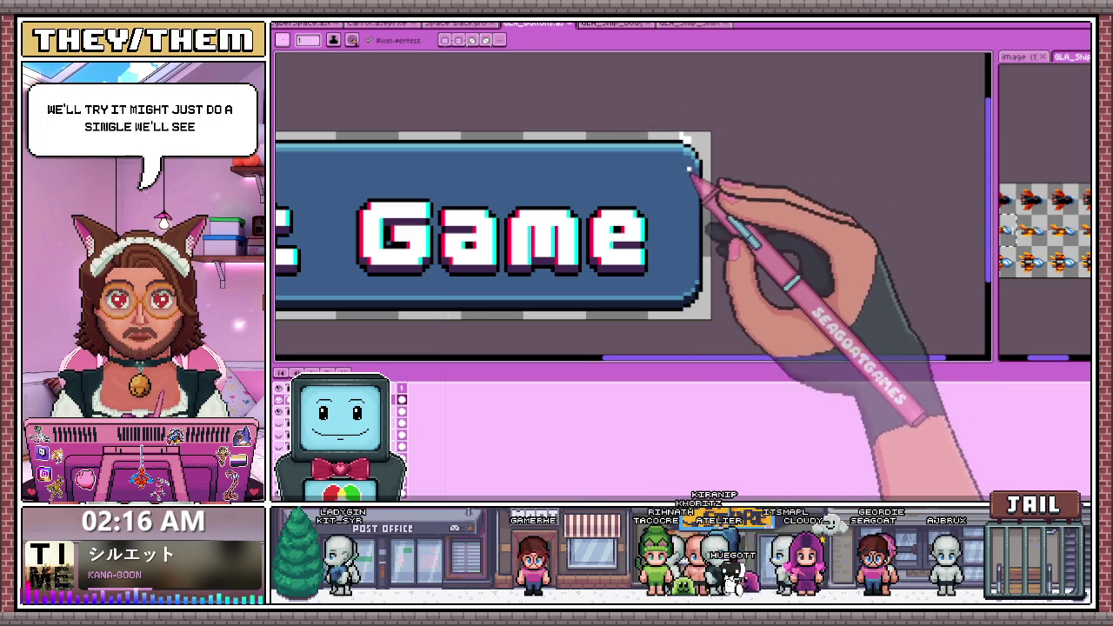
scroll(703, 154, up, 2)
scroll(678, 150, up, 1)
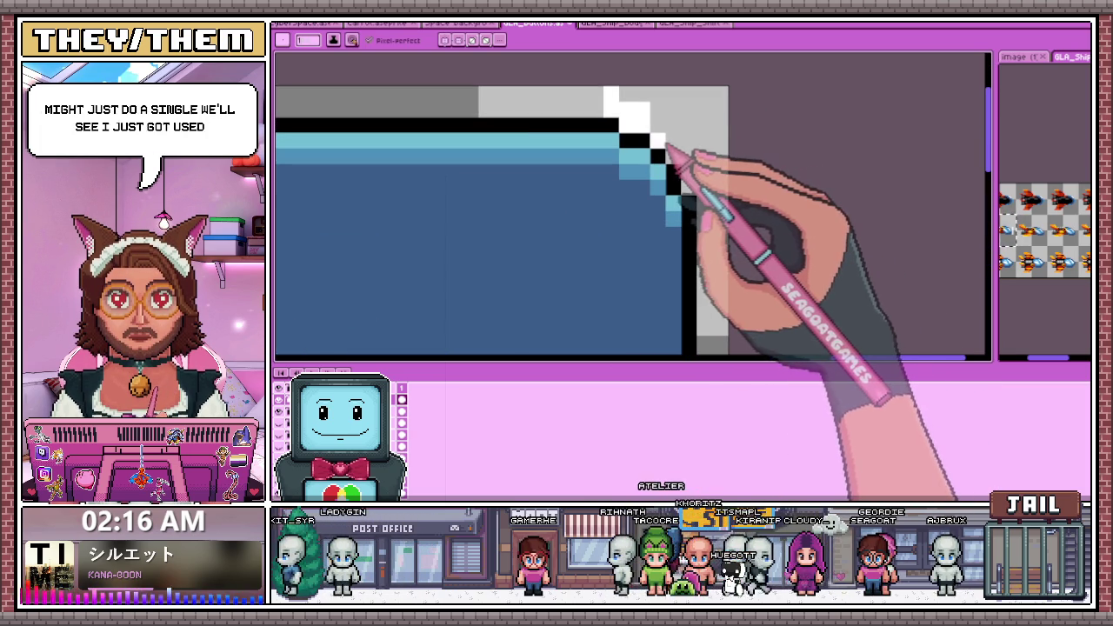
scroll(652, 122, down, 2)
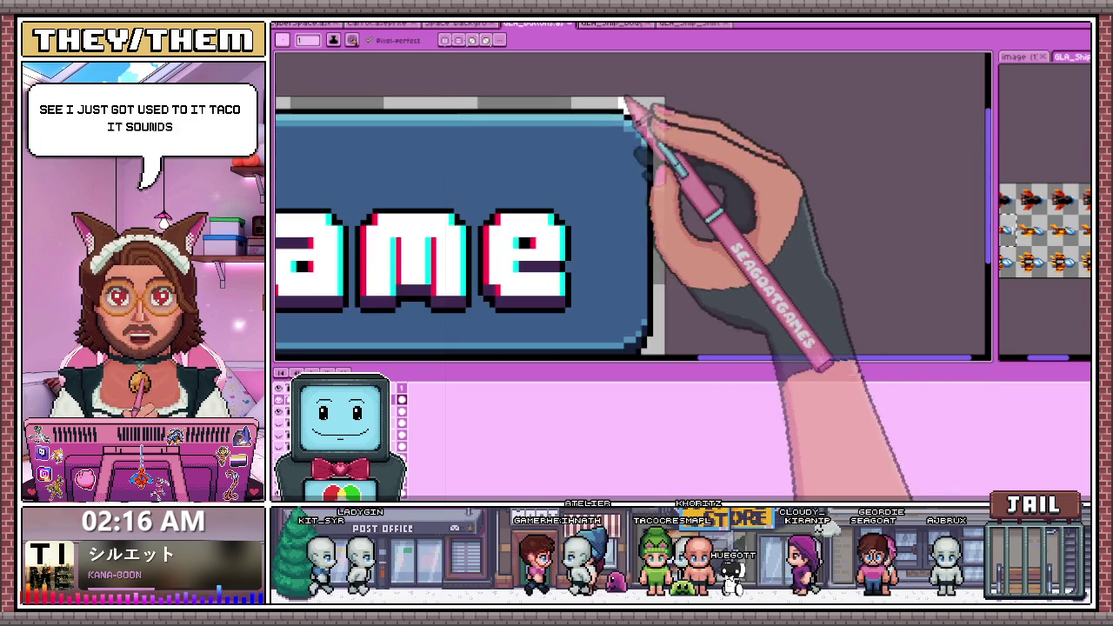
scroll(644, 113, up, 1)
scroll(640, 136, up, 1)
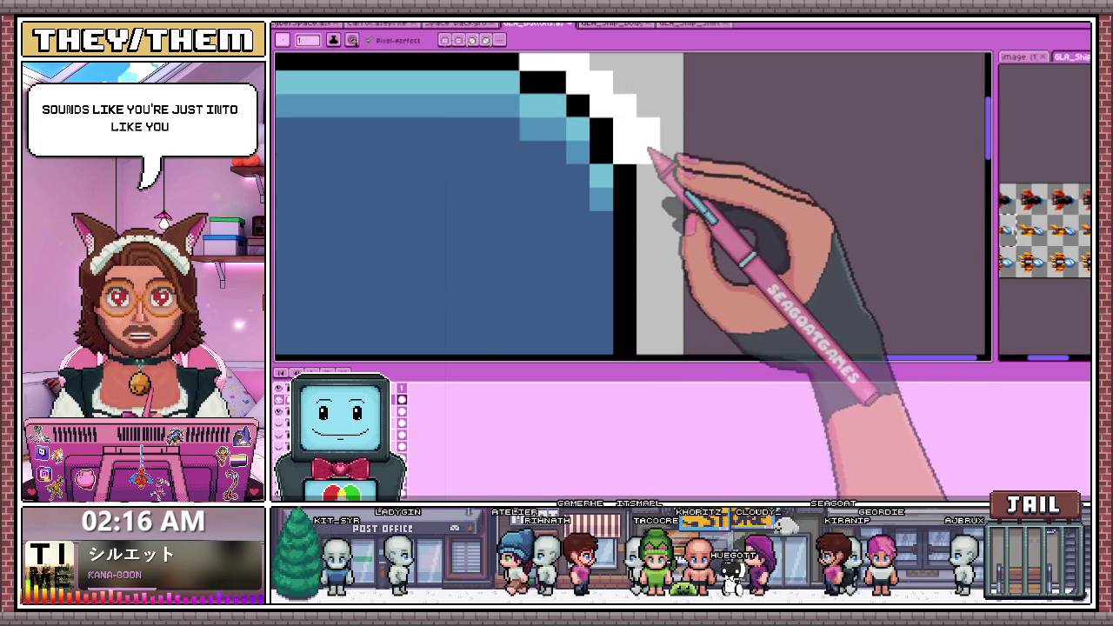
scroll(647, 152, down, 2)
scroll(652, 113, down, 1)
scroll(666, 326, up, 1)
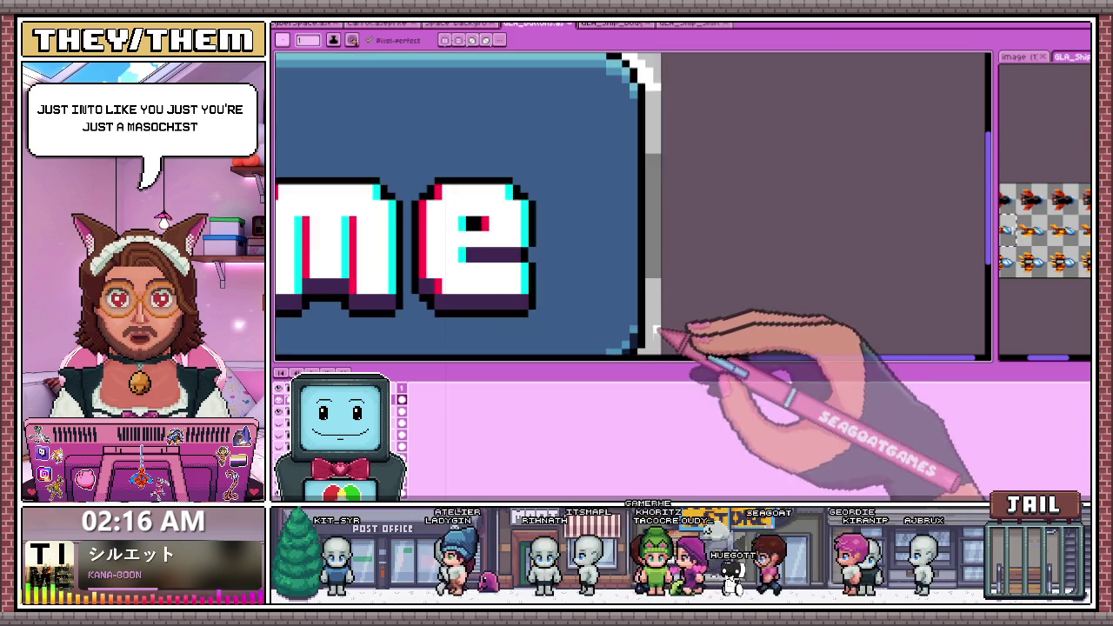
scroll(666, 322, down, 1)
scroll(659, 328, up, 2)
scroll(670, 291, down, 2)
scroll(666, 304, up, 3)
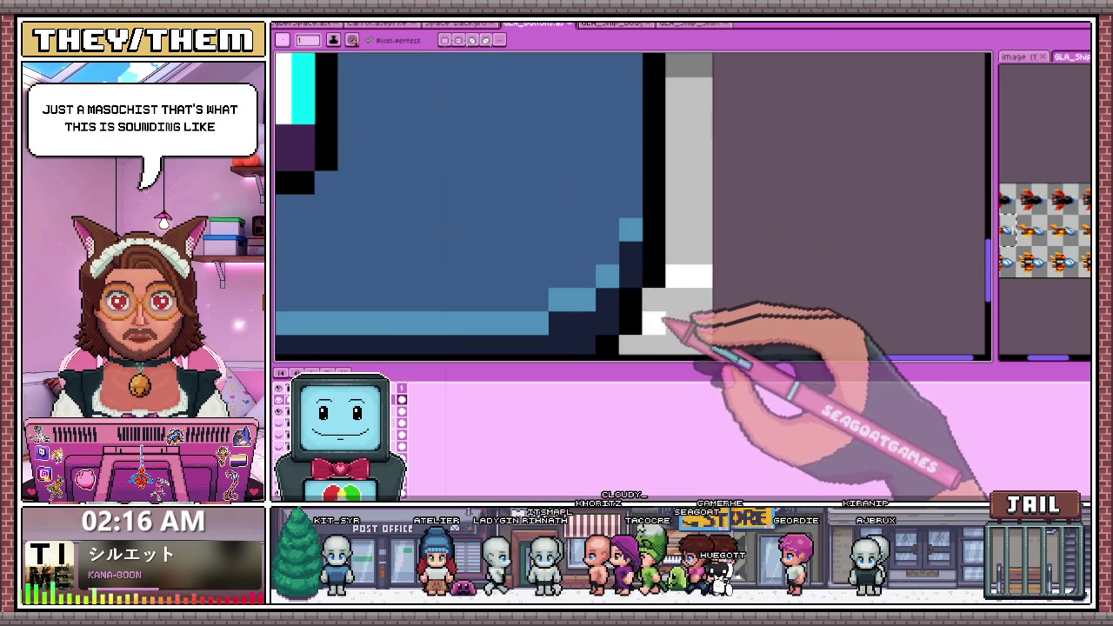
scroll(674, 308, down, 3)
scroll(676, 322, up, 1)
scroll(708, 228, up, 1)
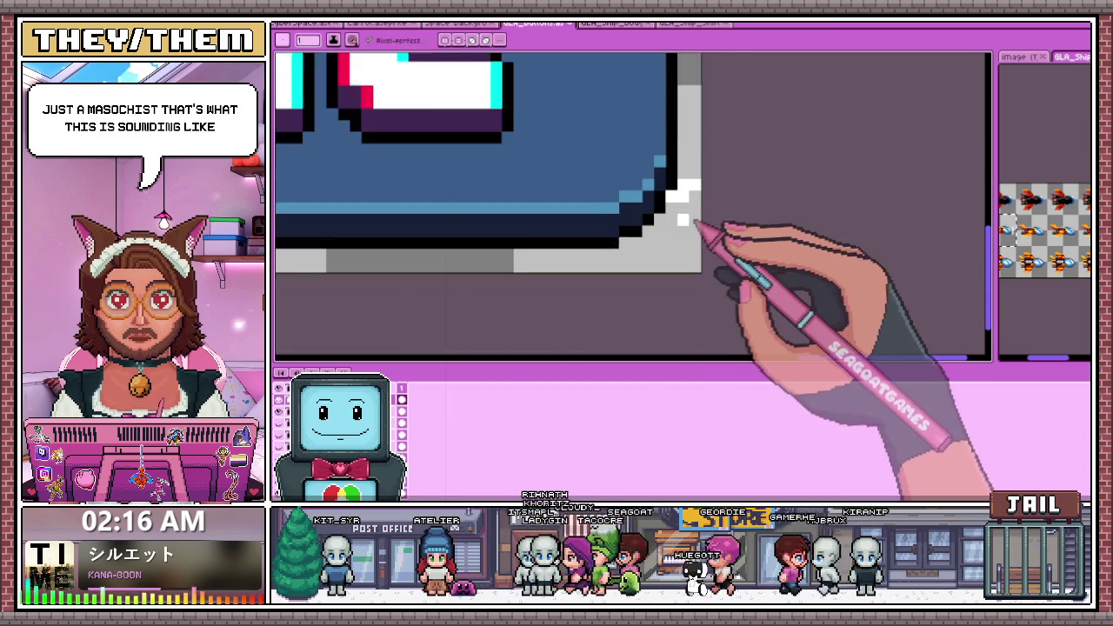
scroll(665, 213, up, 1)
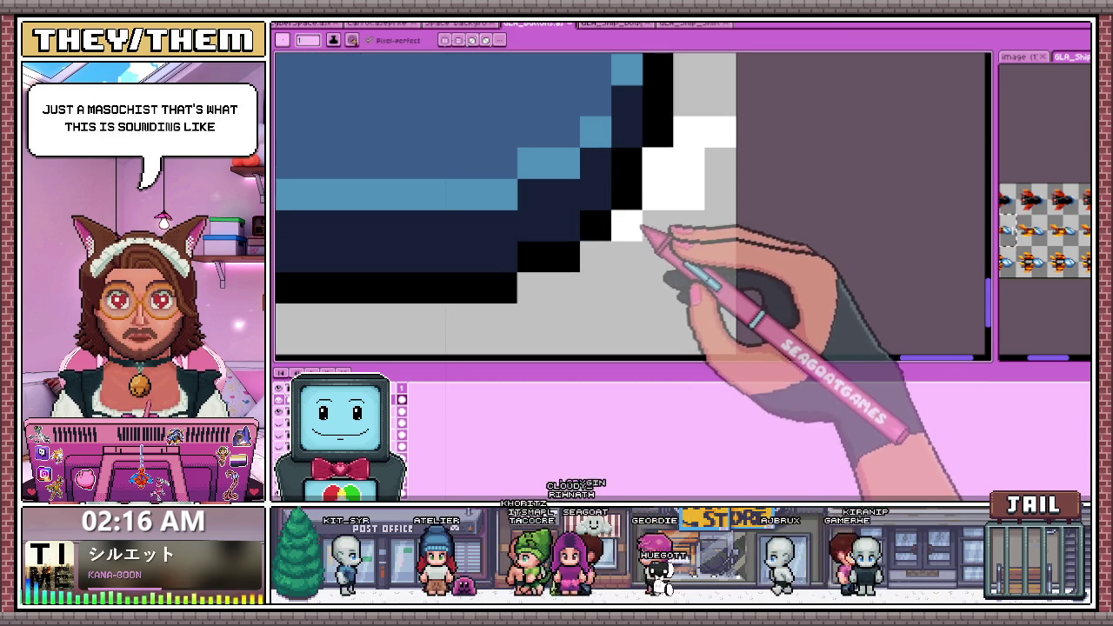
scroll(592, 278, down, 1)
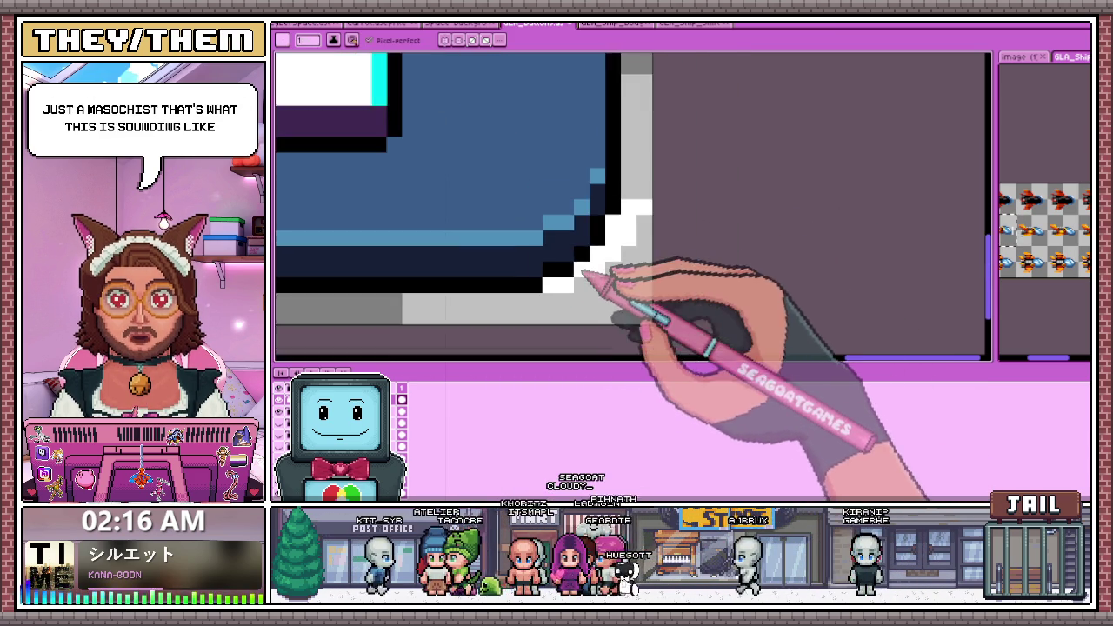
scroll(572, 318, up, 2)
scroll(557, 269, down, 2)
scroll(522, 239, down, 1)
scroll(505, 239, down, 1)
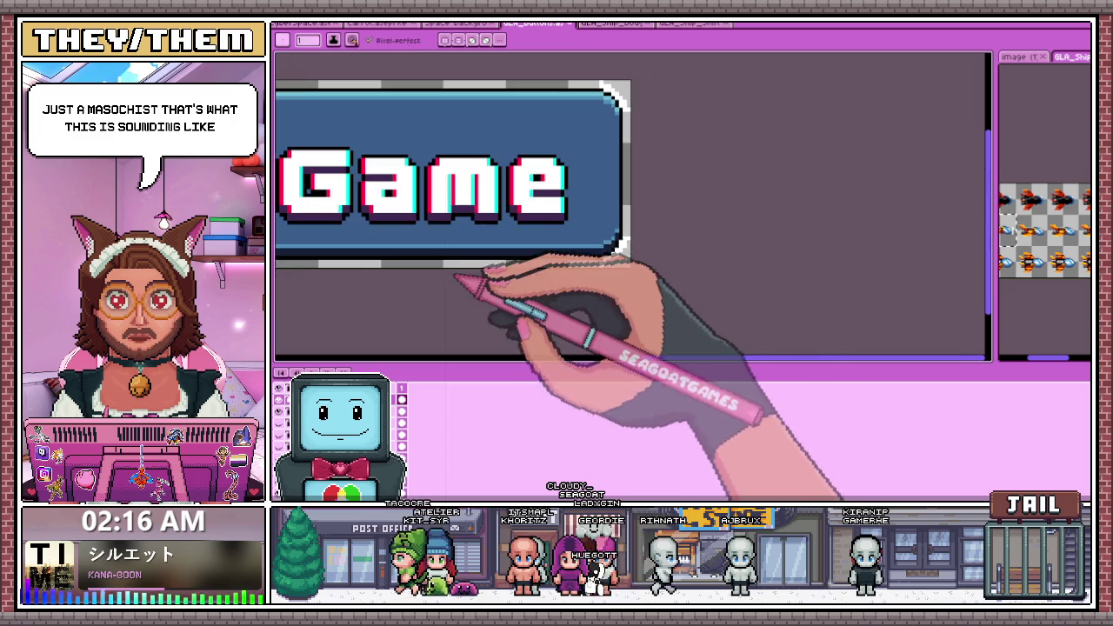
key(Delete)
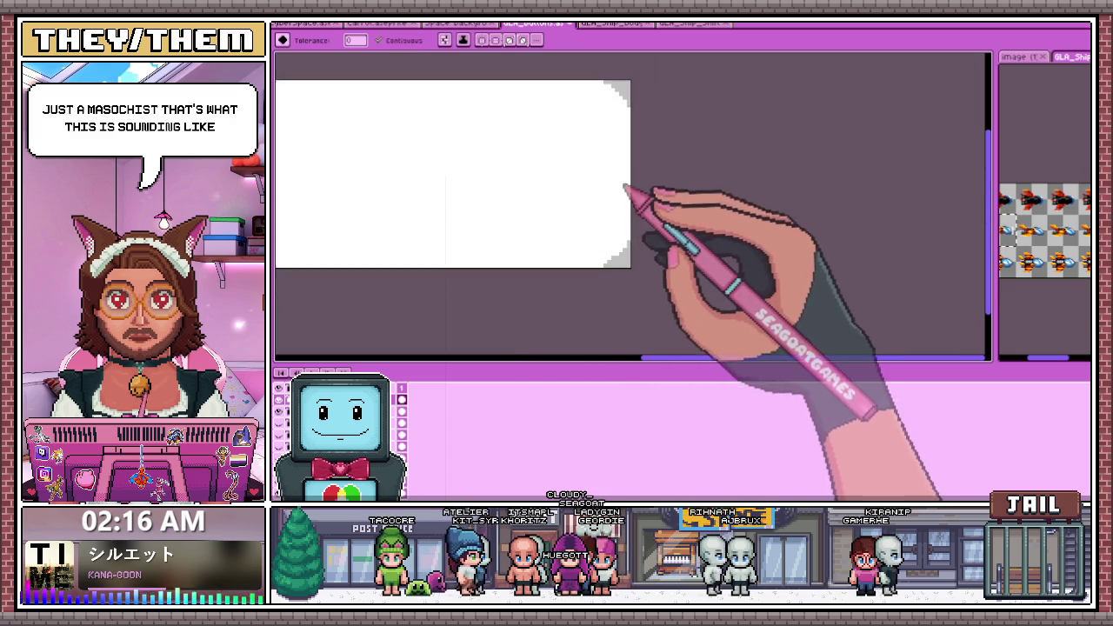
key(ctrl+z)
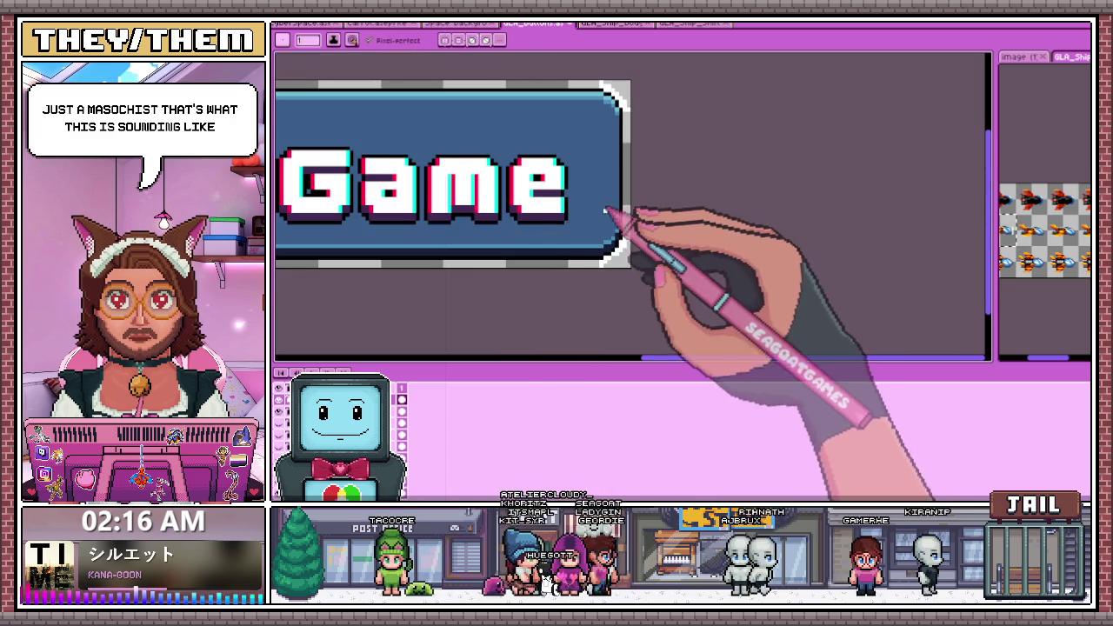
key(b)
scroll(608, 235, up, 1)
scroll(632, 230, down, 1)
scroll(628, 225, up, 2)
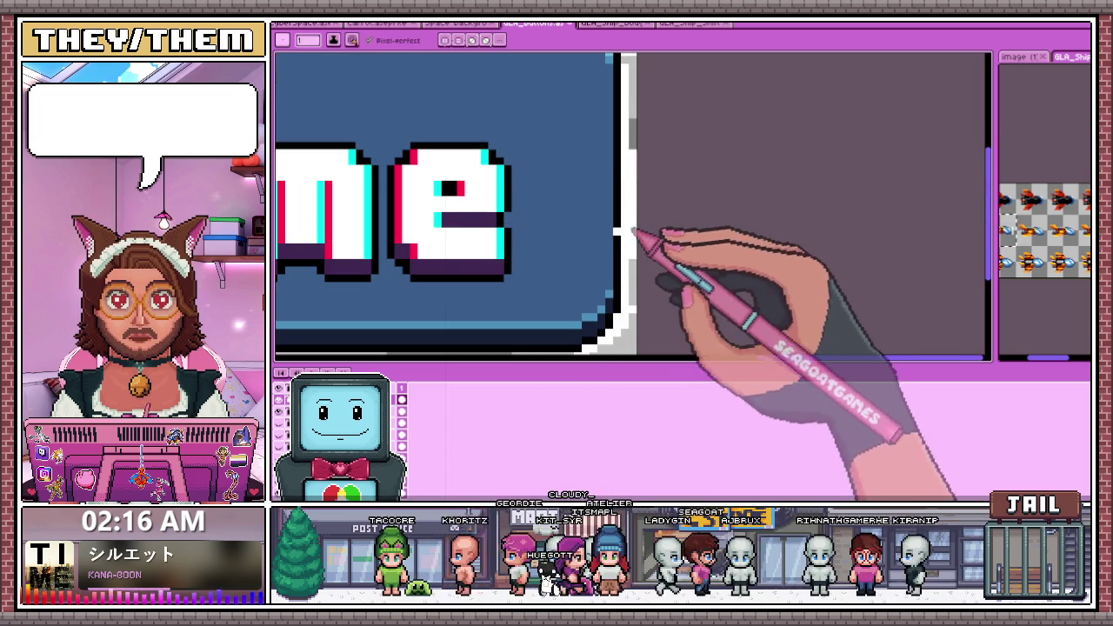
scroll(637, 301, up, 1)
scroll(638, 285, down, 2)
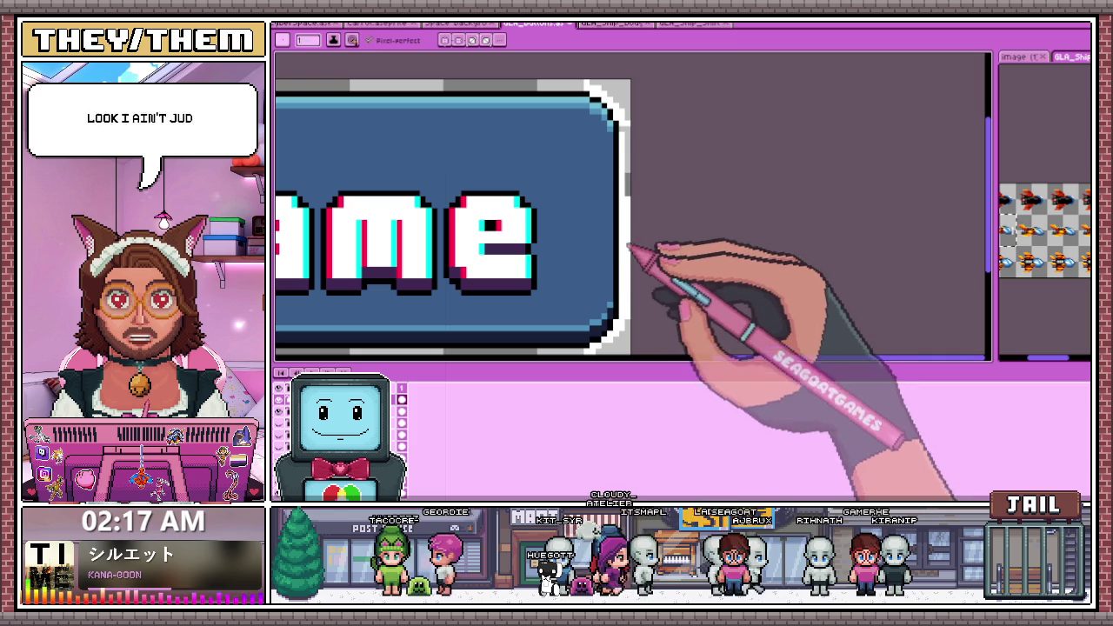
scroll(624, 130, up, 1)
scroll(619, 130, down, 1)
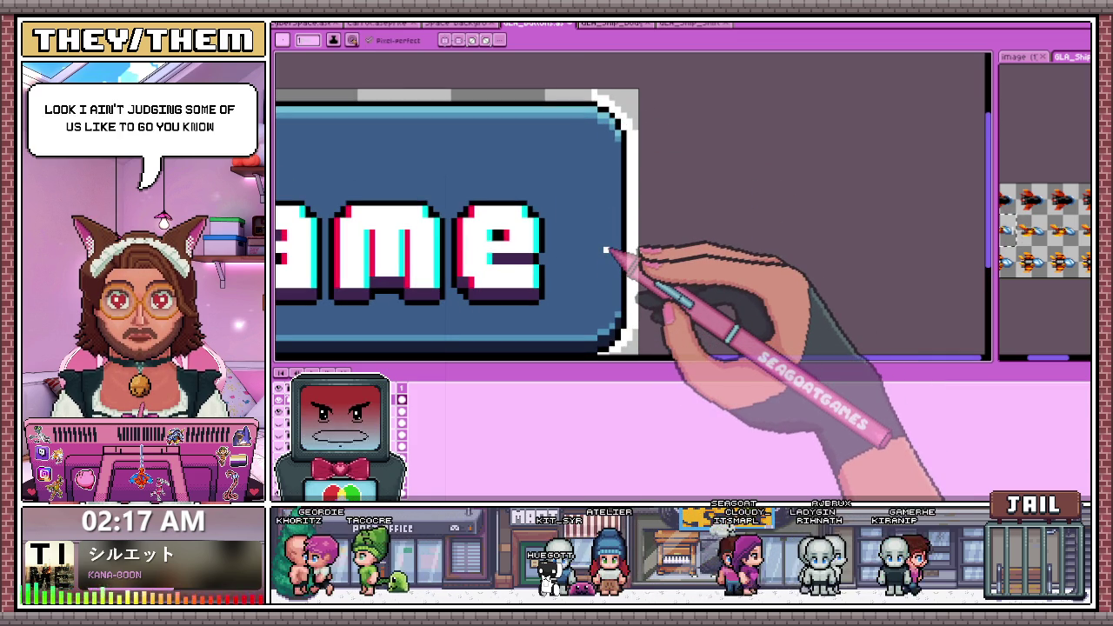
scroll(634, 143, down, 1)
scroll(629, 154, up, 2)
scroll(709, 154, up, 1)
drag(653, 146, 400, 148)
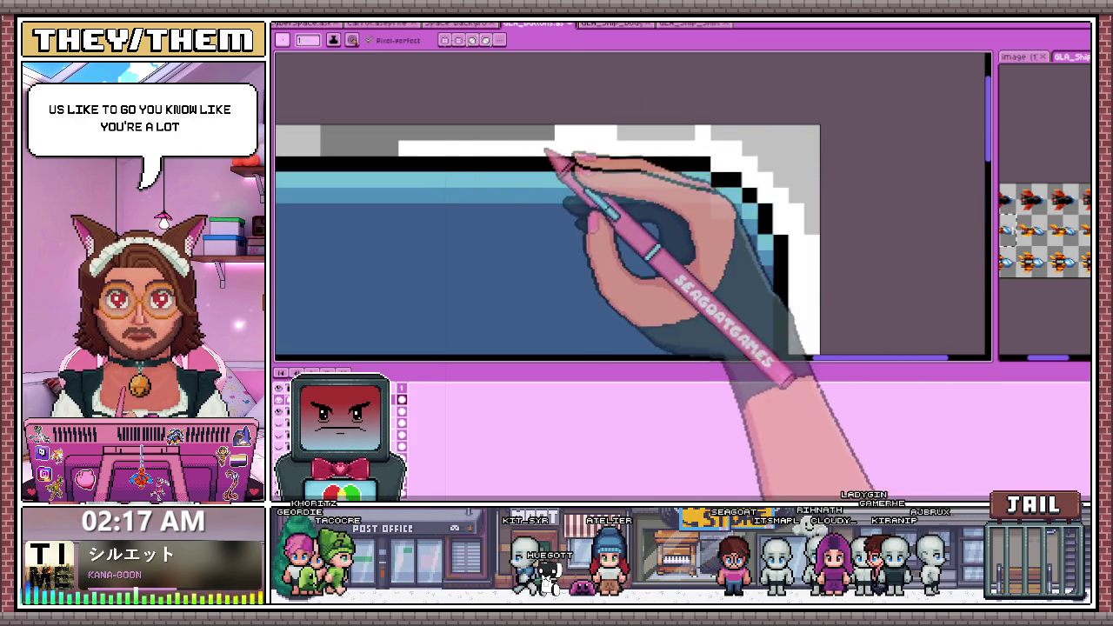
scroll(615, 140, down, 1)
scroll(565, 143, up, 1)
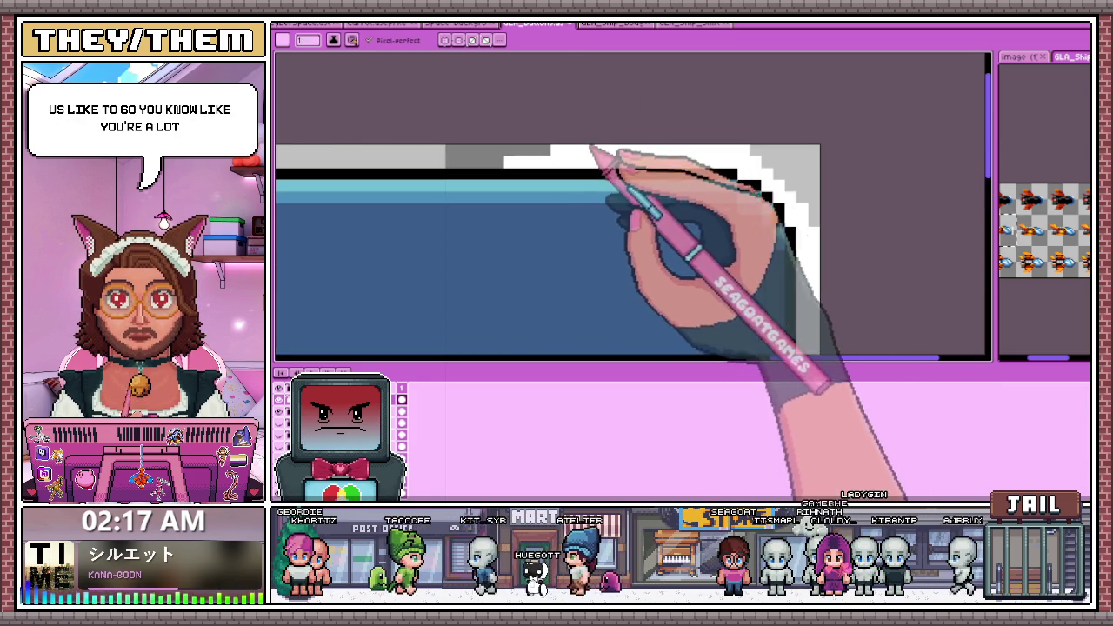
scroll(634, 154, down, 1)
scroll(695, 169, up, 1)
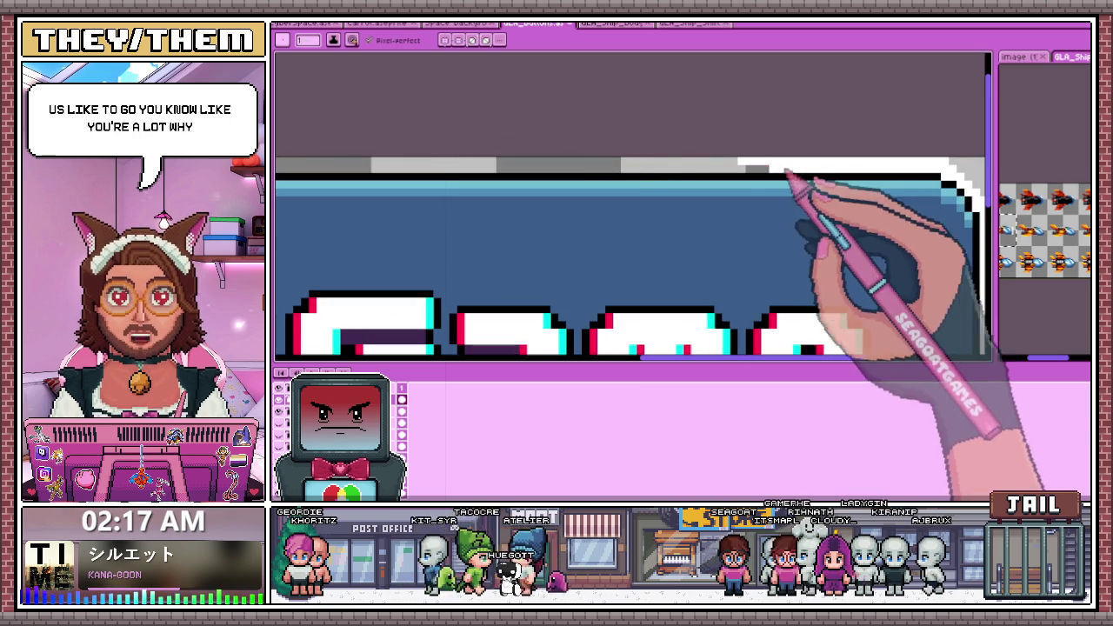
drag(775, 168, 496, 167)
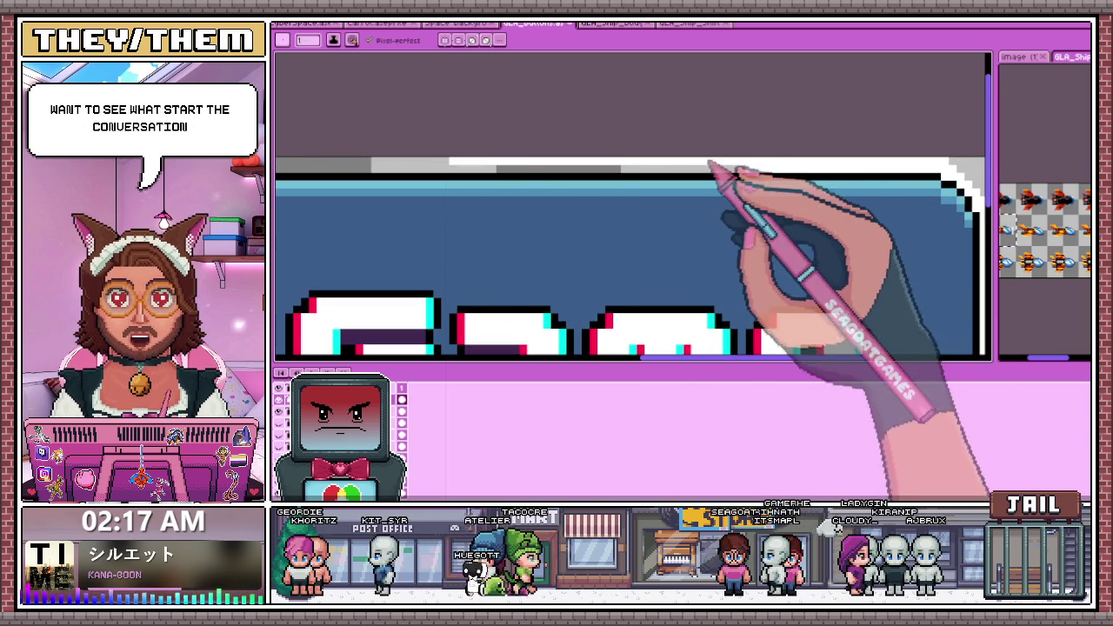
drag(711, 167, 554, 170)
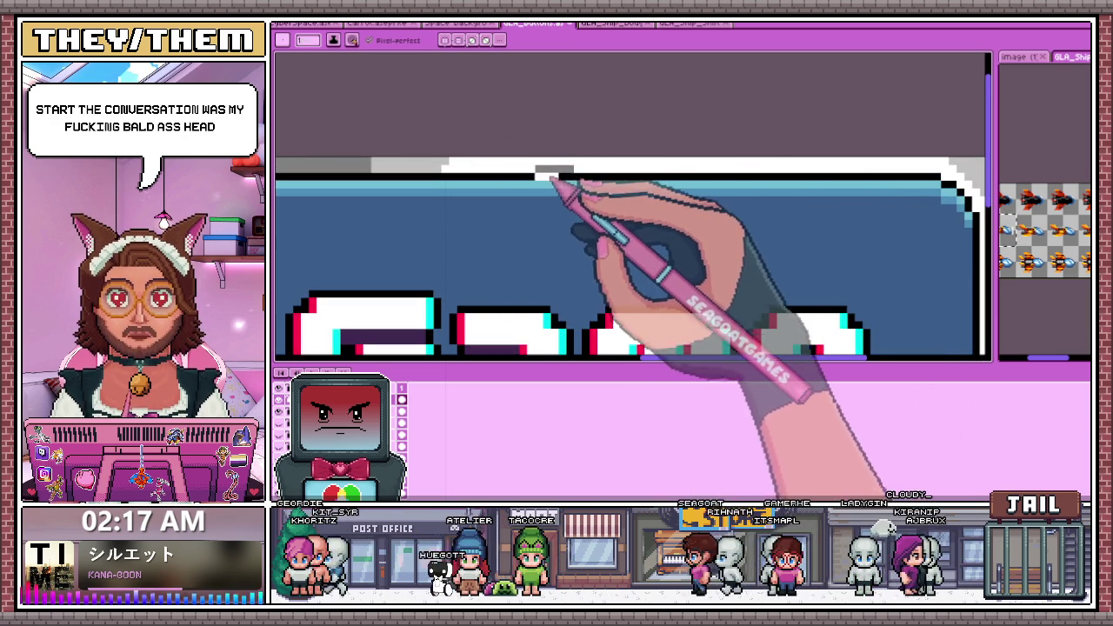
scroll(538, 170, up, 1)
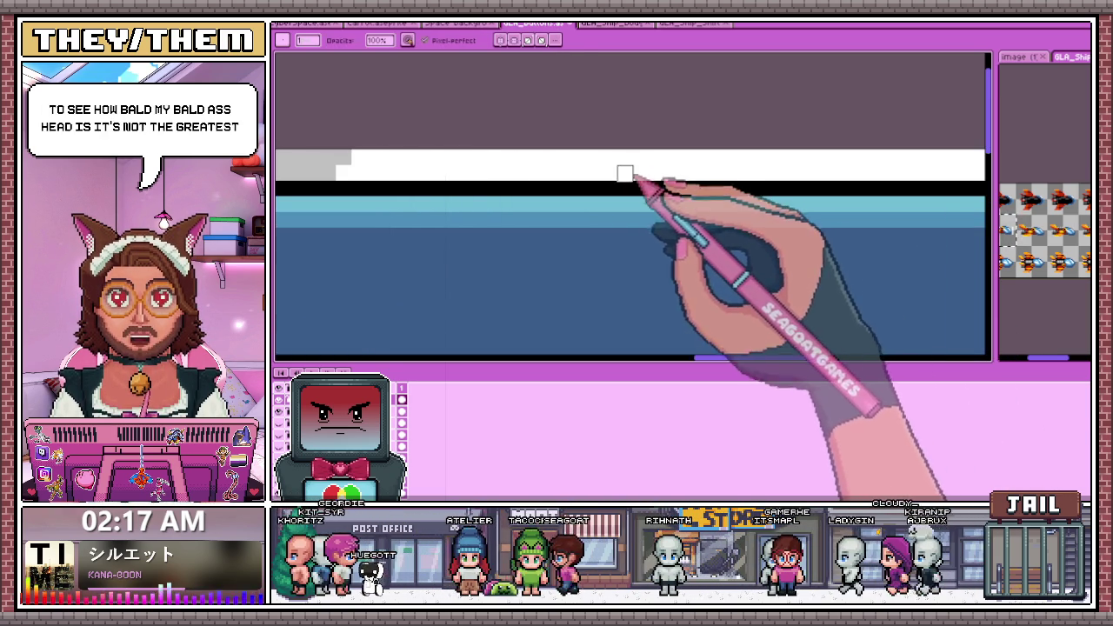
scroll(624, 173, down, 2)
scroll(409, 174, down, 1)
scroll(410, 174, up, 1)
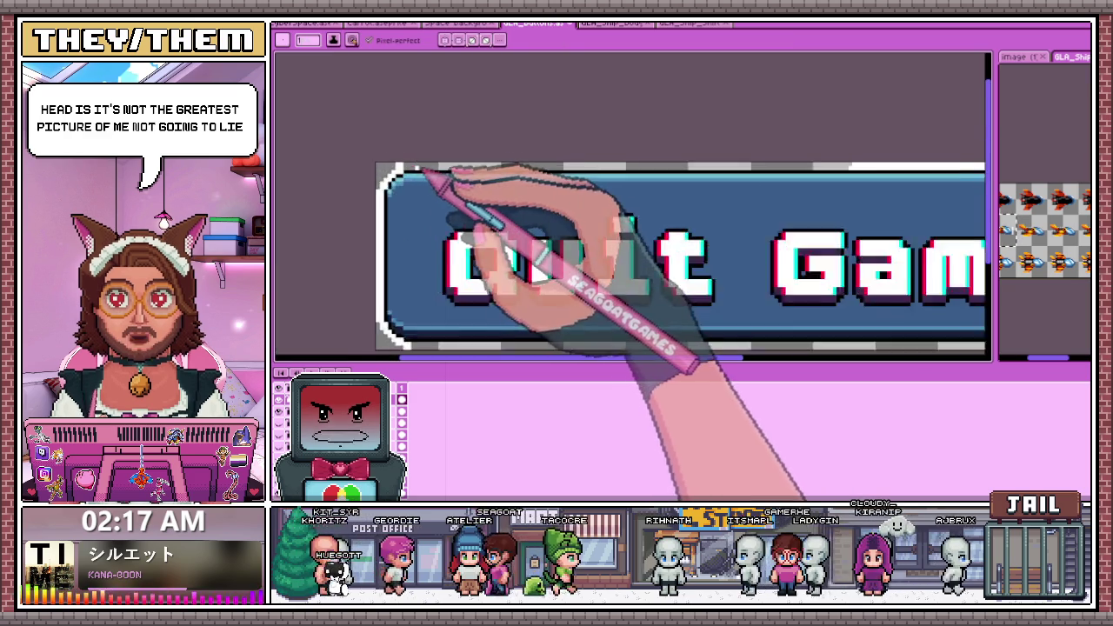
scroll(576, 211, down, 1)
scroll(656, 207, down, 1)
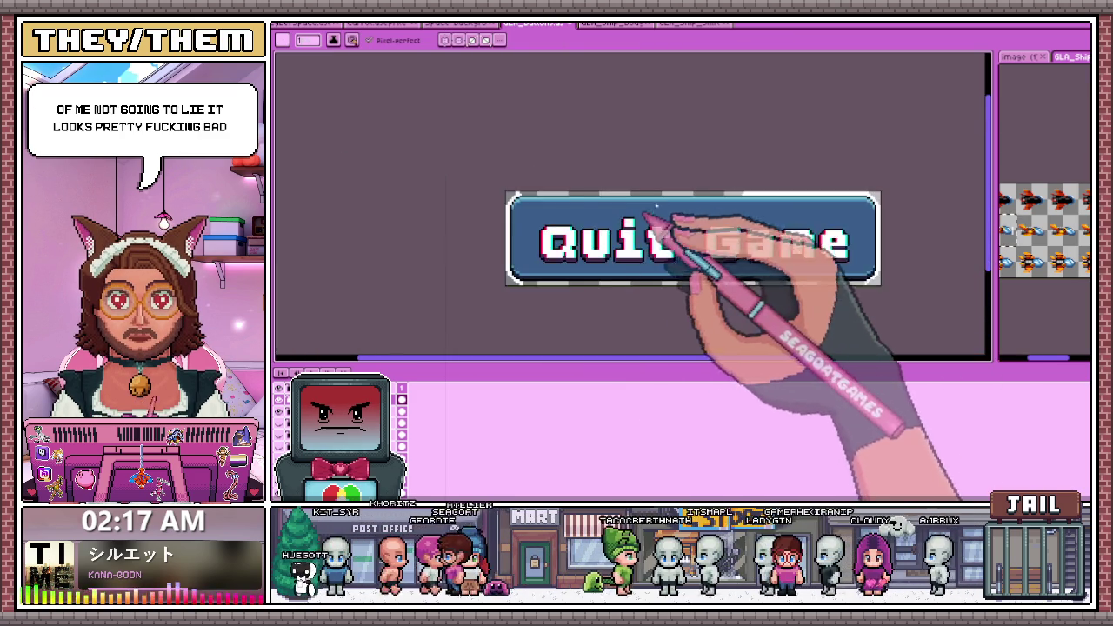
scroll(804, 208, up, 1)
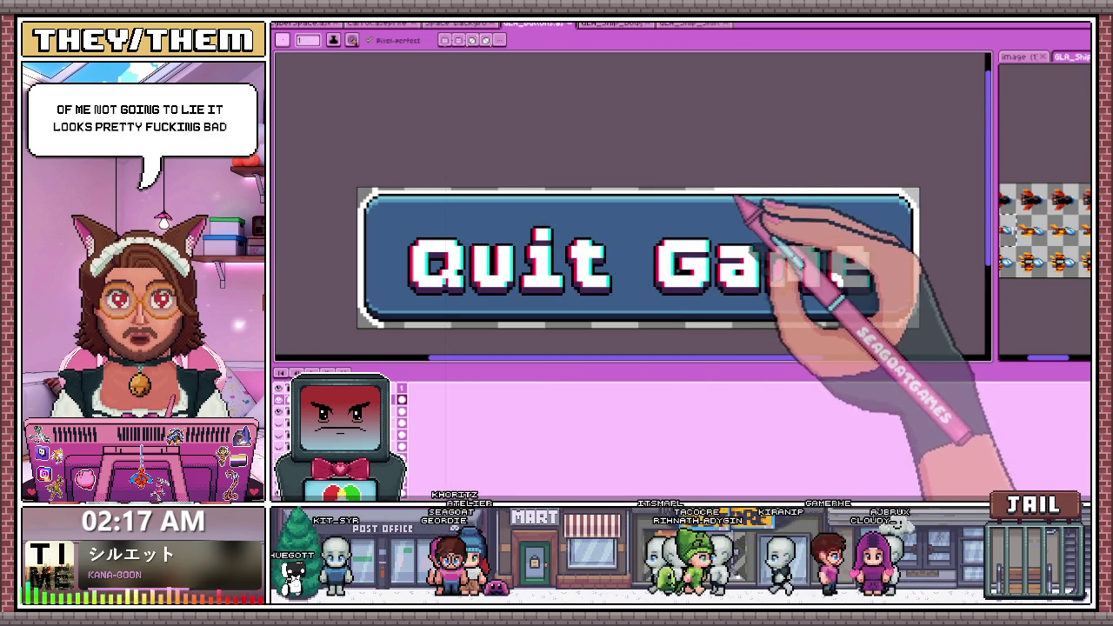
key(w)
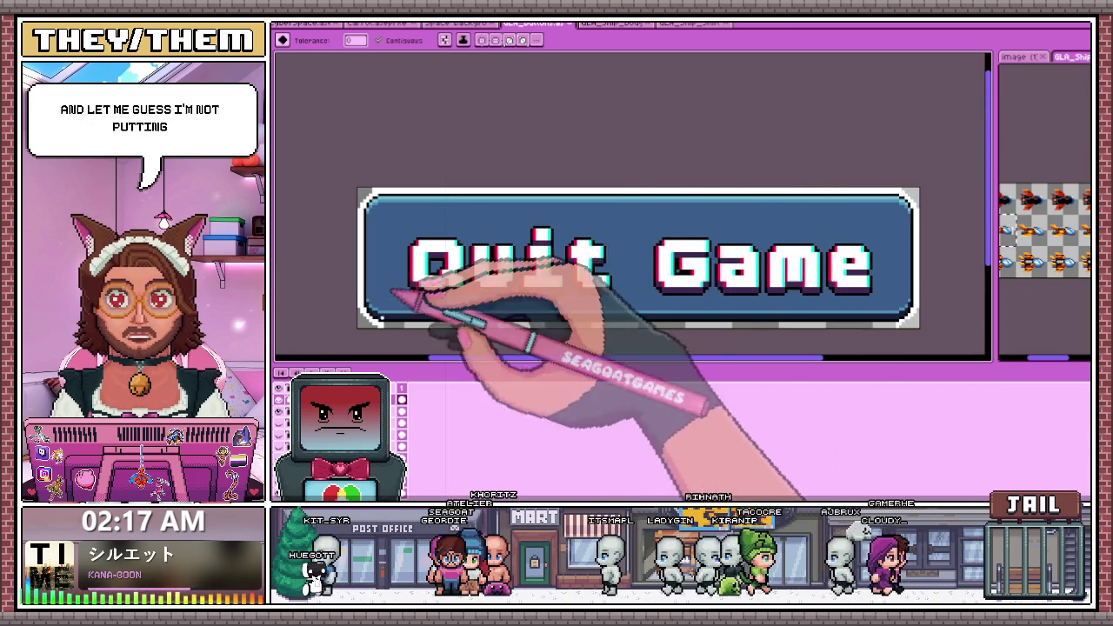
scroll(404, 309, up, 1)
key(b)
scroll(391, 320, up, 1)
scroll(387, 323, down, 2)
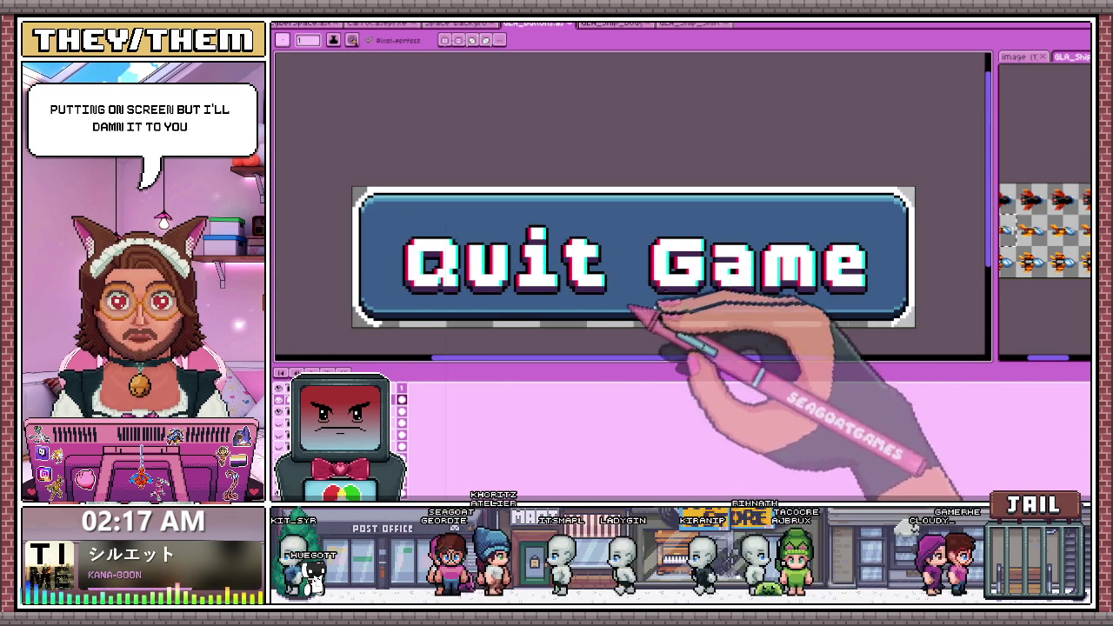
scroll(745, 315, up, 2)
scroll(919, 323, up, 1)
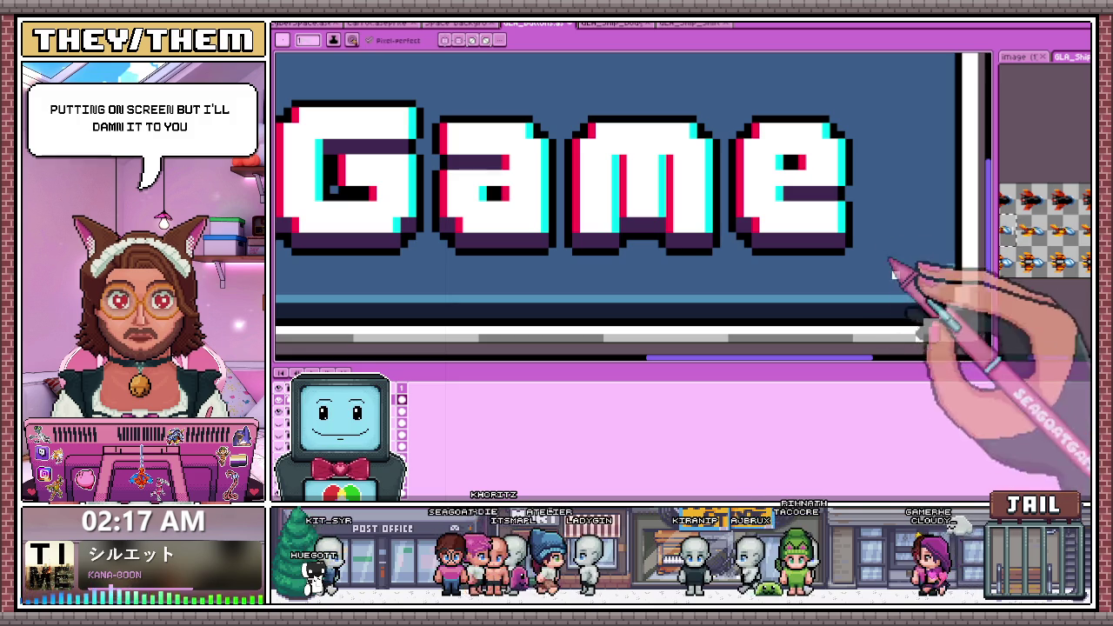
scroll(982, 356, down, 1)
scroll(452, 326, down, 1)
scroll(391, 322, down, 2)
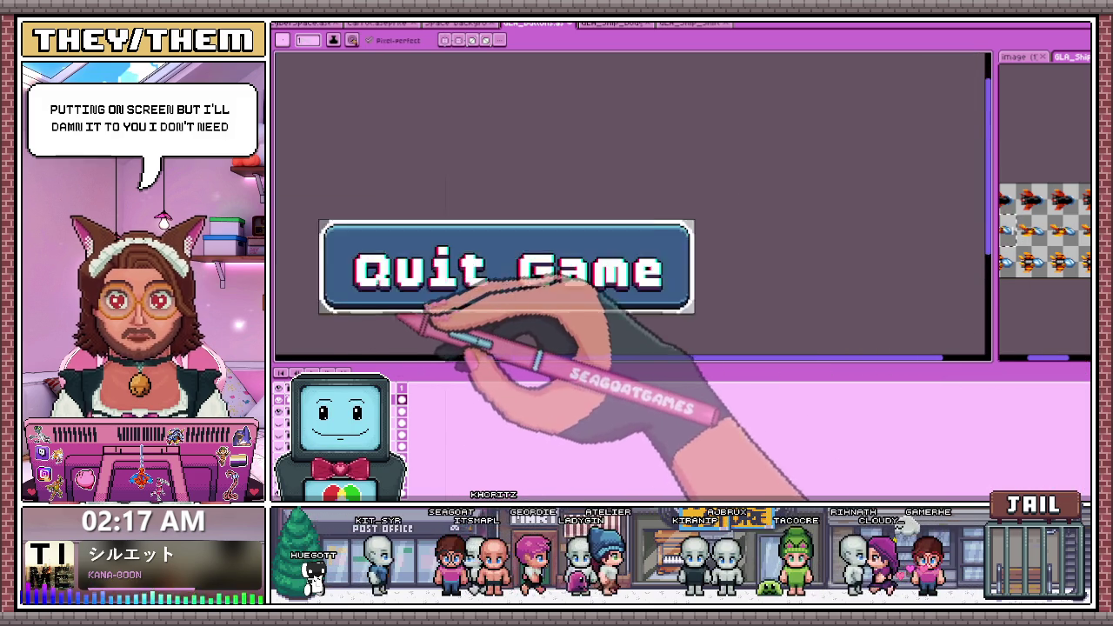
scroll(417, 318, up, 3)
scroll(409, 325, down, 2)
scroll(461, 318, down, 1)
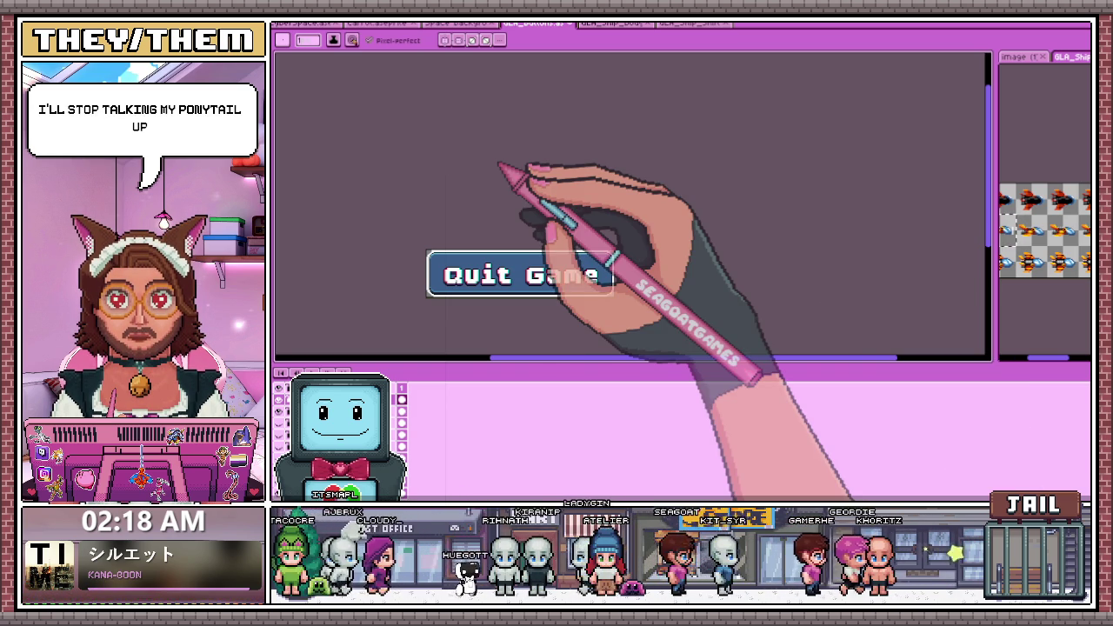
Switch to the brush tool with B and paint a grey stroke along the bottom white strip
scroll(418, 252, up, 3)
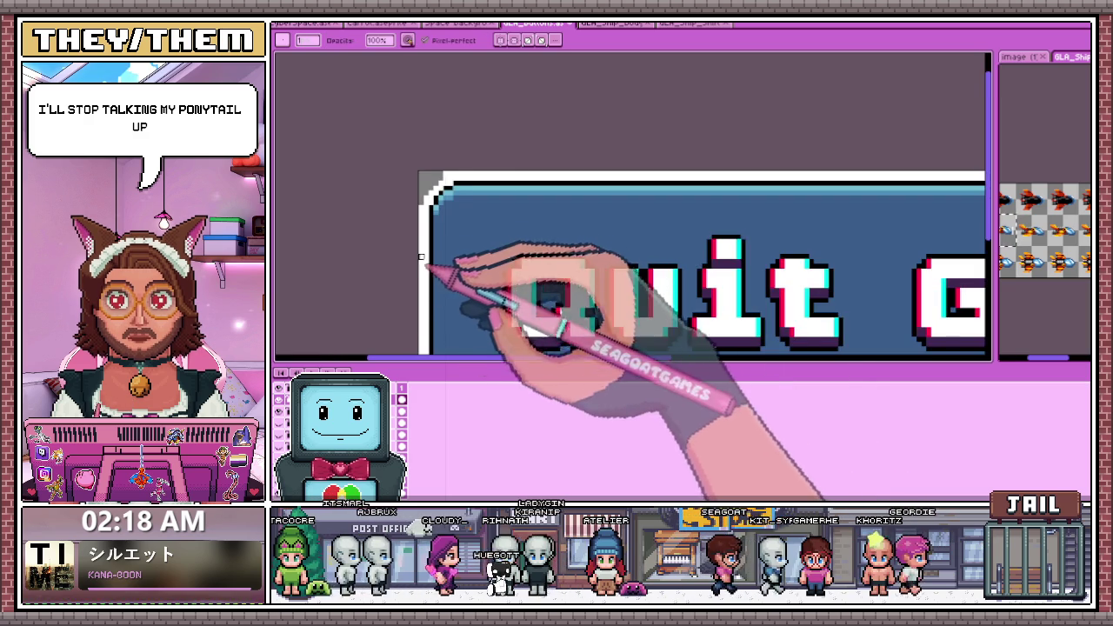
scroll(421, 266, up, 2)
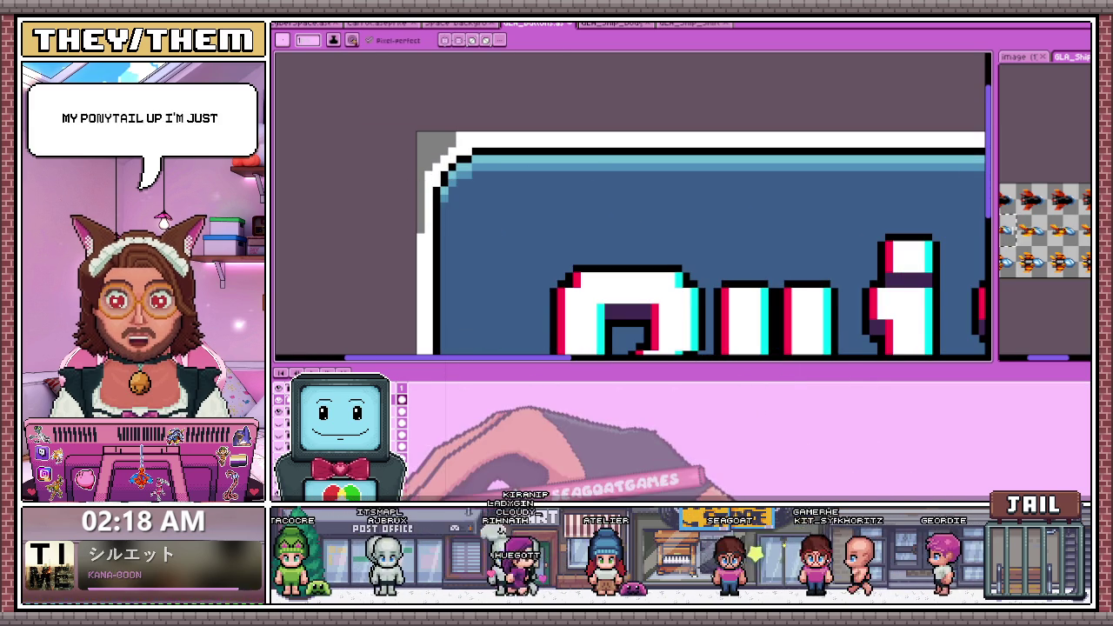
key(b)
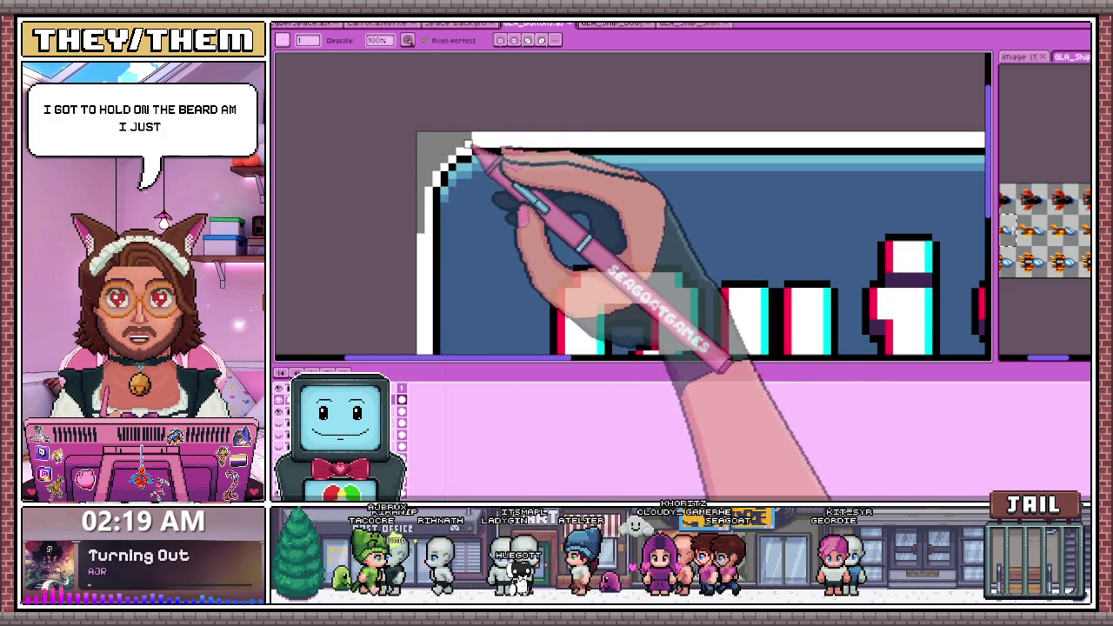
scroll(469, 146, down, 2)
scroll(447, 199, up, 1)
scroll(472, 179, down, 1)
scroll(443, 229, down, 1)
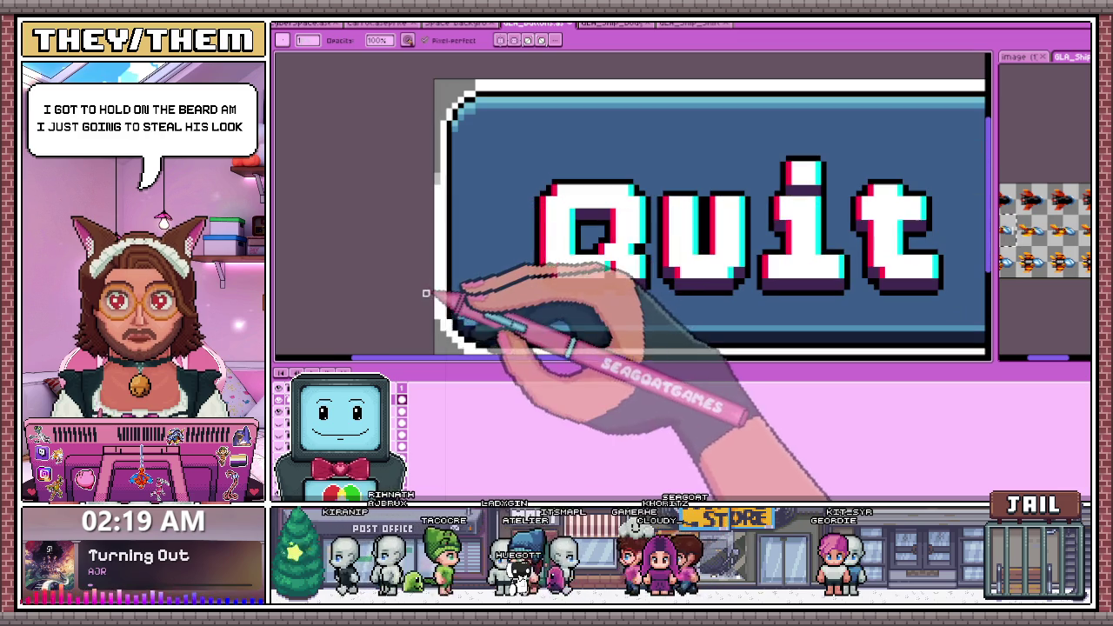
scroll(436, 226, down, 2)
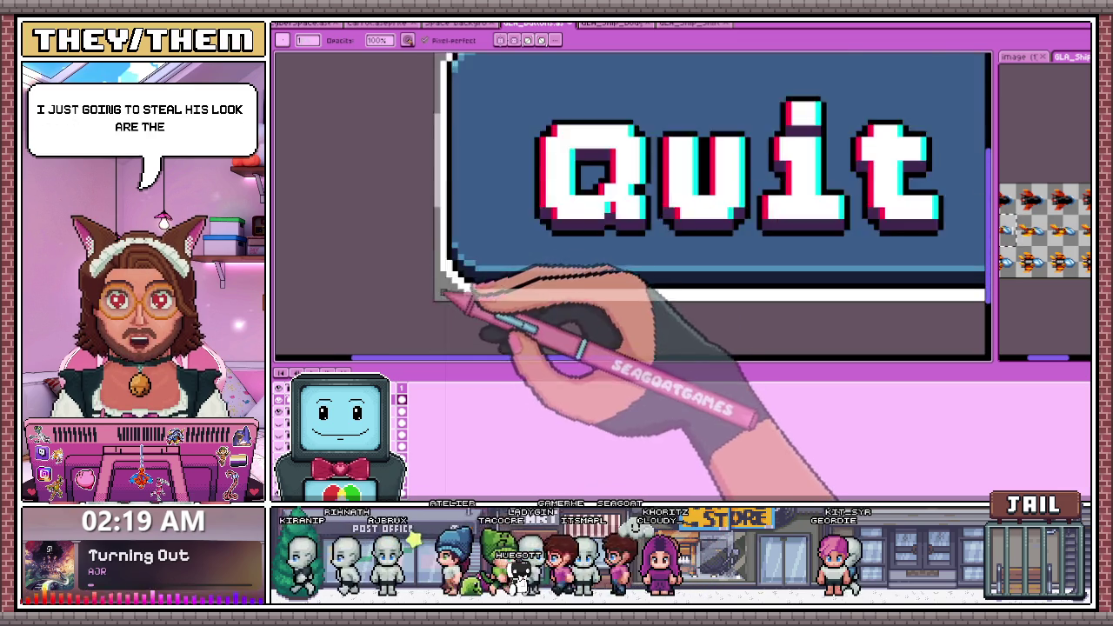
scroll(442, 229, down, 1)
scroll(443, 205, up, 2)
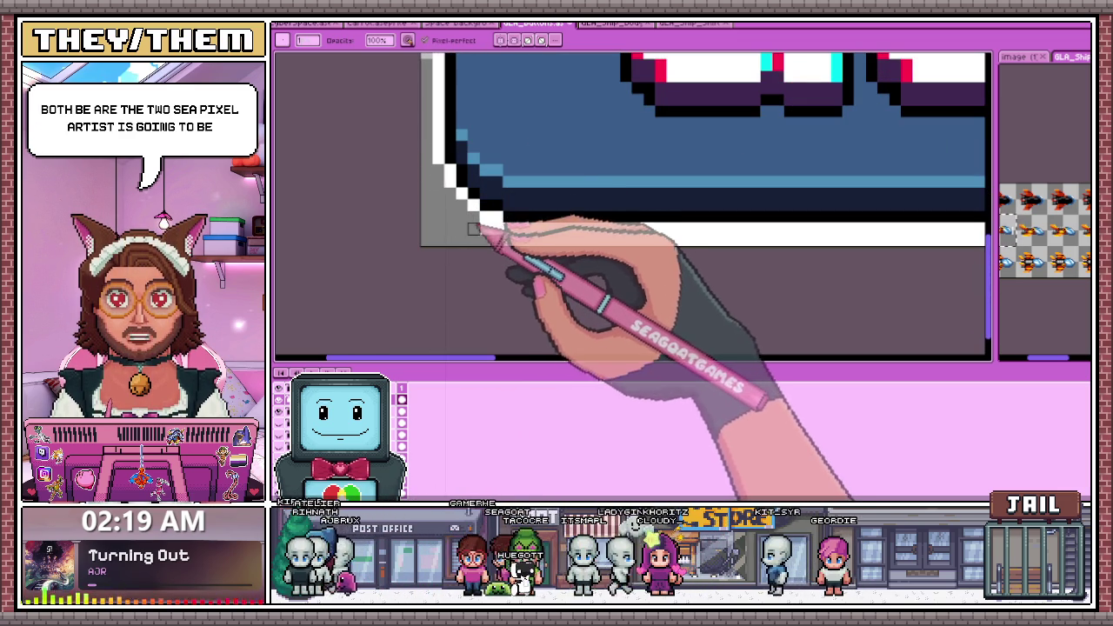
drag(514, 239, 719, 241)
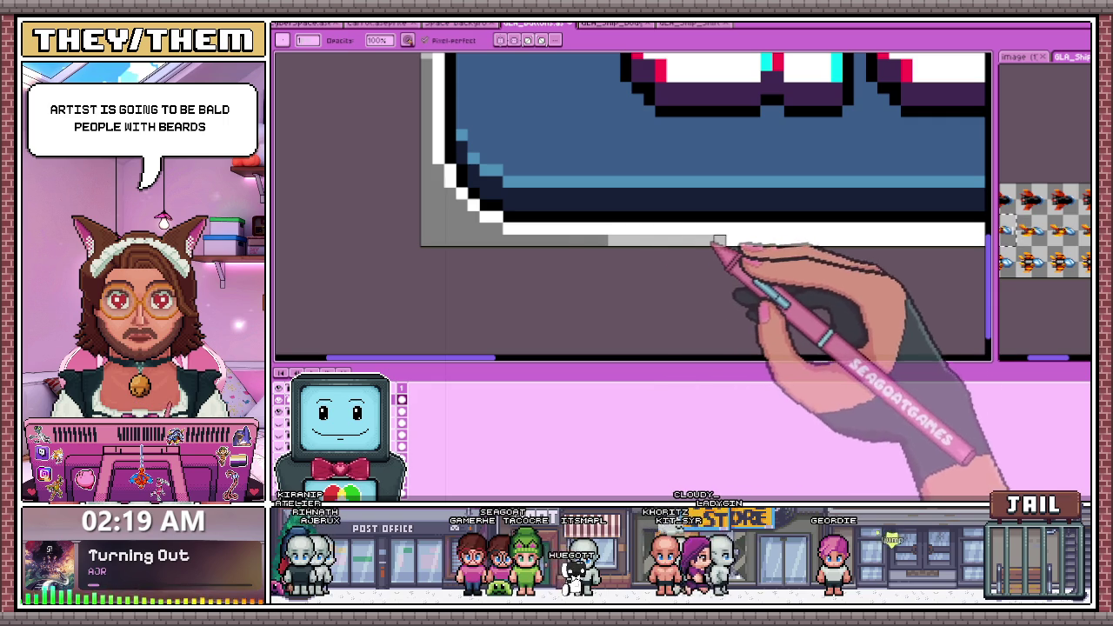
Add two more grey segments along the bottom strip, one further right
scroll(908, 246, down, 2)
scroll(609, 269, down, 1)
scroll(953, 257, up, 1)
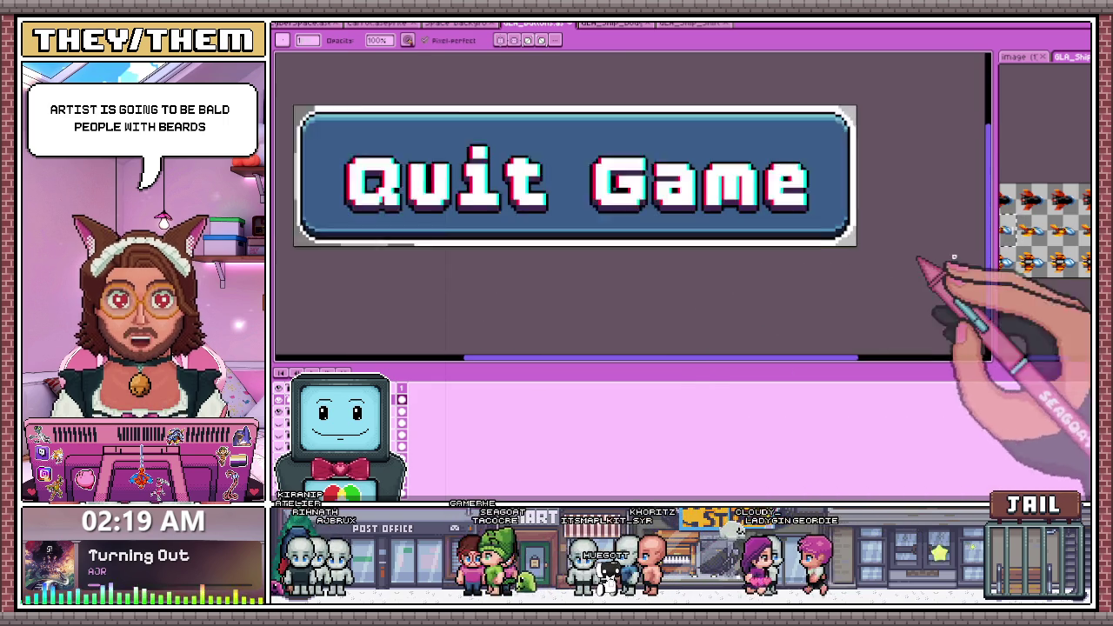
scroll(459, 235, up, 1)
scroll(409, 231, down, 1)
scroll(405, 236, up, 1)
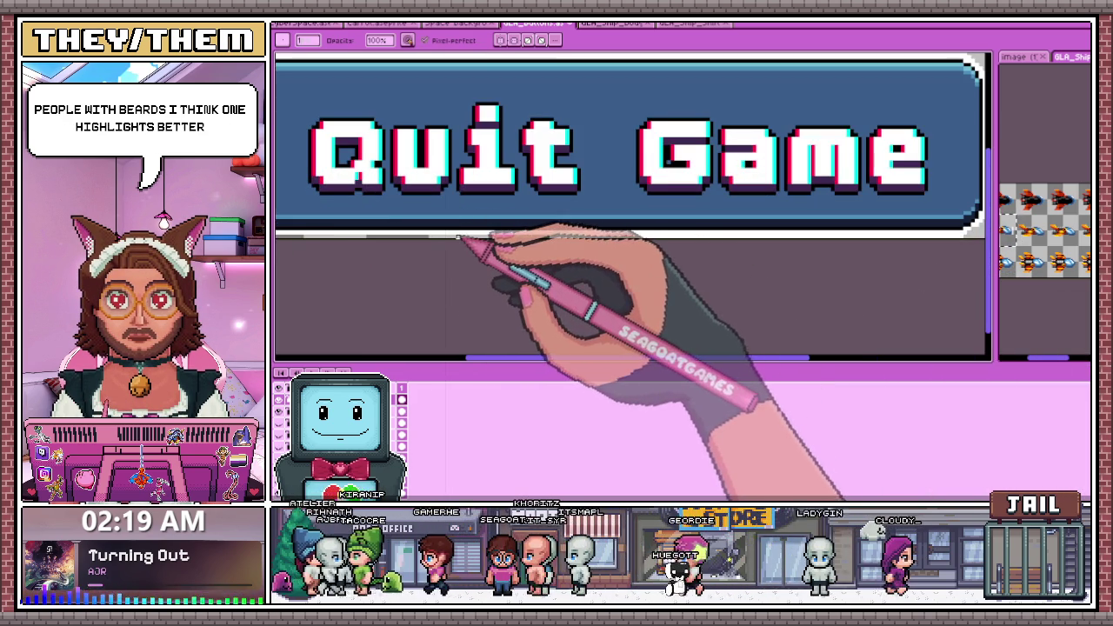
scroll(500, 241, up, 1)
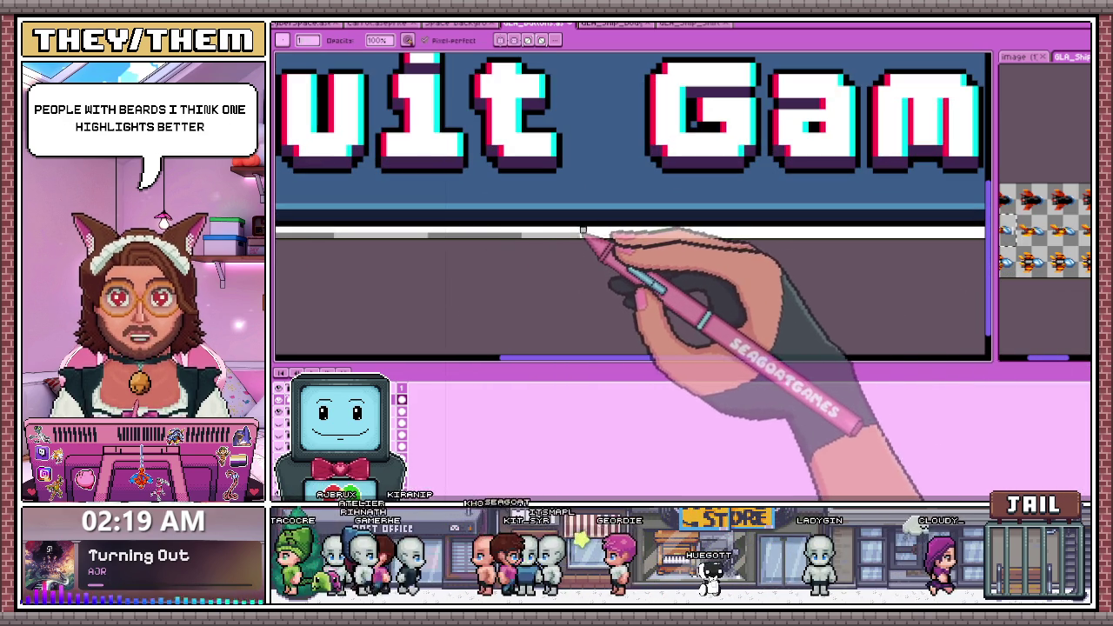
scroll(600, 235, up, 1)
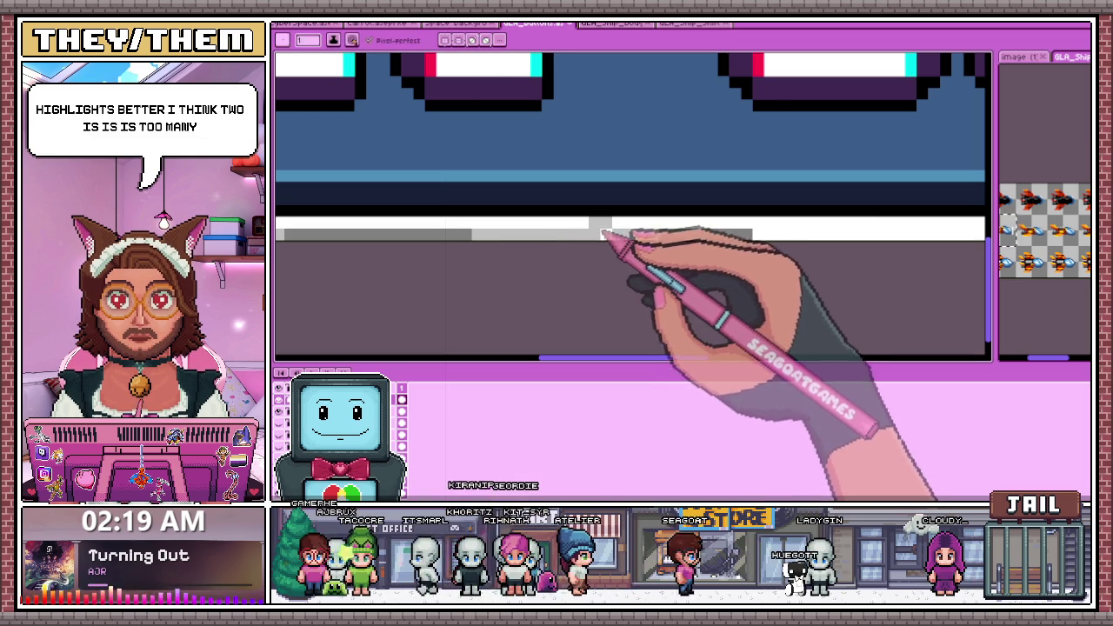
scroll(600, 228, down, 2)
scroll(484, 194, down, 1)
scroll(720, 248, up, 1)
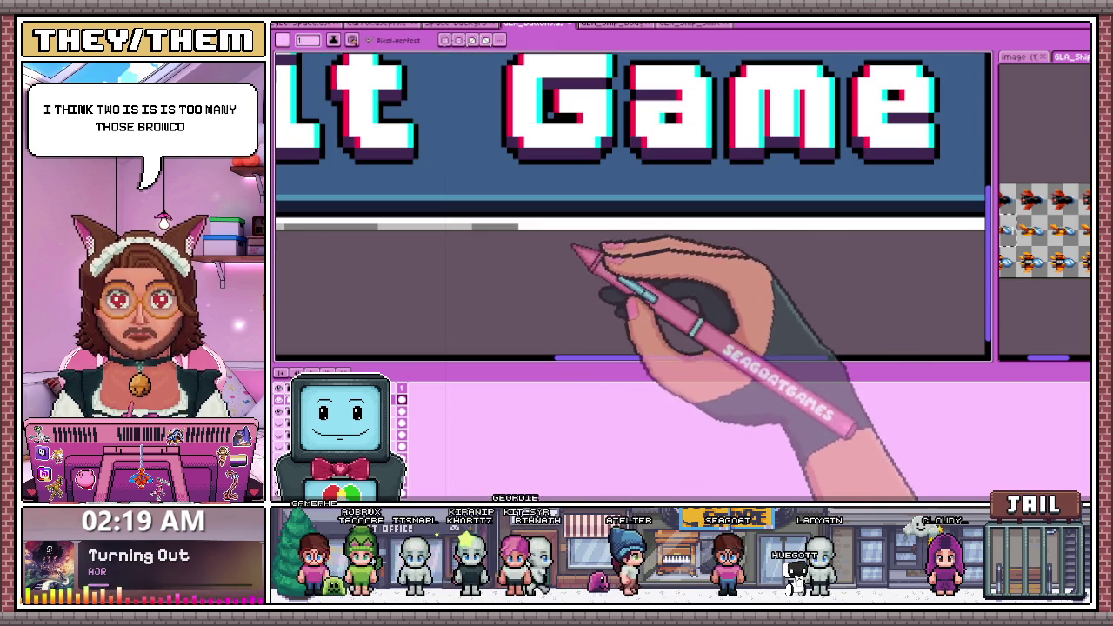
scroll(592, 249, up, 1)
drag(528, 228, 627, 228)
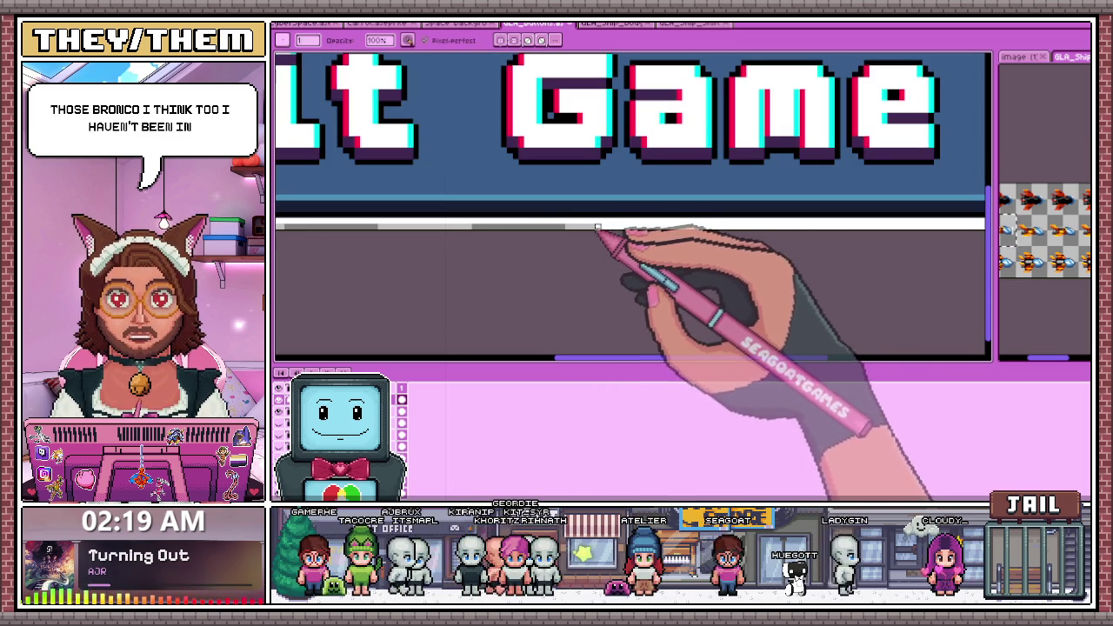
drag(757, 228, 672, 228)
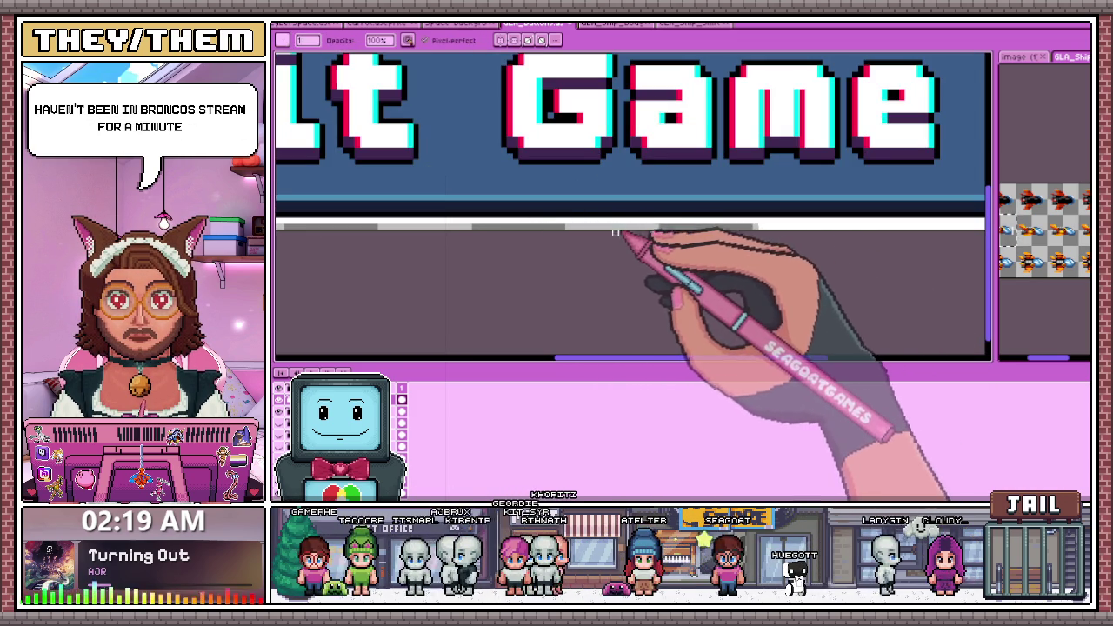
scroll(621, 228, down, 1)
scroll(791, 213, up, 1)
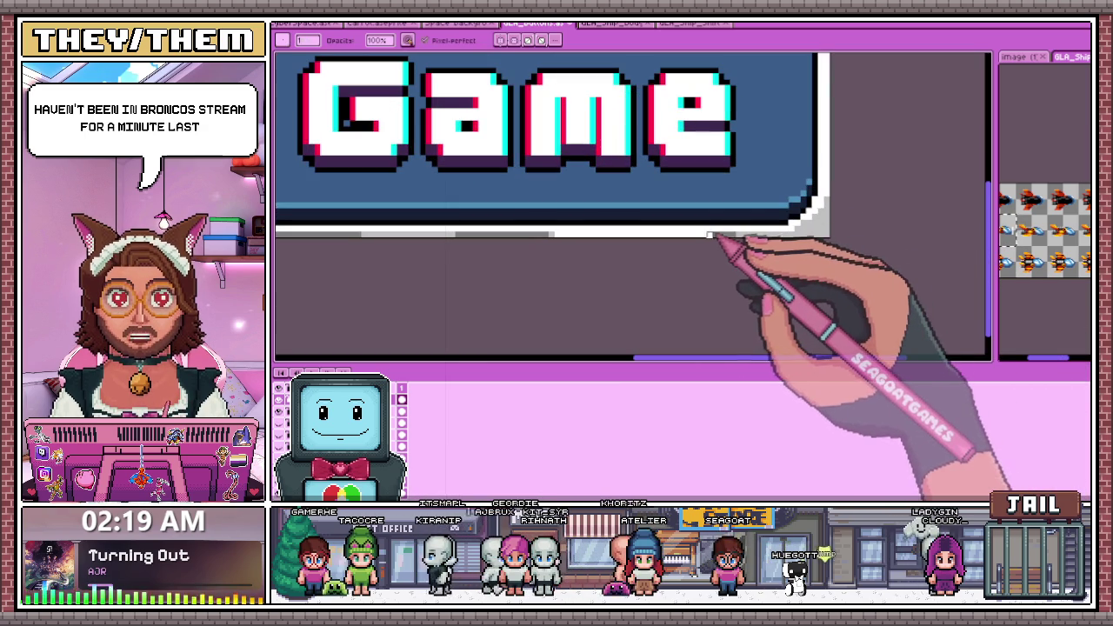
scroll(765, 226, down, 1)
scroll(769, 243, up, 2)
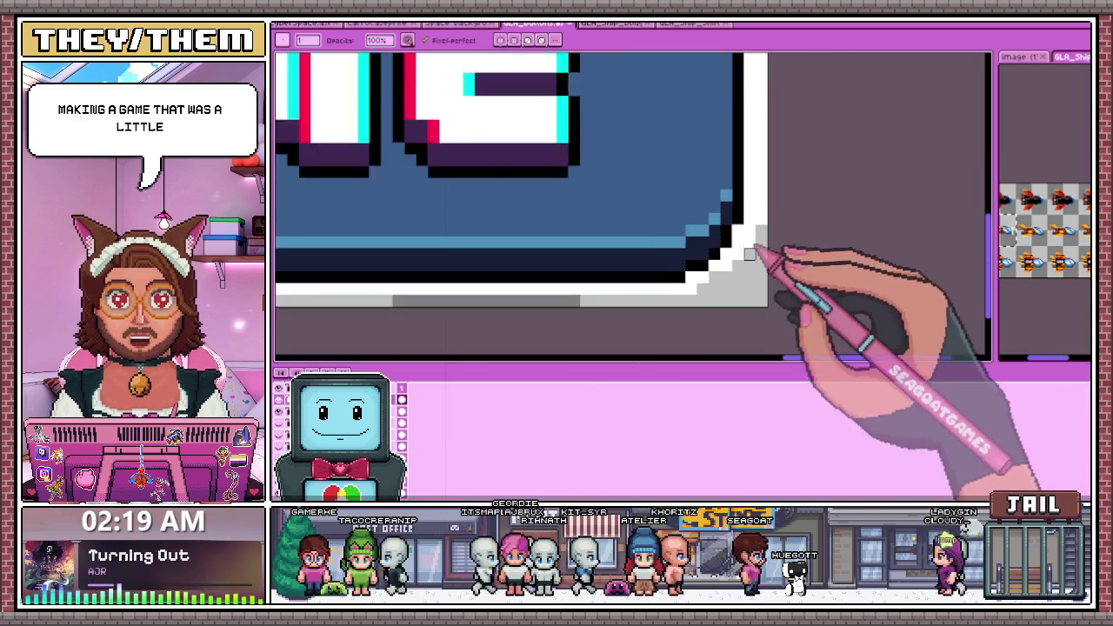
scroll(766, 203, up, 2)
scroll(743, 328, down, 1)
scroll(765, 261, up, 1)
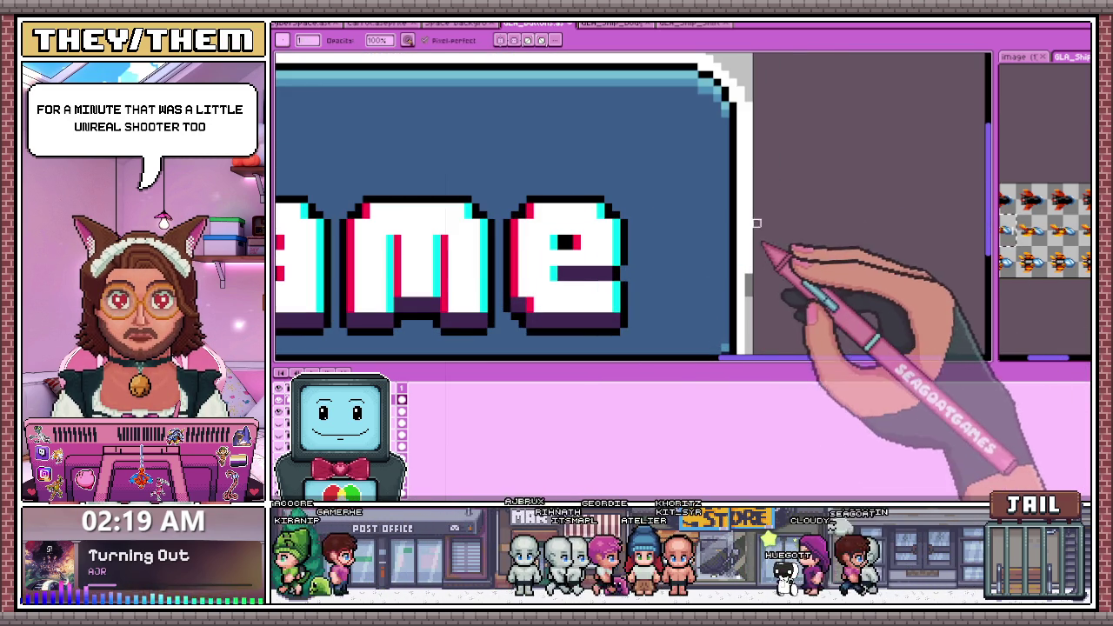
scroll(757, 162, up, 1)
scroll(758, 161, up, 1)
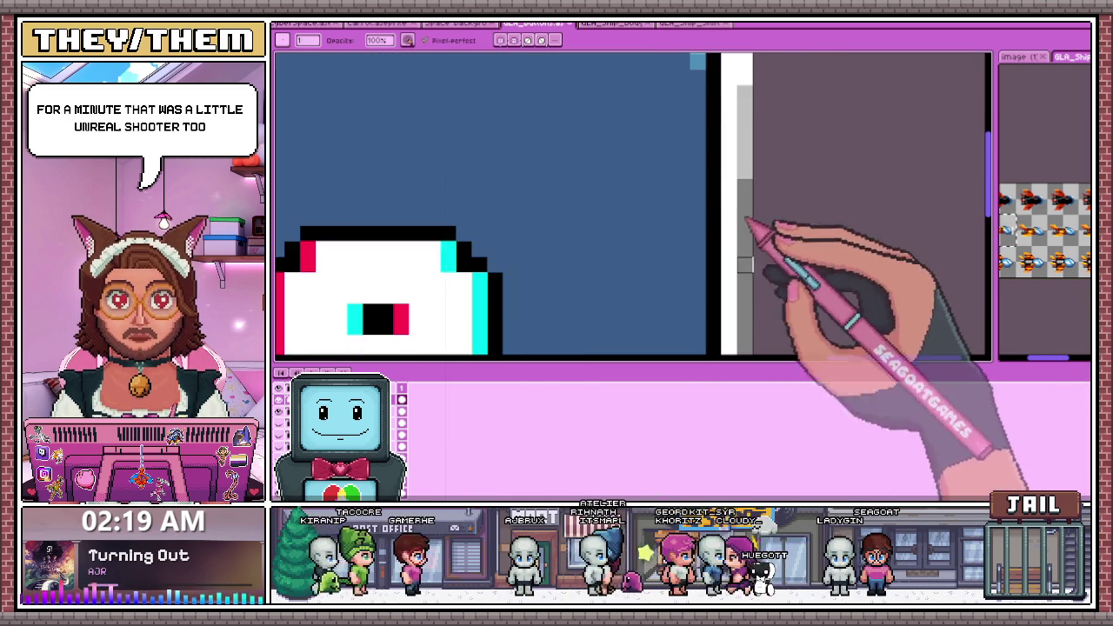
scroll(746, 154, up, 1)
scroll(741, 173, up, 1)
scroll(722, 204, down, 2)
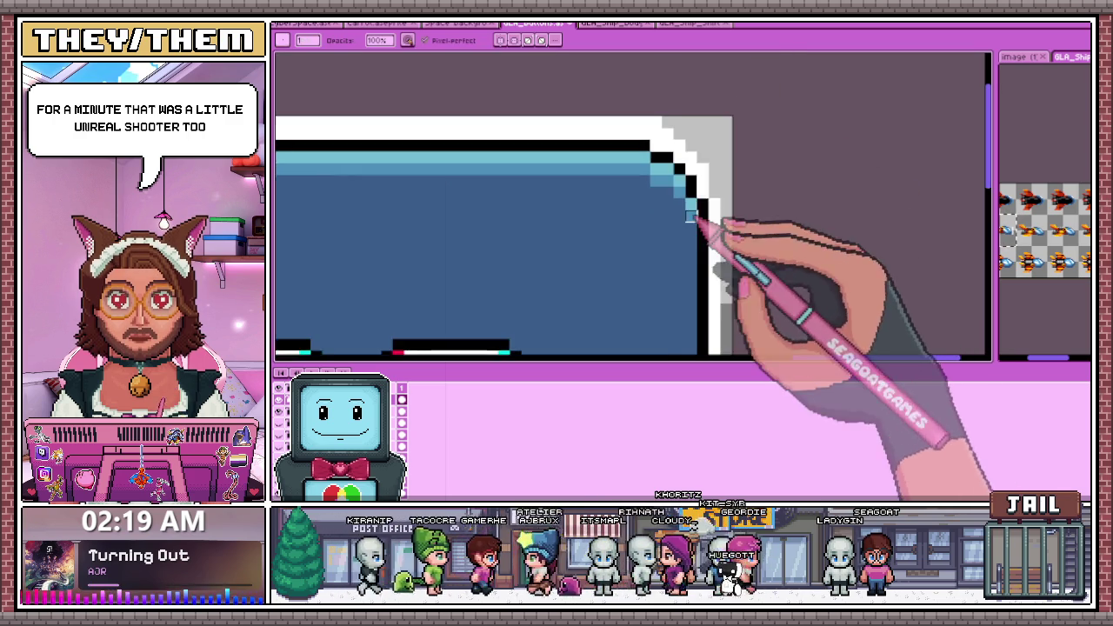
scroll(708, 200, up, 1)
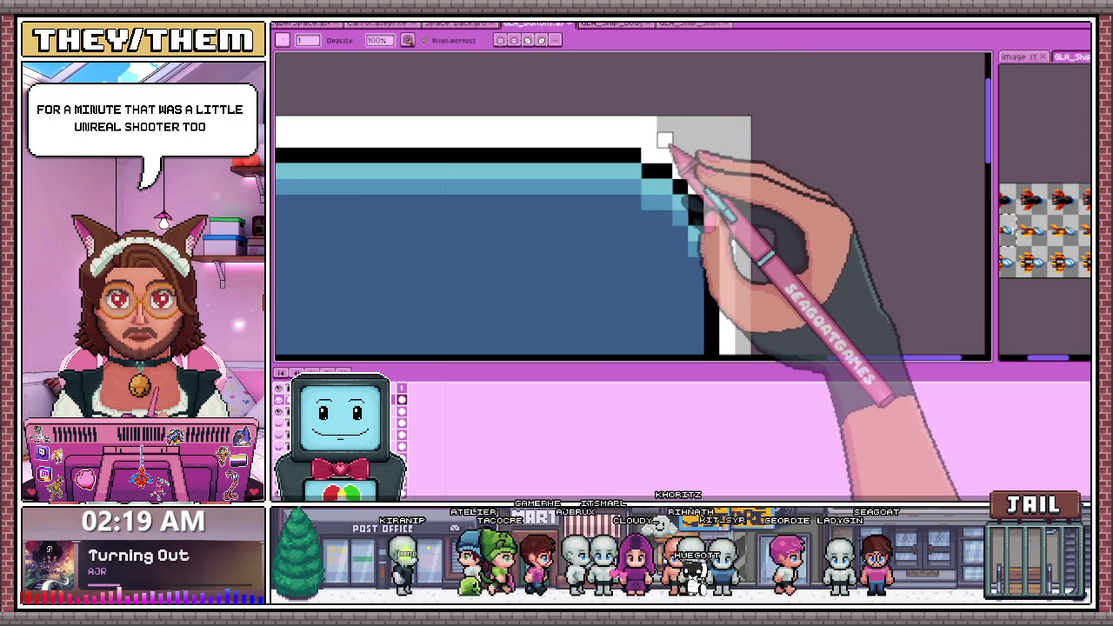
scroll(633, 124, down, 1)
scroll(721, 186, down, 1)
scroll(614, 158, up, 1)
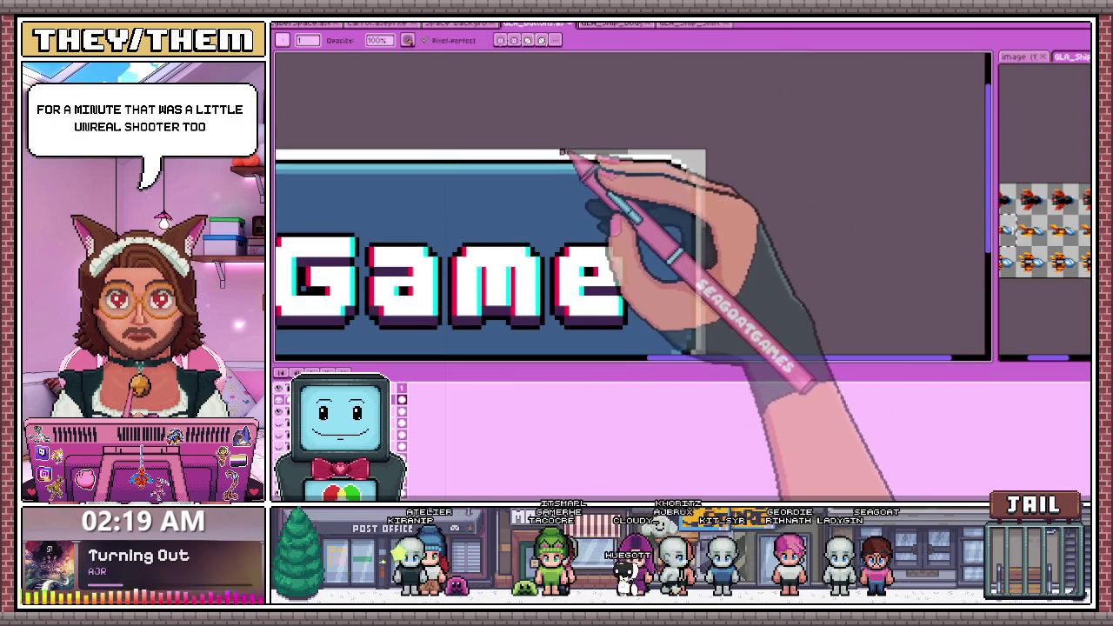
scroll(399, 126, left, 1)
scroll(452, 131, up, 1)
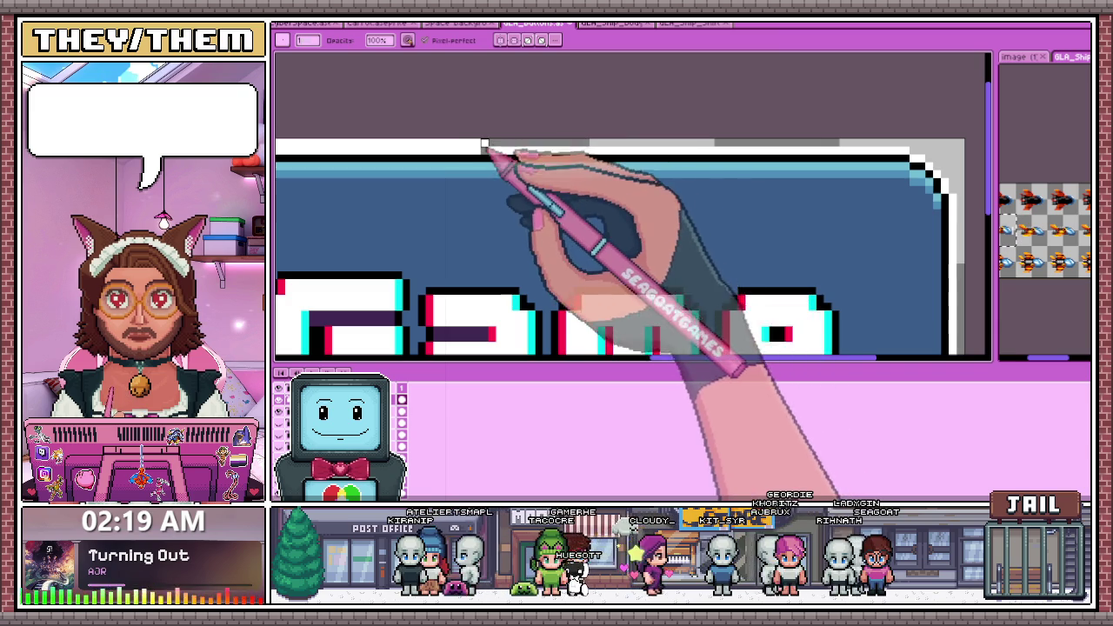
scroll(499, 161, up, 1)
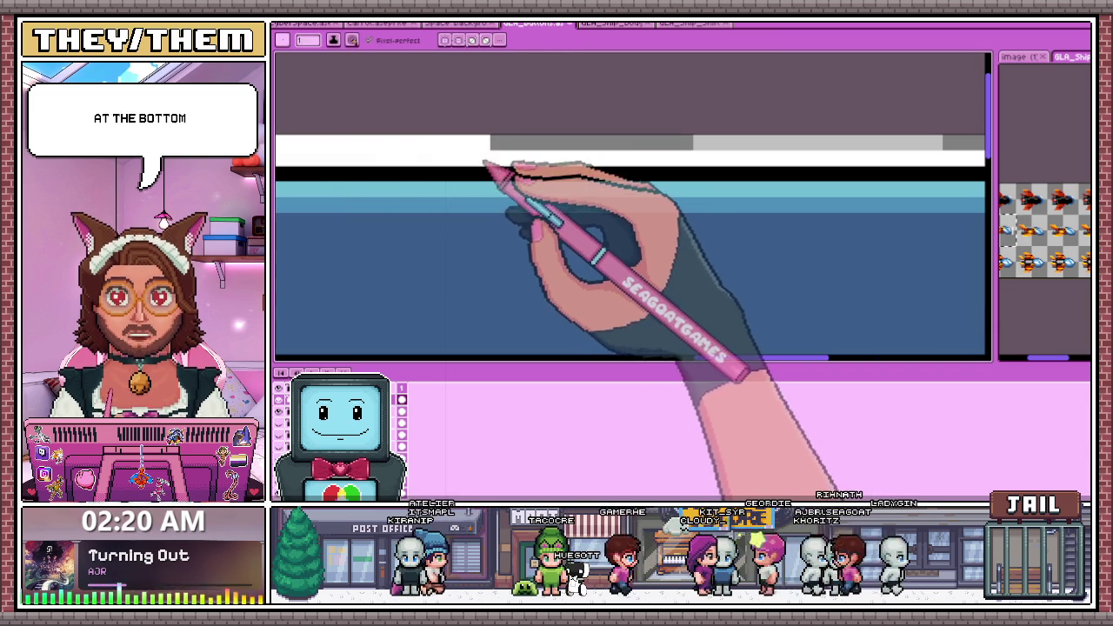
scroll(435, 122, down, 2)
scroll(457, 109, up, 1)
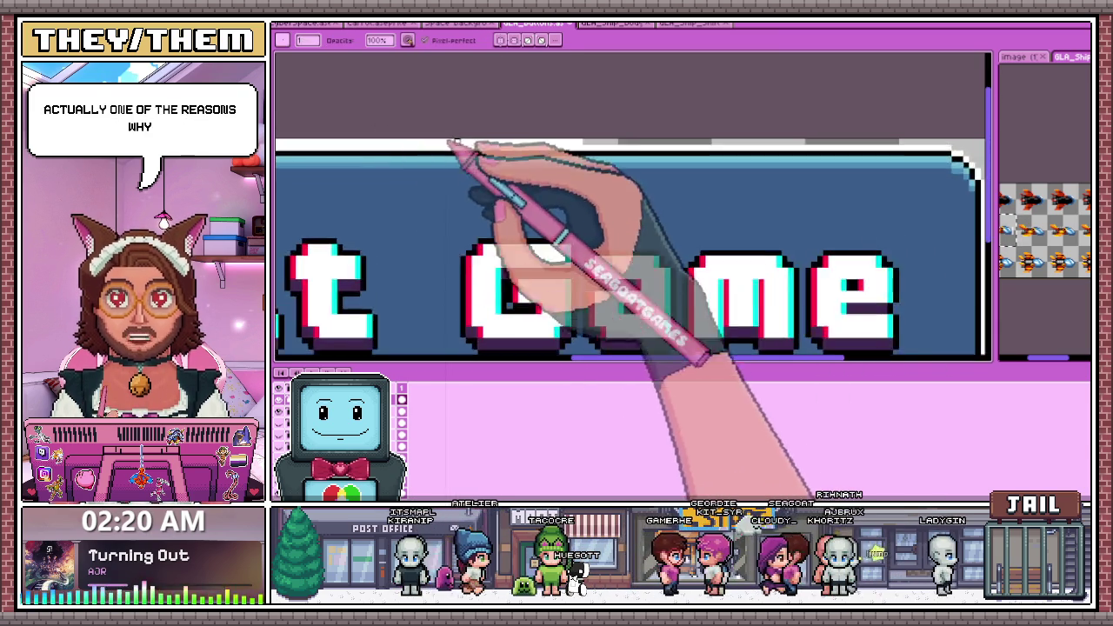
scroll(383, 141, up, 1)
scroll(629, 179, down, 1)
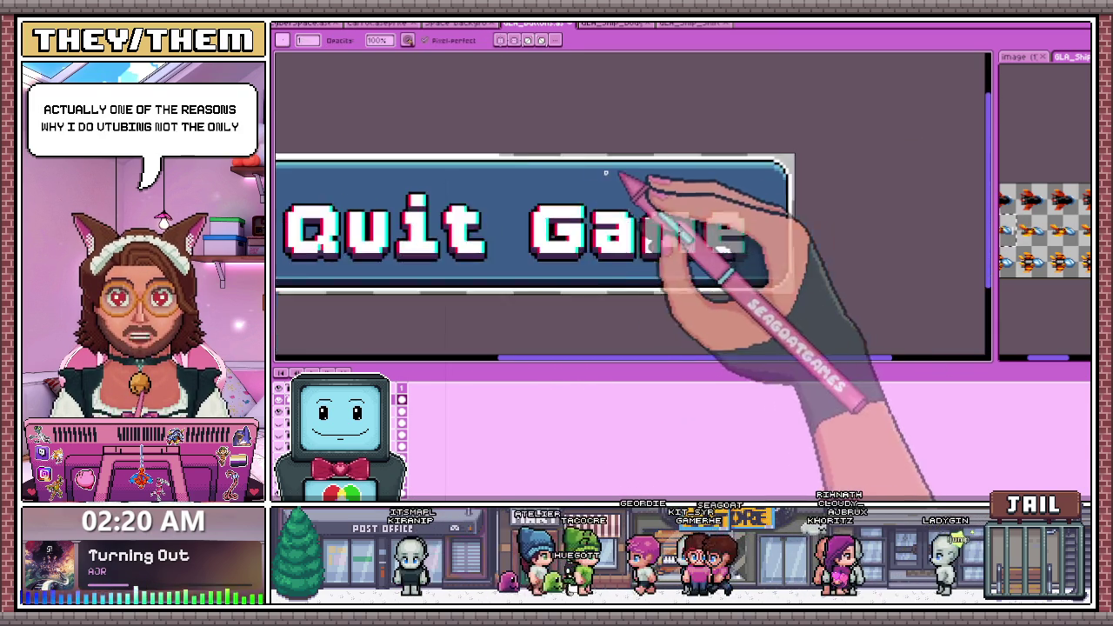
scroll(443, 156, up, 1)
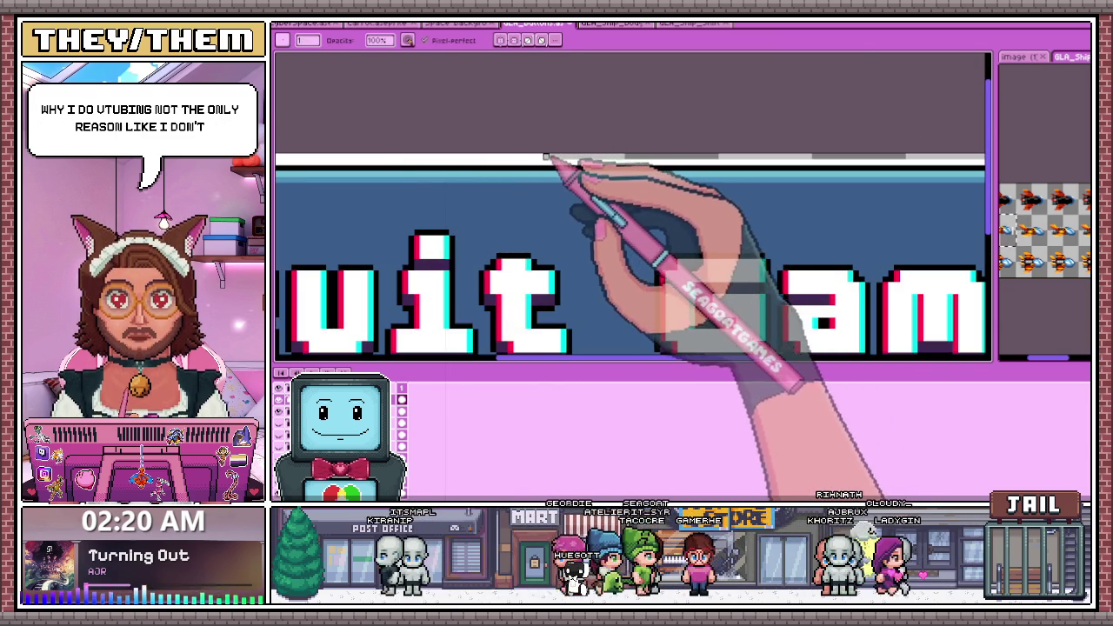
scroll(387, 158, up, 1)
scroll(435, 155, down, 1)
scroll(365, 164, up, 1)
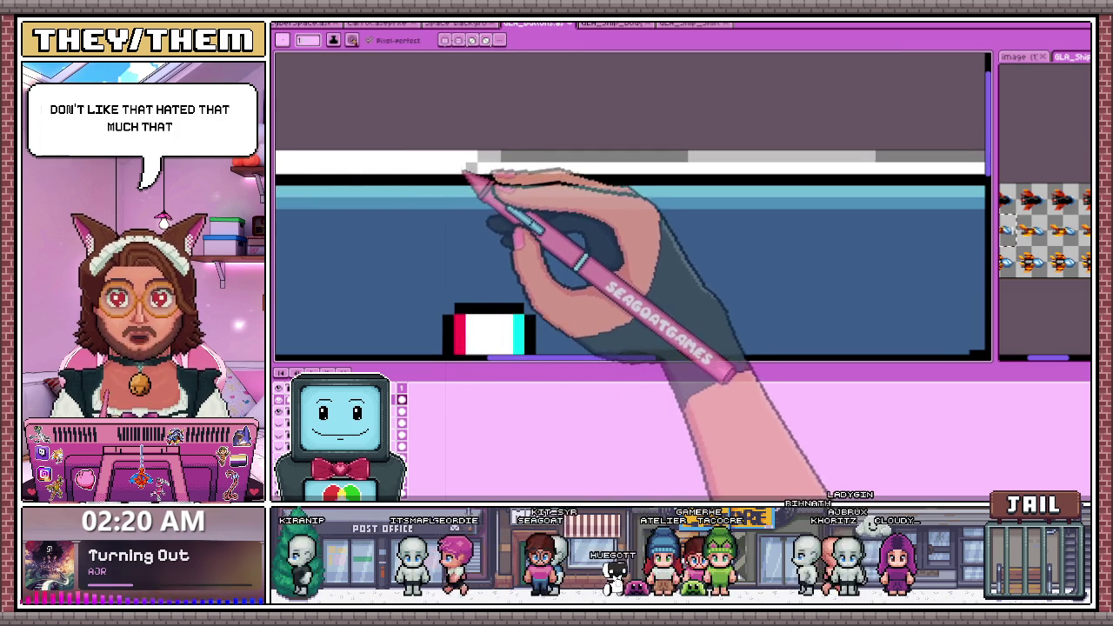
scroll(521, 177, down, 1)
scroll(391, 122, down, 1)
scroll(348, 161, up, 2)
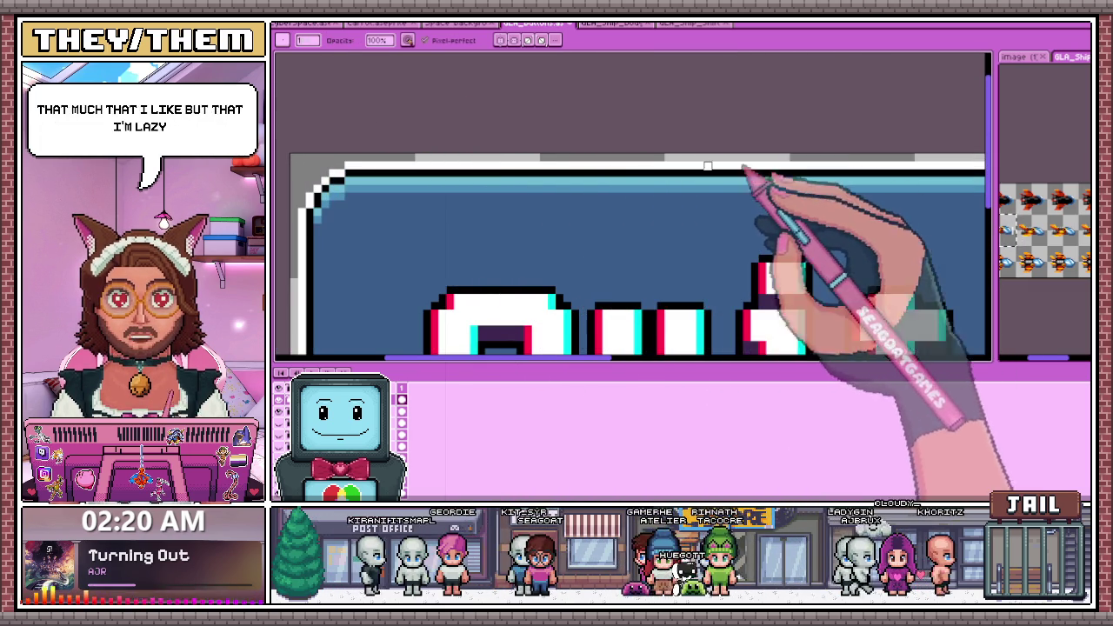
scroll(566, 194, down, 1)
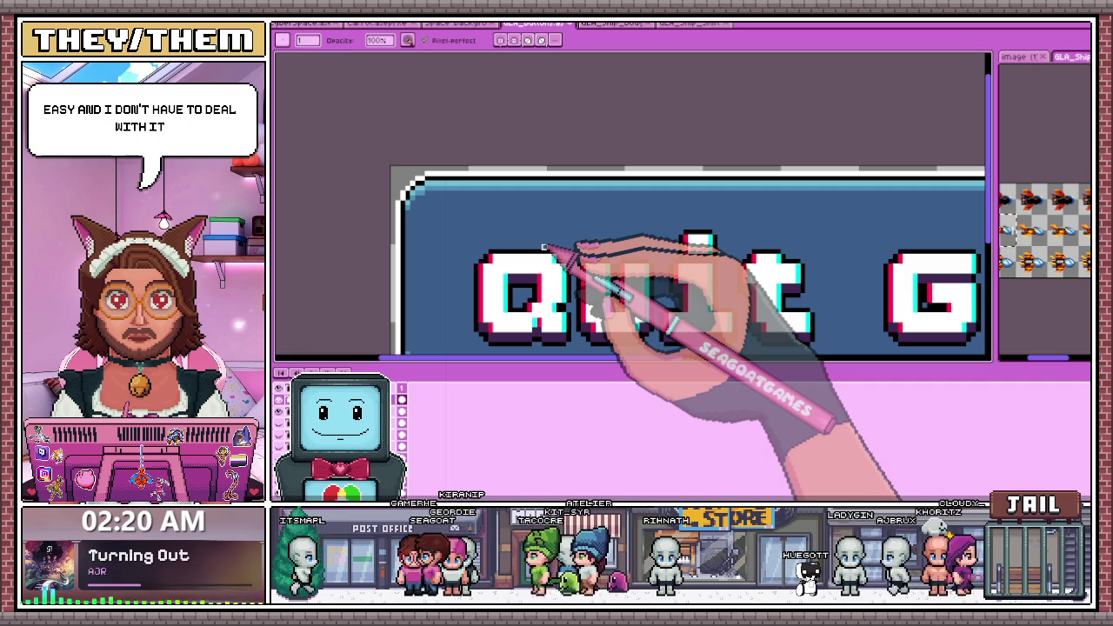
scroll(543, 247, down, 2)
scroll(713, 244, down, 2)
scroll(577, 218, up, 2)
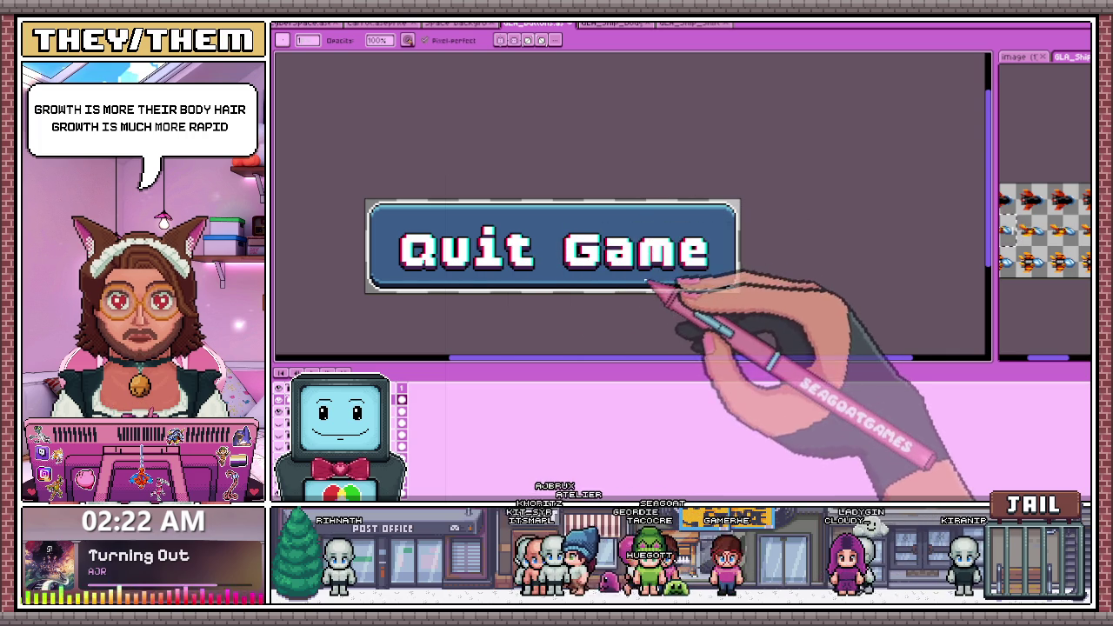
drag(369, 230, 373, 218)
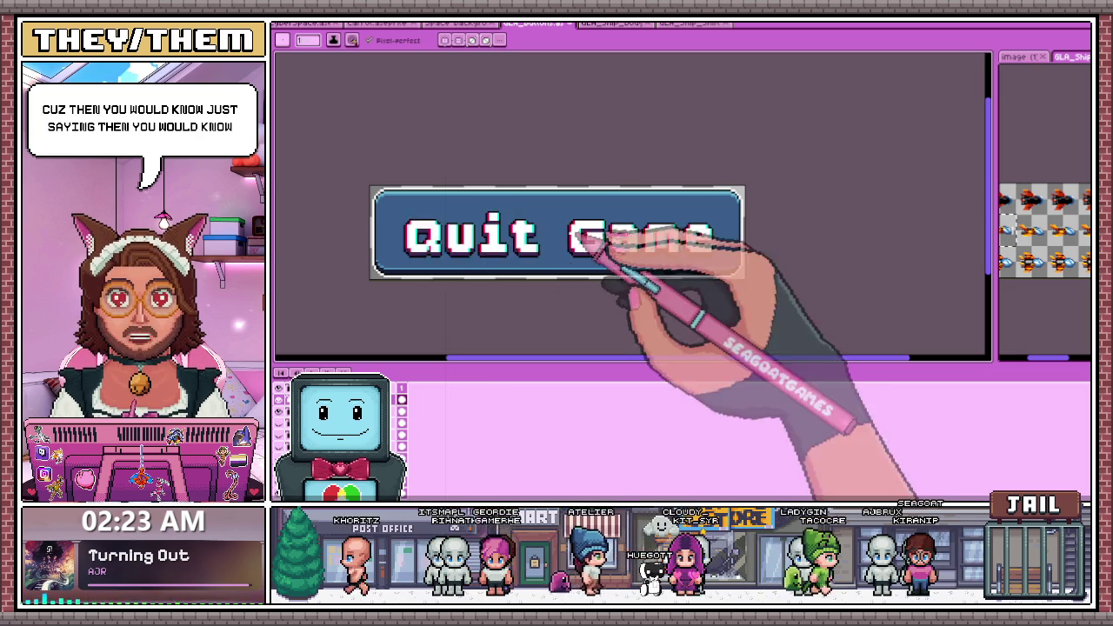
With the Rectangular Marquee, drag a selection from the Quit Game button's top-left corner
scroll(608, 228, up, 2)
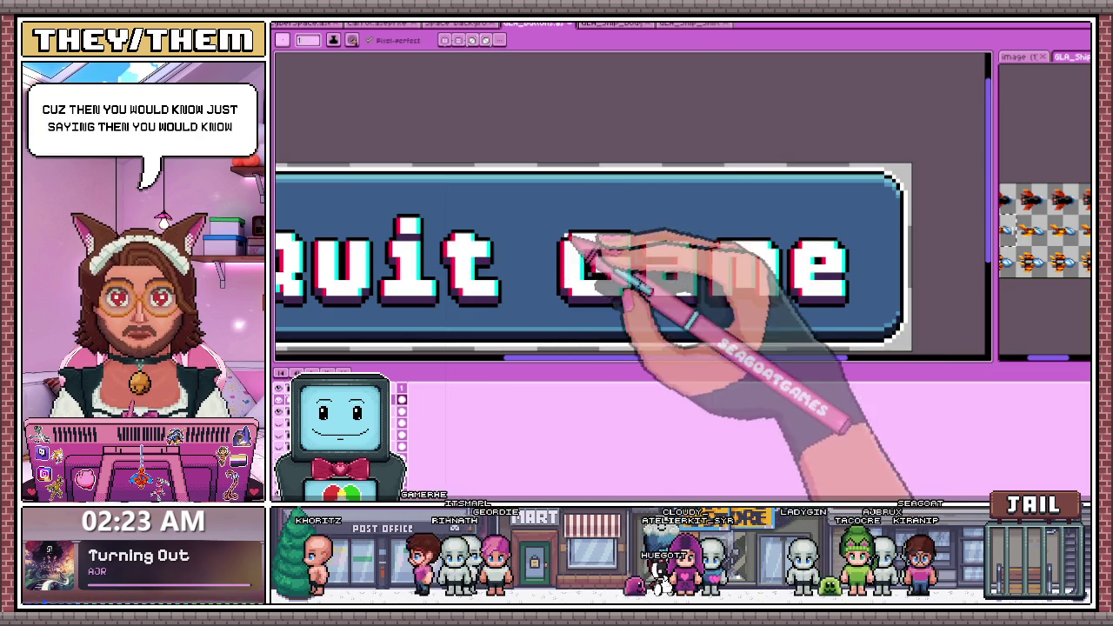
scroll(591, 244, down, 3)
scroll(418, 226, up, 2)
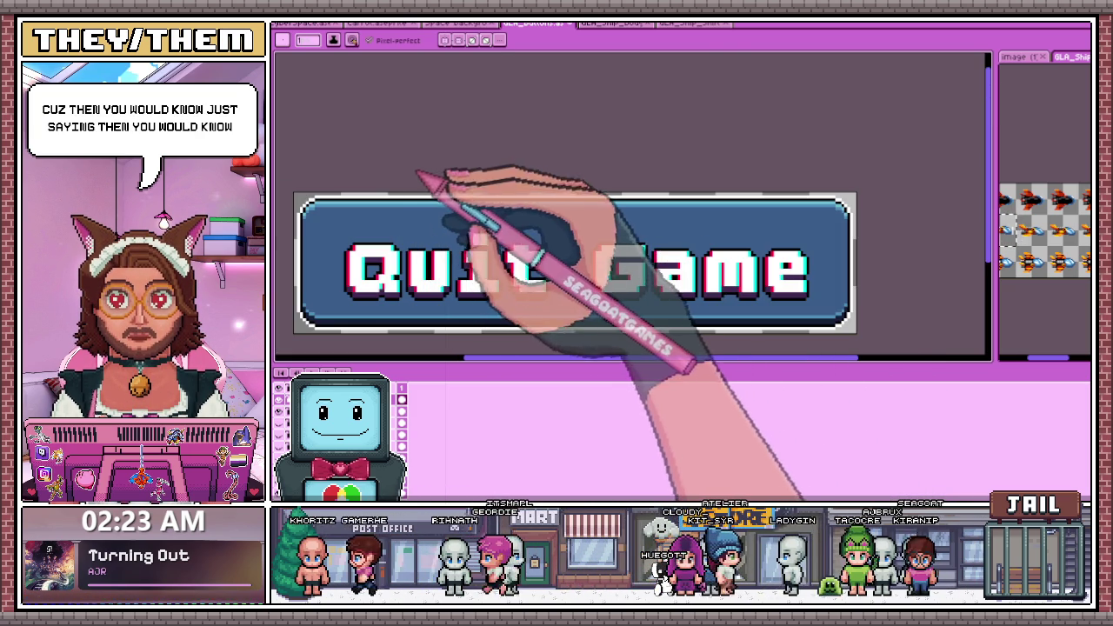
scroll(435, 223, down, 3)
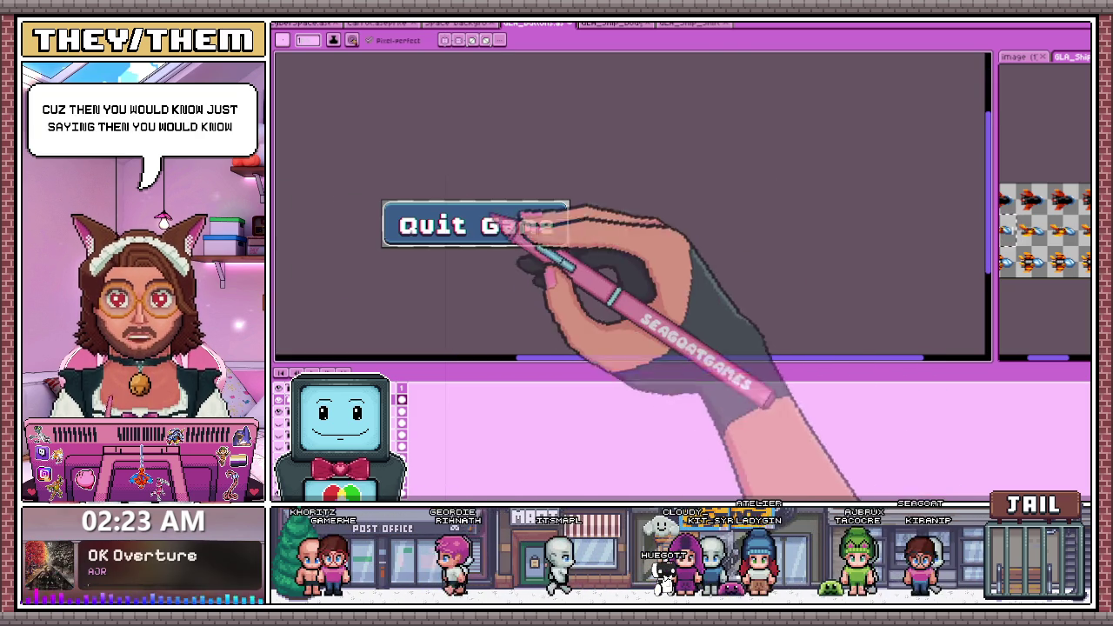
key(m)
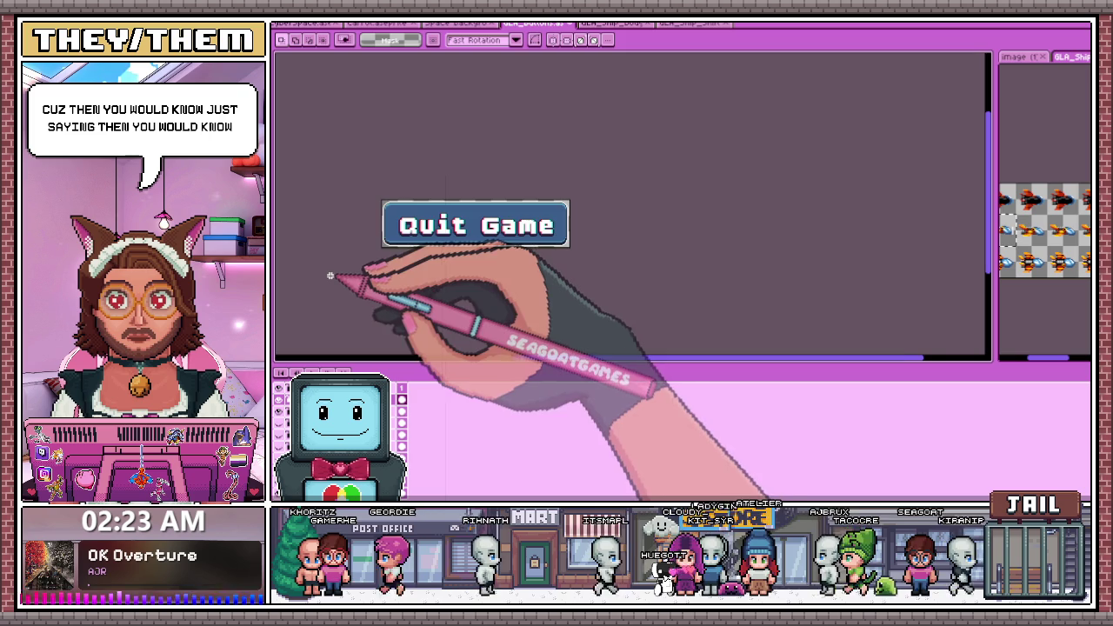
scroll(374, 204, up, 1)
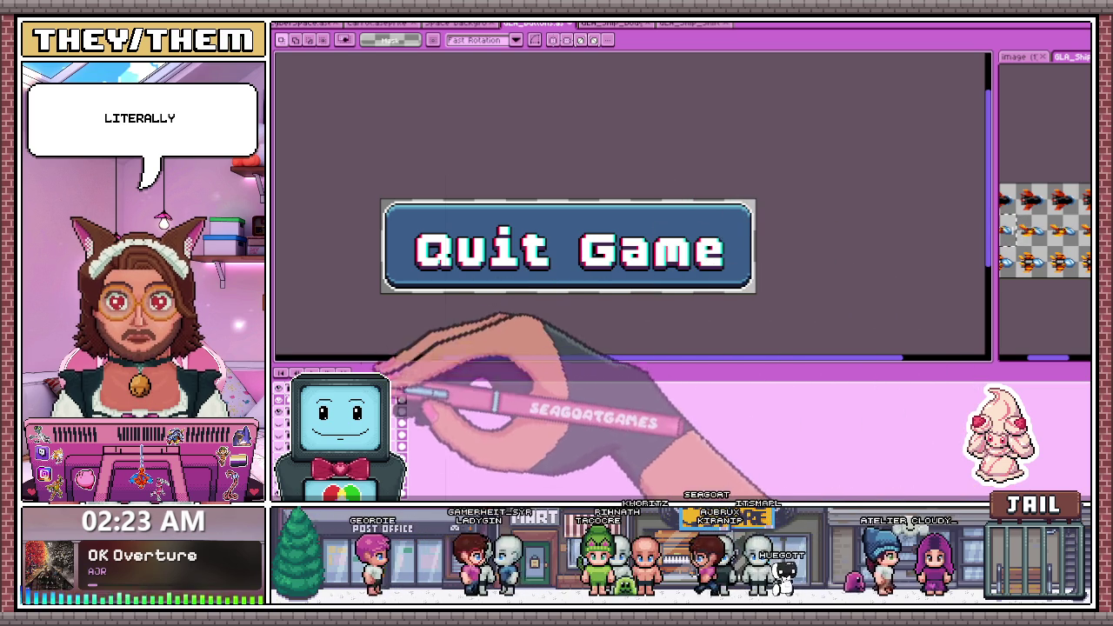
scroll(435, 239, up, 1)
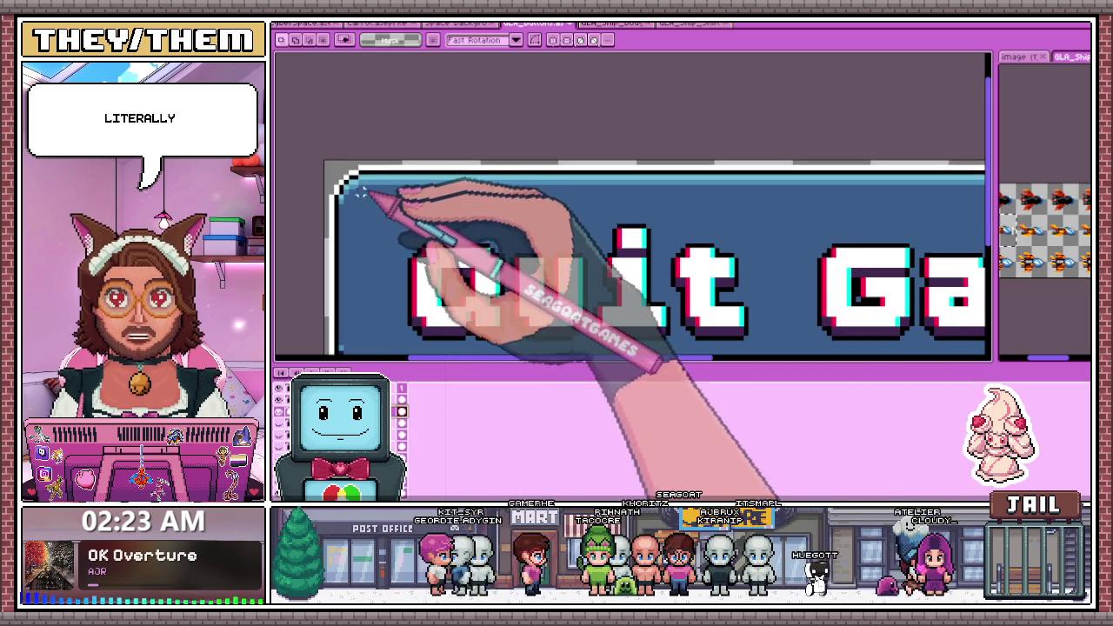
scroll(347, 179, up, 1)
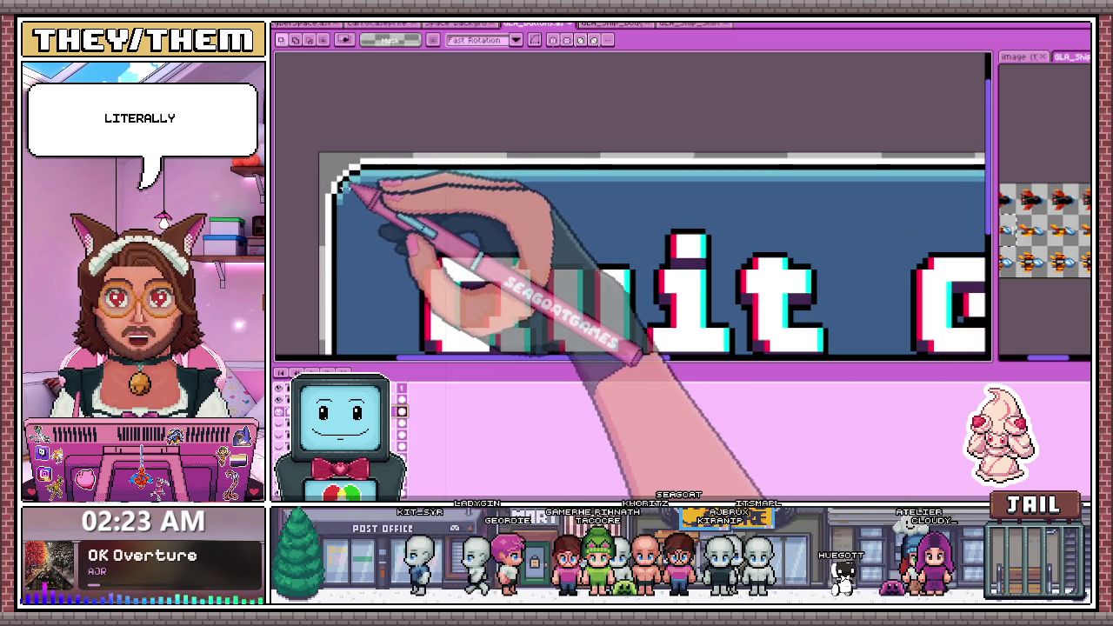
scroll(357, 200, down, 1)
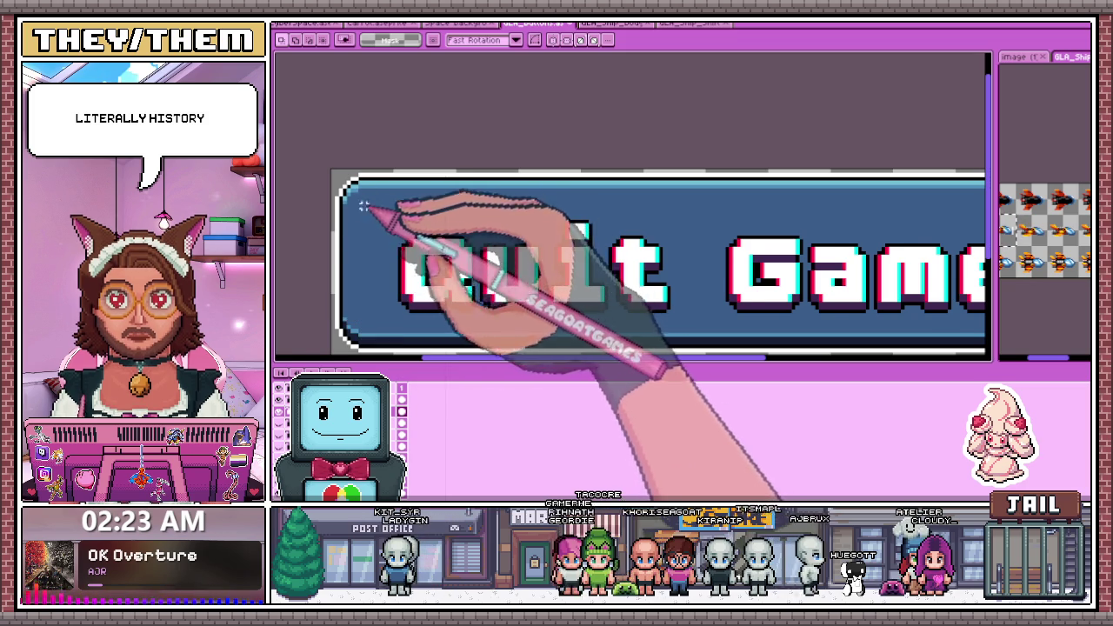
scroll(352, 187, up, 1)
scroll(348, 179, down, 1)
drag(337, 174, 637, 299)
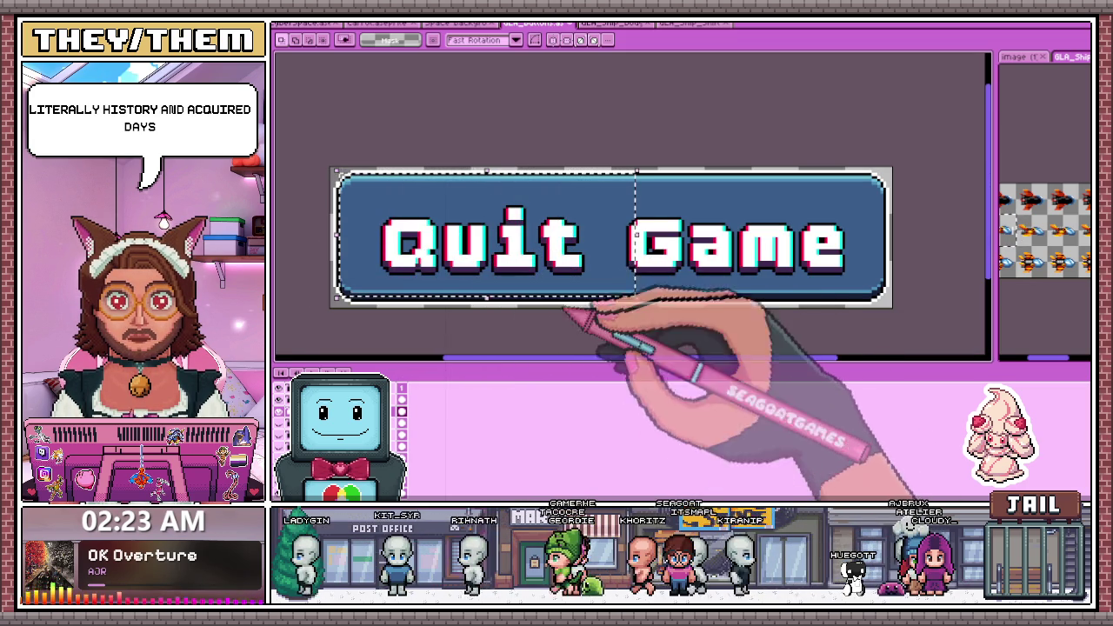
Extend the selection right past the word Game to the button's bottom-right corner
scroll(348, 292, up, 2)
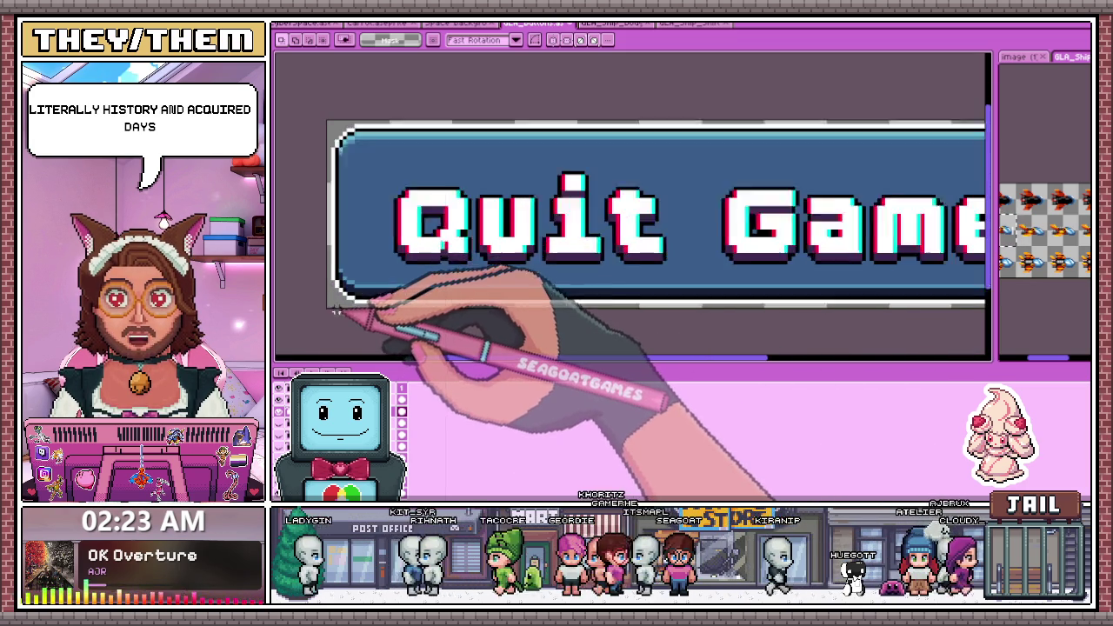
scroll(337, 296, down, 2)
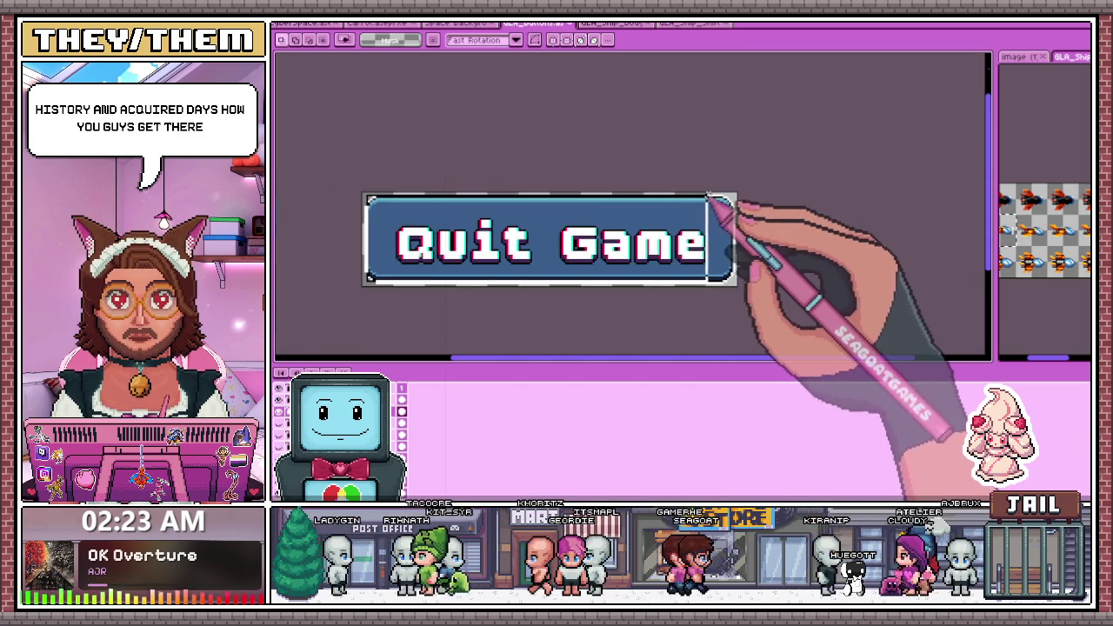
scroll(736, 218, up, 2)
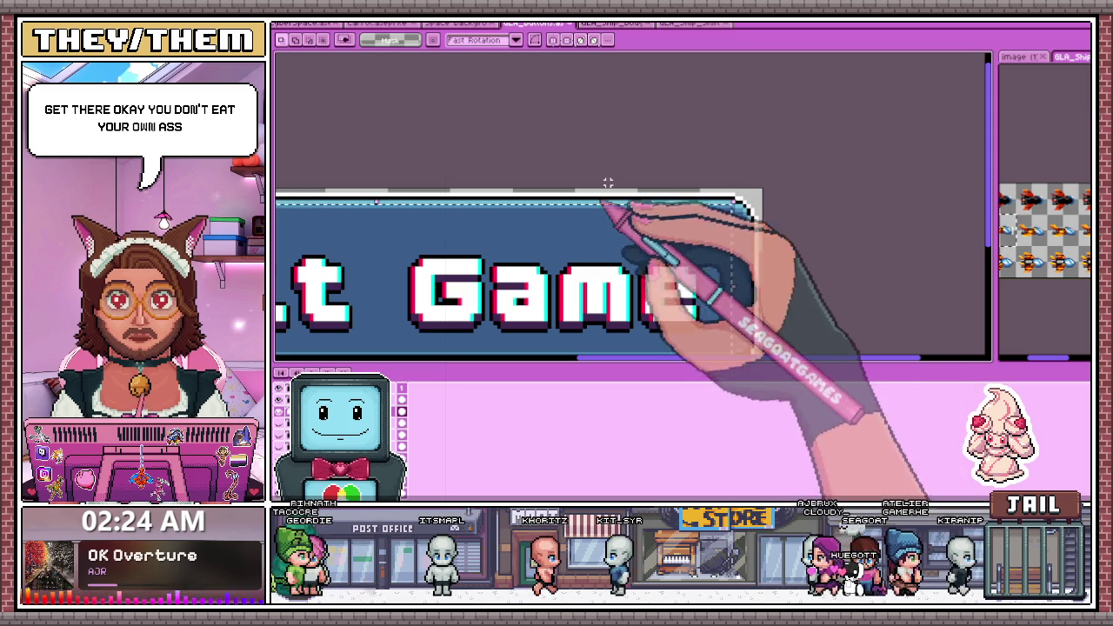
scroll(559, 211, down, 2)
scroll(348, 211, up, 2)
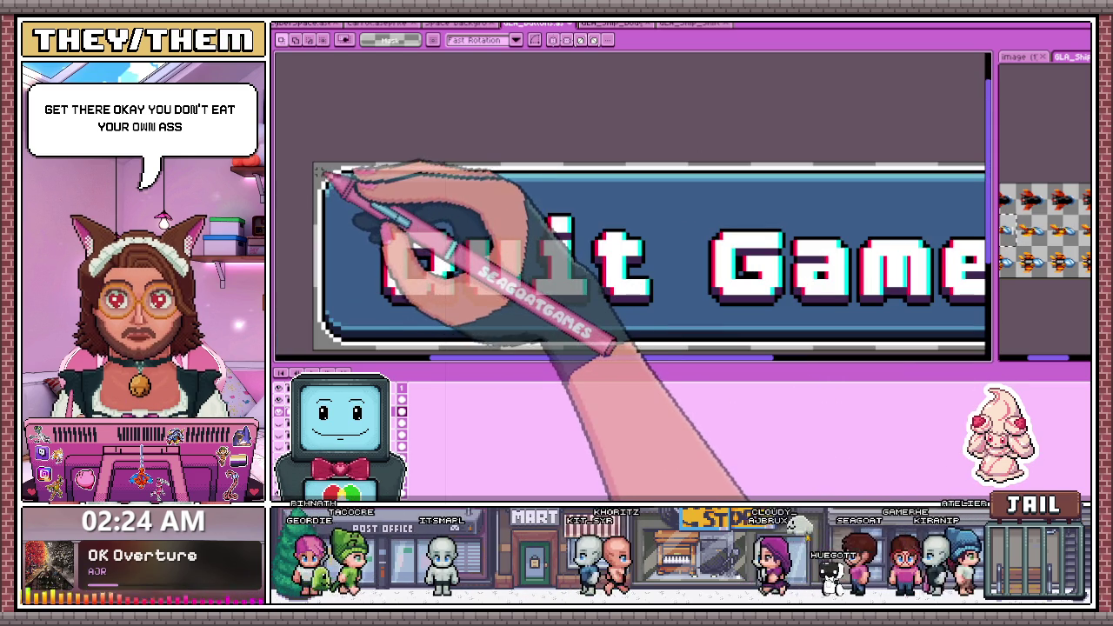
scroll(334, 187, down, 2)
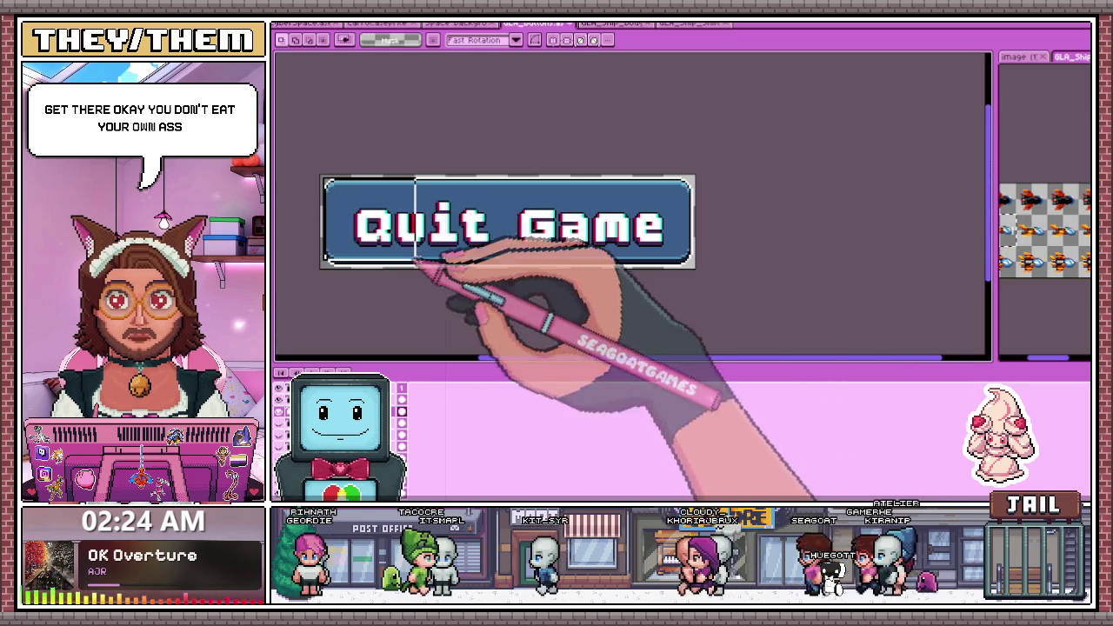
scroll(609, 259, up, 2)
drag(663, 256, 859, 276)
scroll(782, 252, up, 2)
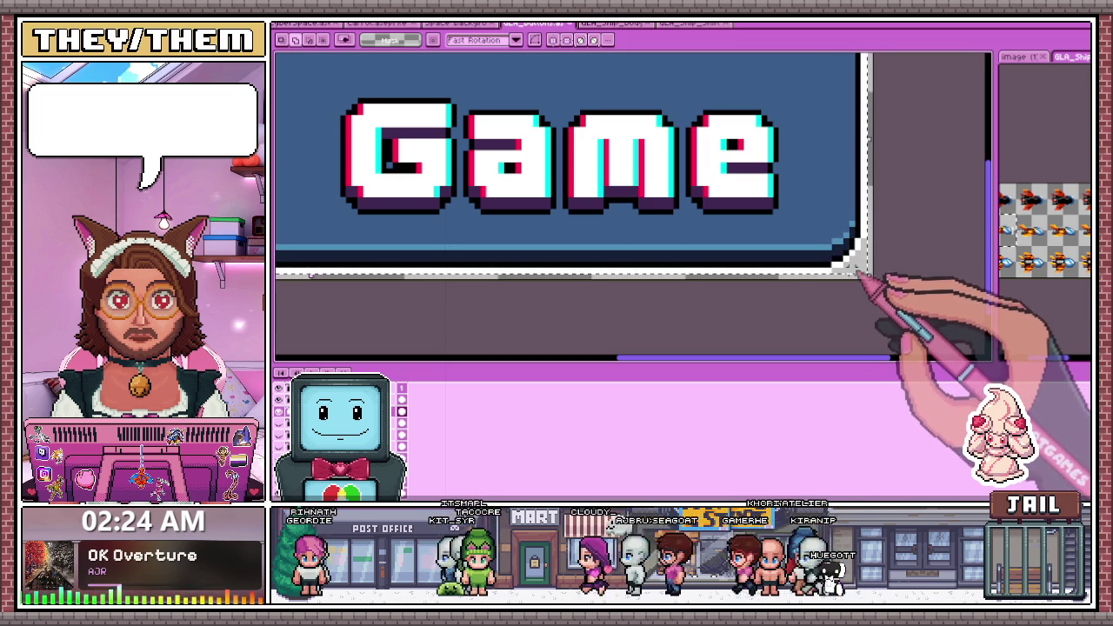
drag(853, 261, 866, 276)
scroll(783, 300, down, 3)
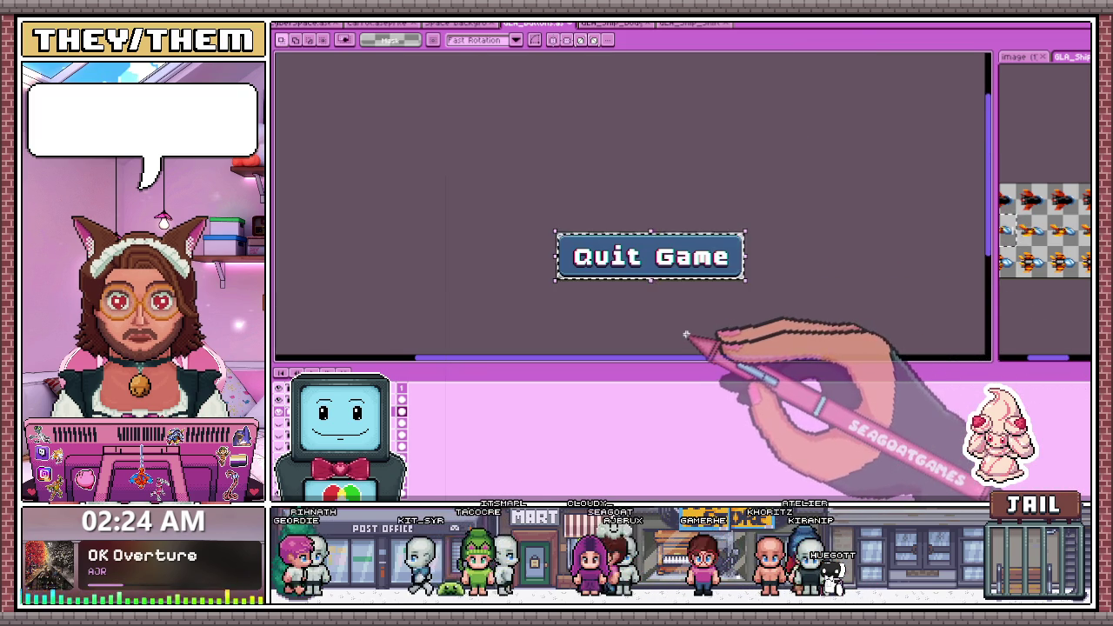
scroll(685, 332, up, 2)
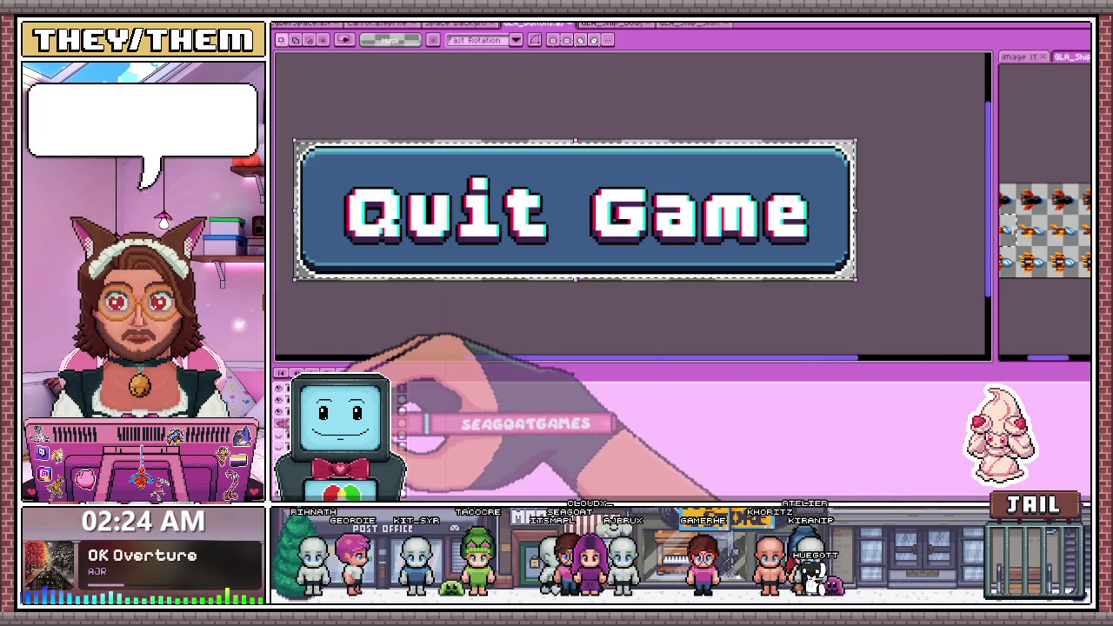
Turn on onion skin and clear the selection around the Quit Game button
key(ctrl+v)
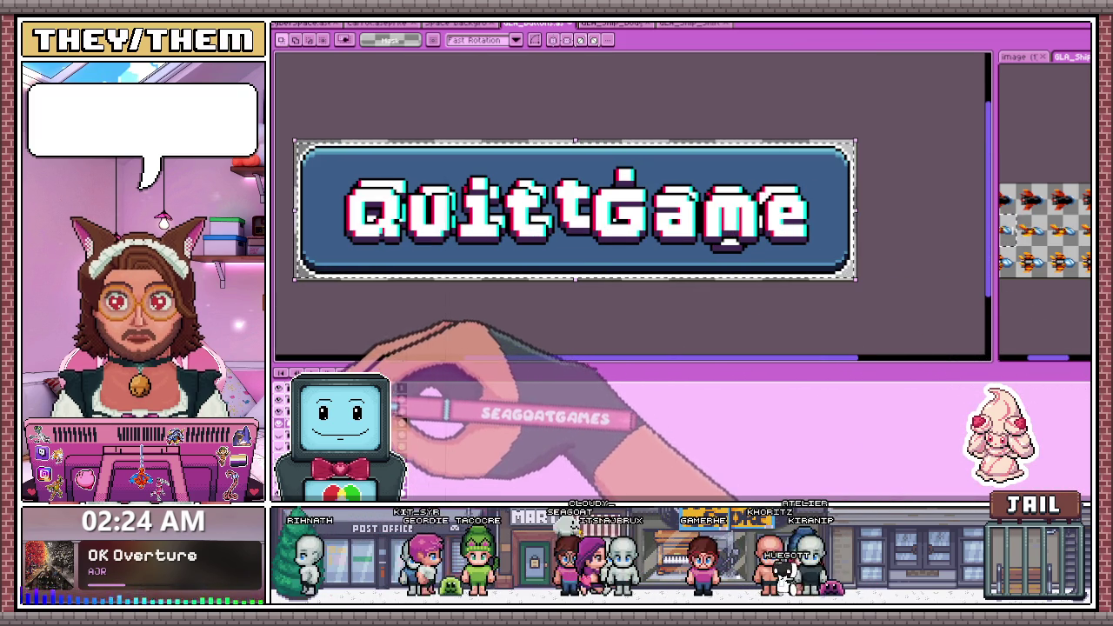
key(Down)
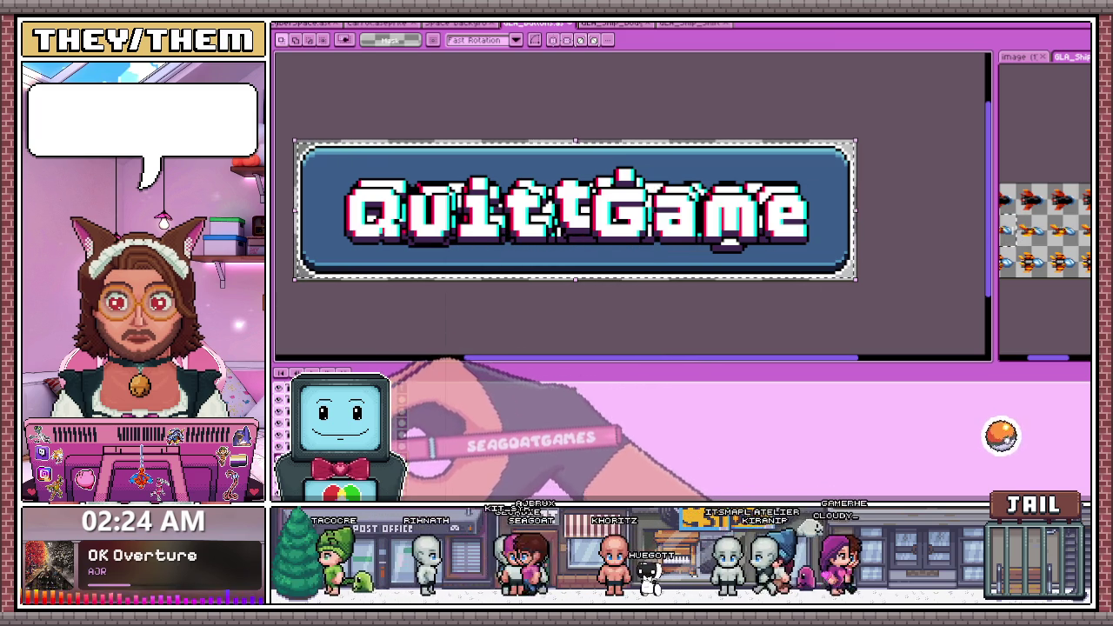
key(ctrl+d)
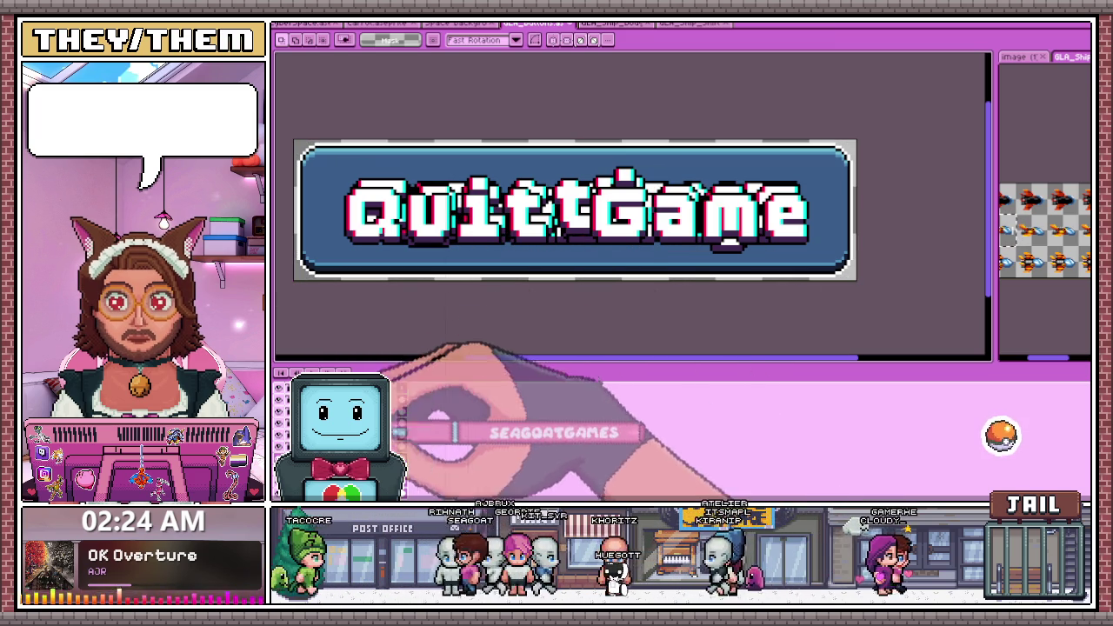
Flip through Settings, Credits, New Game and Continue frames comparing label heights, ending on Continue
key(Right)
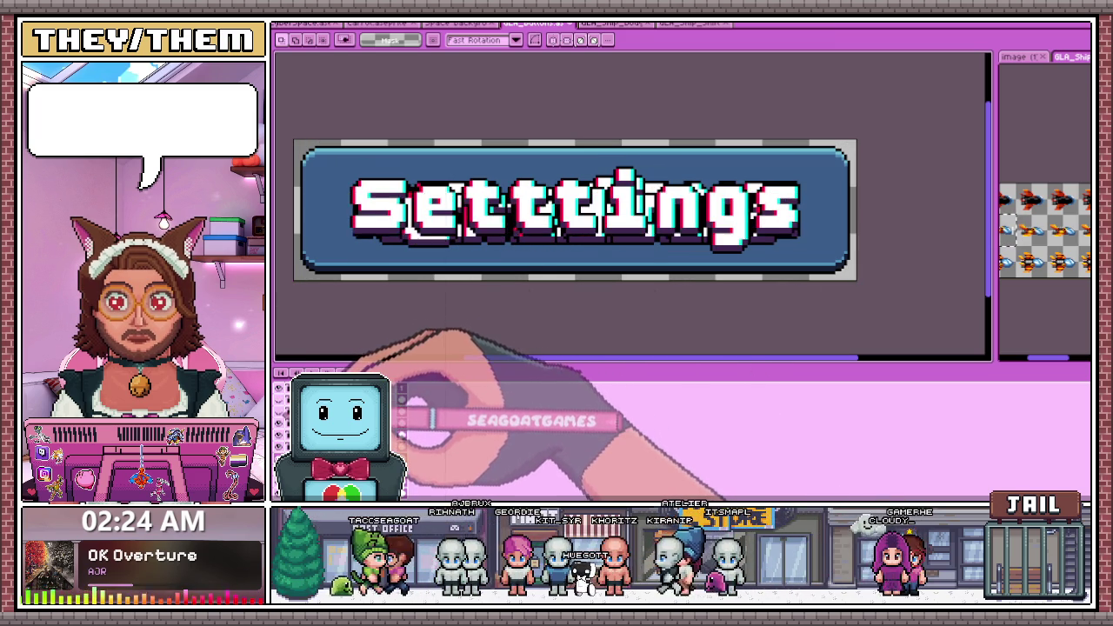
key(Right)
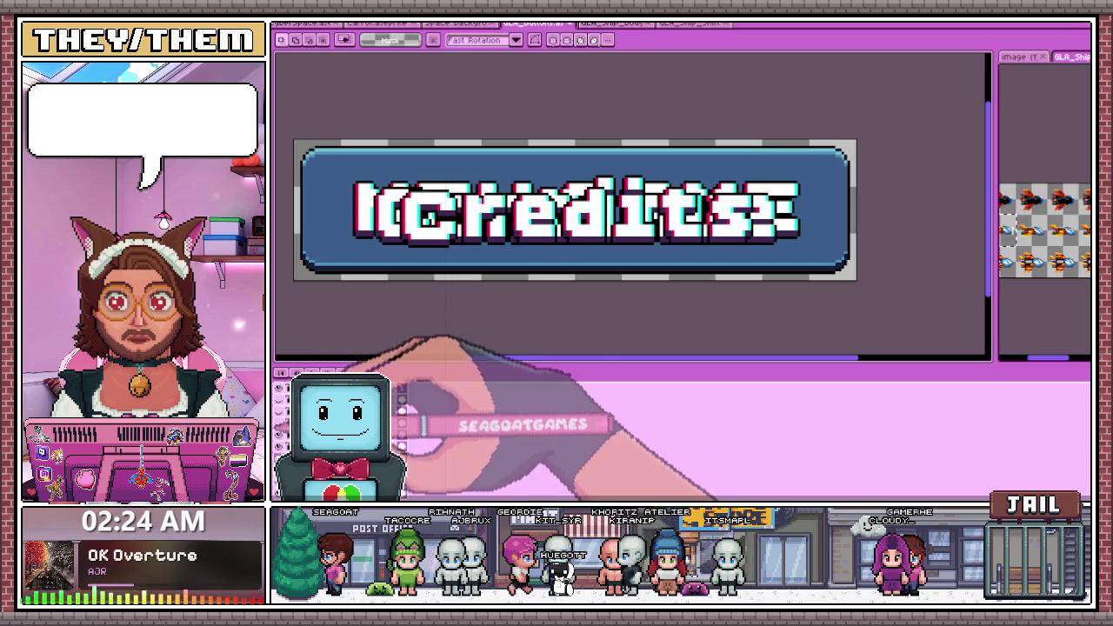
key(Right)
key(Right)
key(Right)
key(Left)
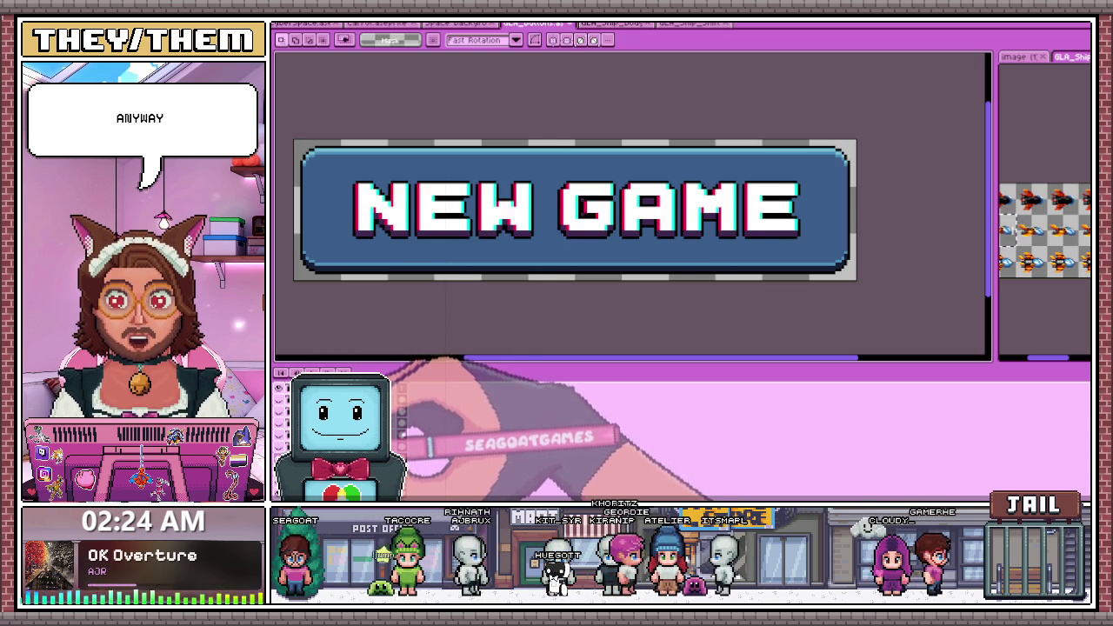
key(Left)
key(Right)
key(Left)
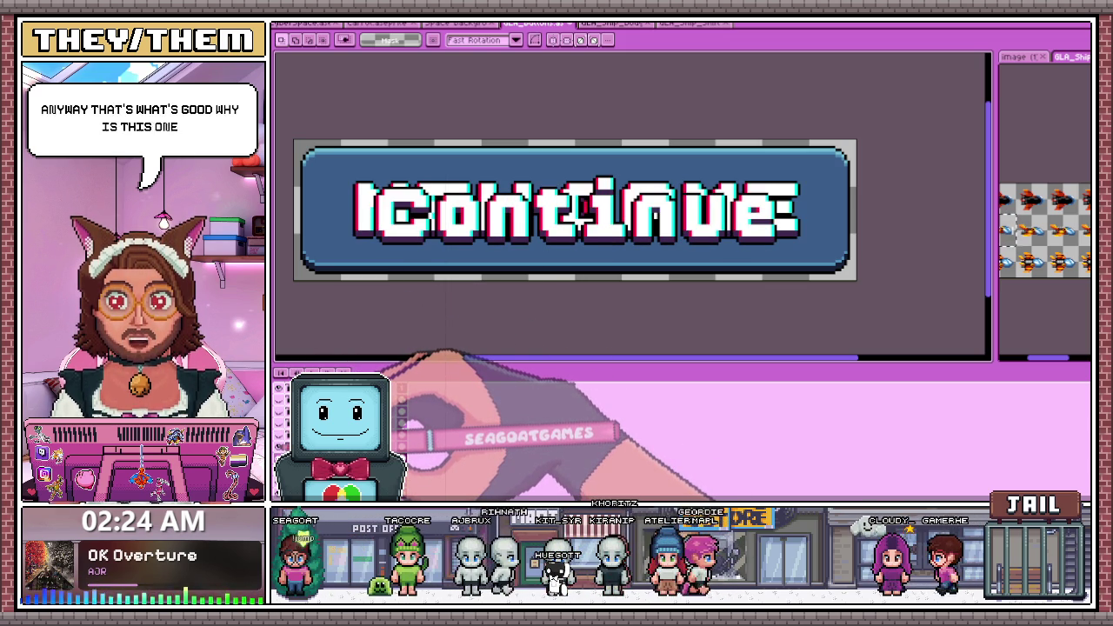
key(Right)
key(Left)
scroll(530, 230, up, 1)
scroll(488, 239, down, 2)
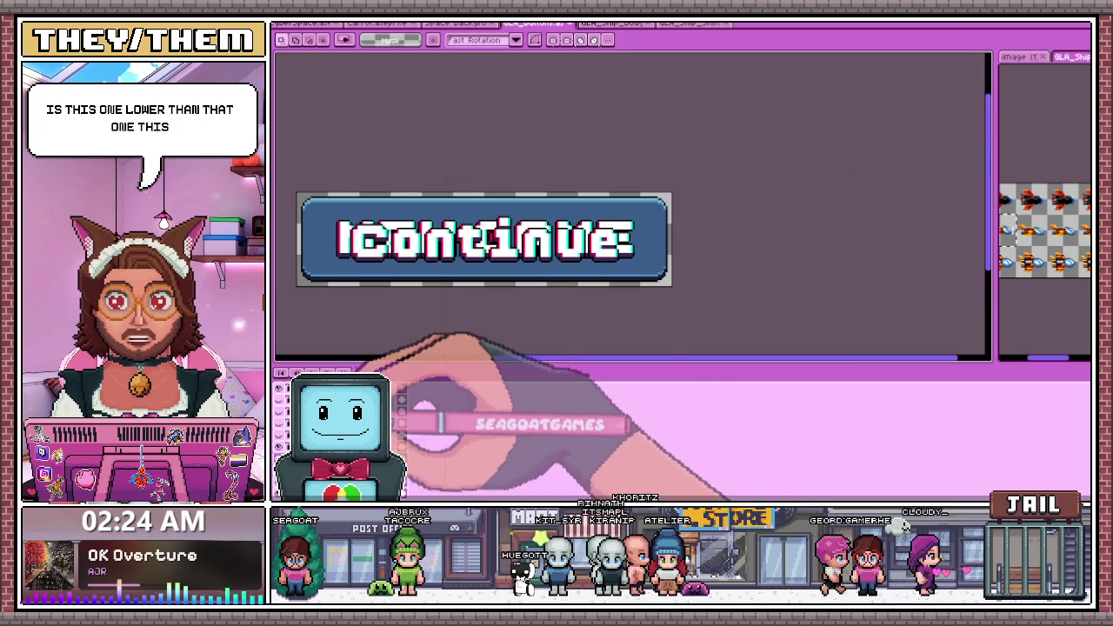
key(Right)
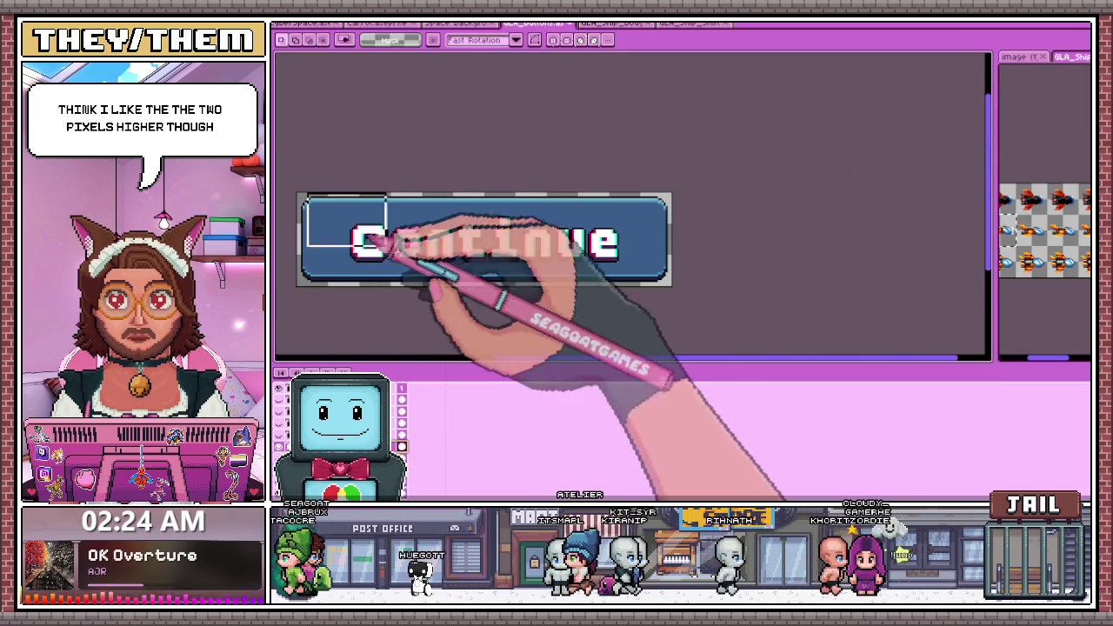
Select the Continue button and nudge its lettering up
drag(297, 190, 708, 320)
key(Up)
key(Up)
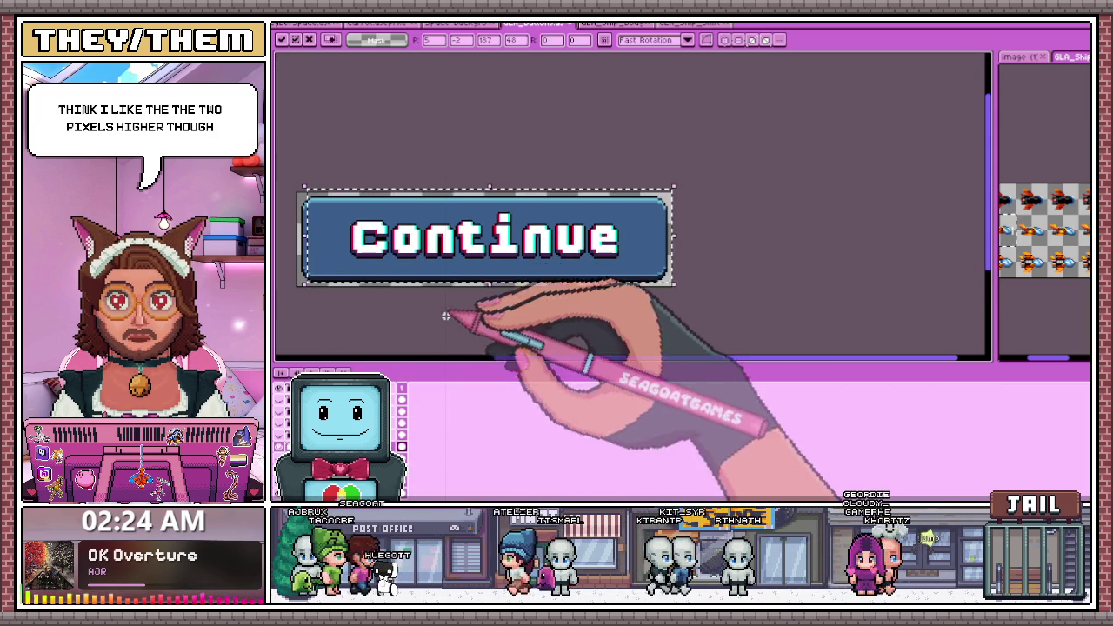
key(ctrl+d)
On the Credits frame, move the lettering up and slightly left, then commit and deselect
key(period)
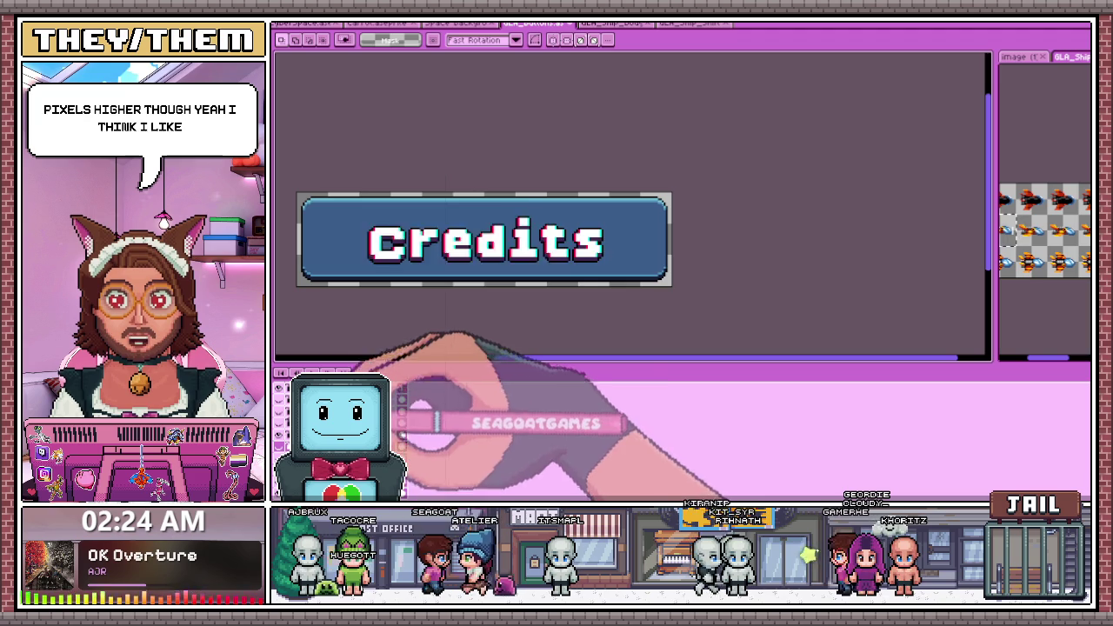
drag(297, 189, 763, 323)
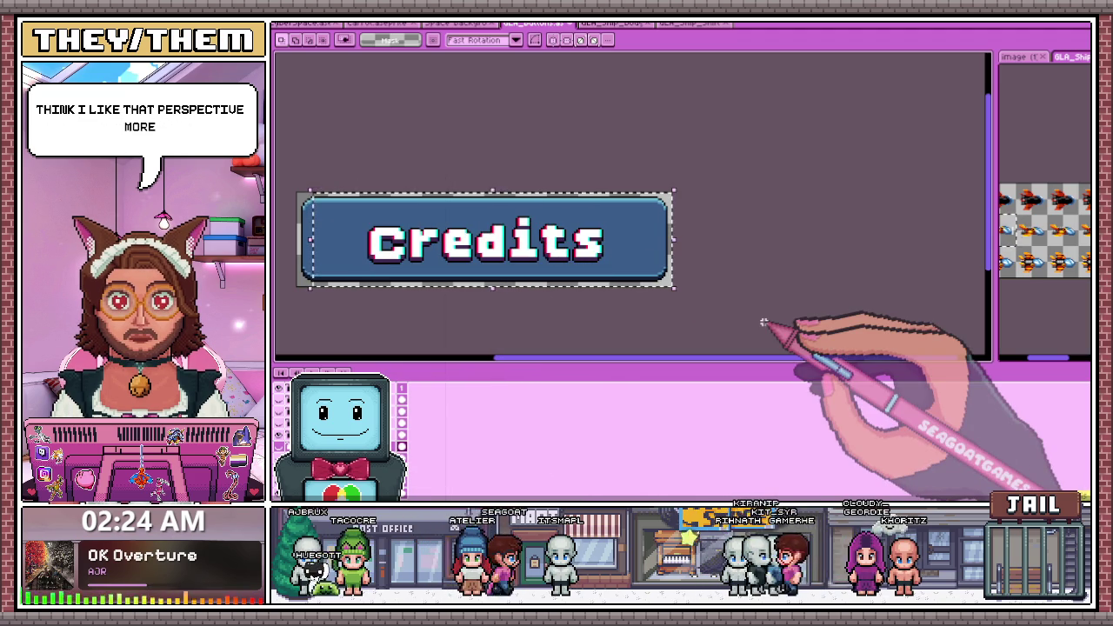
key(Up)
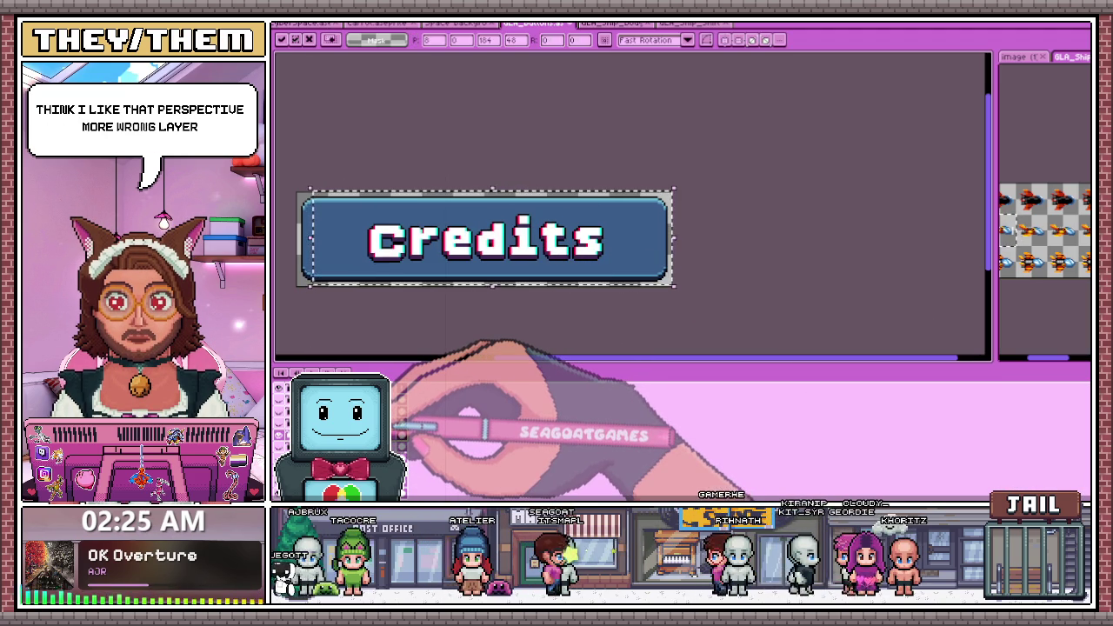
key(Left)
key(Return)
key(ctrl+d)
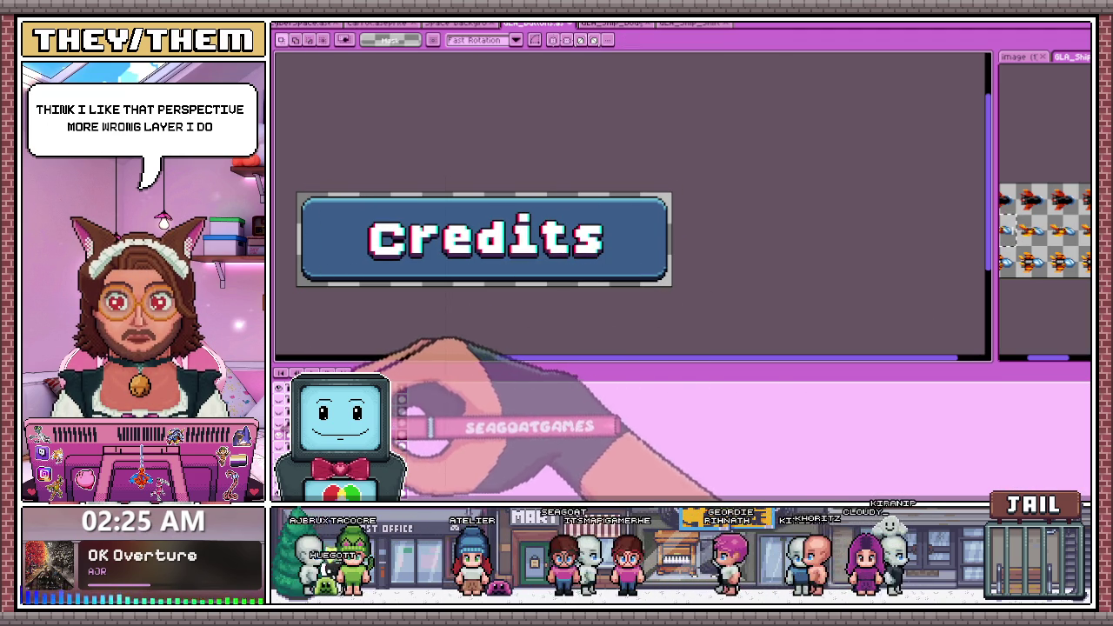
On the Quit Game frame, select all and nudge the lettering layer up, then return to Settings
key(Right)
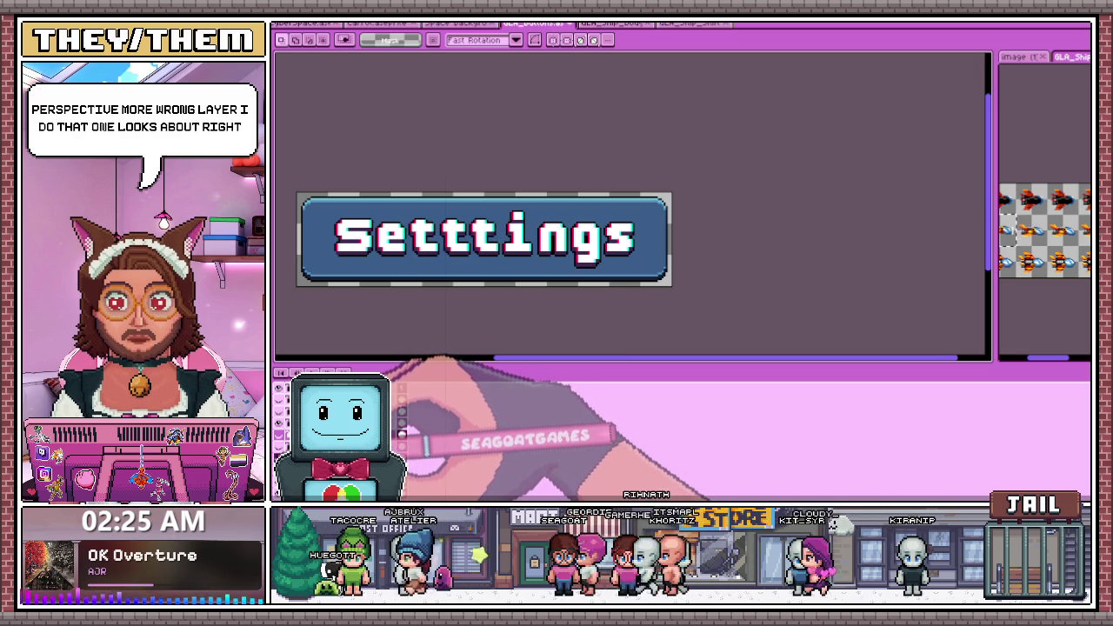
key(Right)
key(Right)
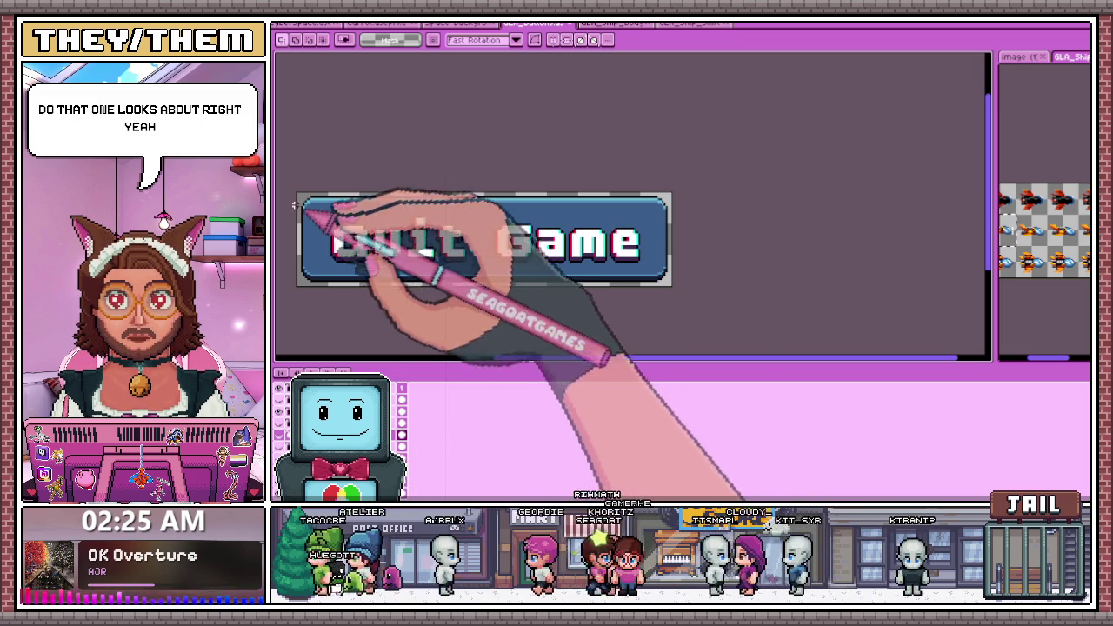
key(ctrl+a)
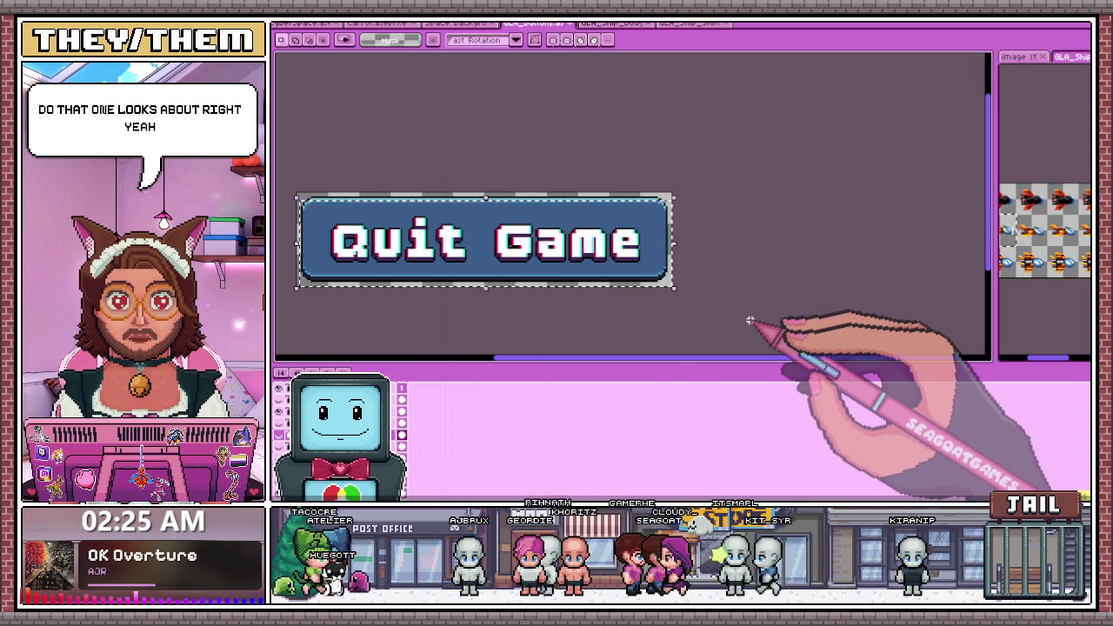
click(400, 416)
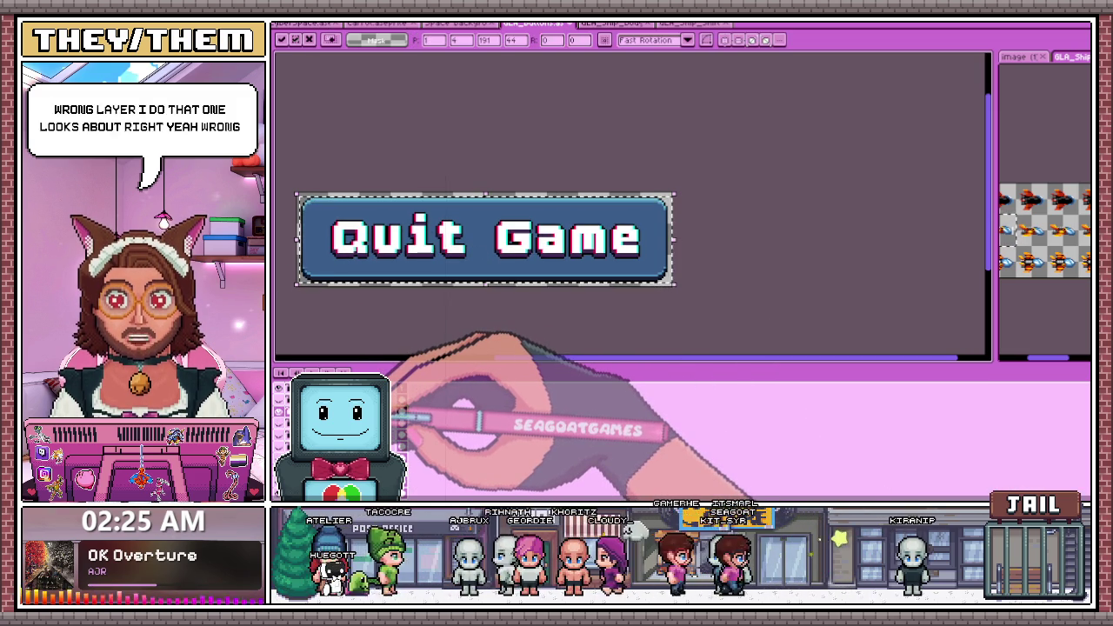
key(Up)
key(Up)
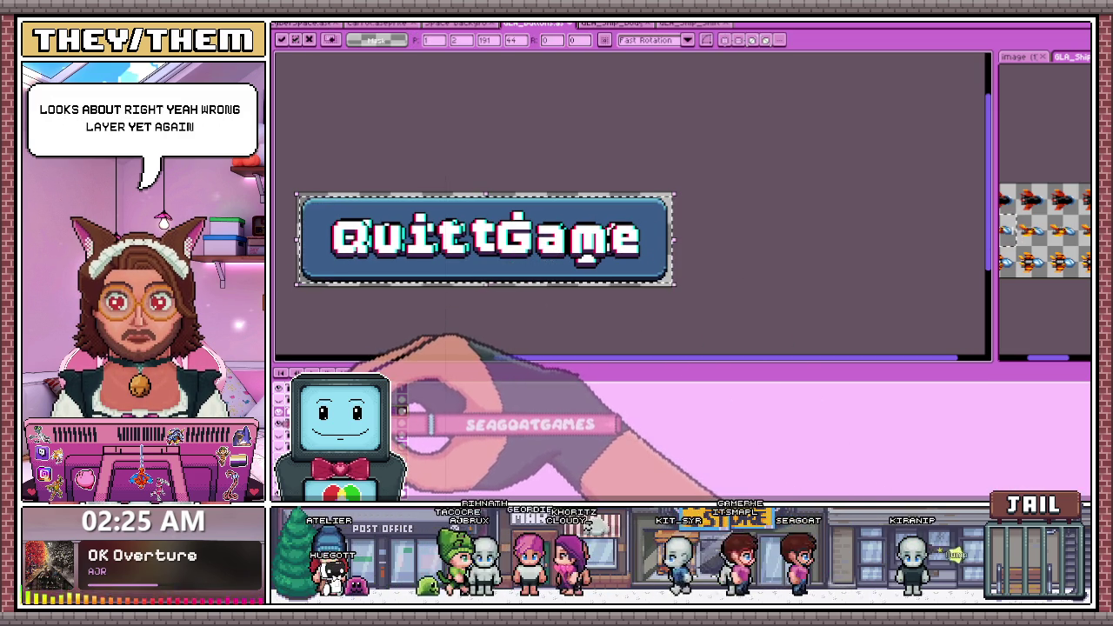
scroll(363, 287, up, 2)
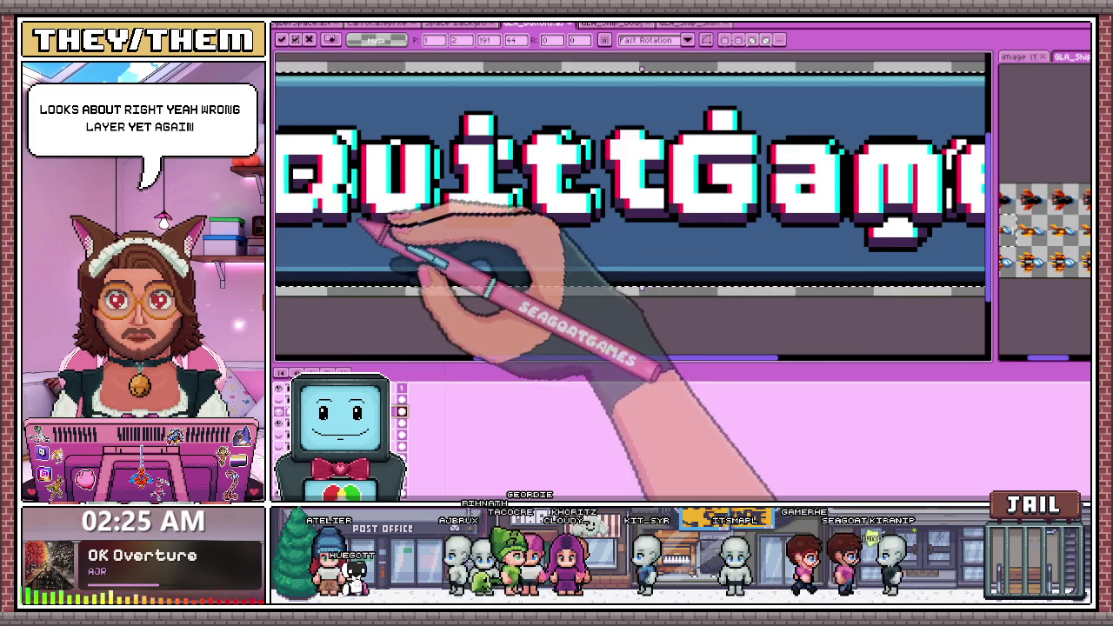
scroll(299, 341, down, 2)
key(Right)
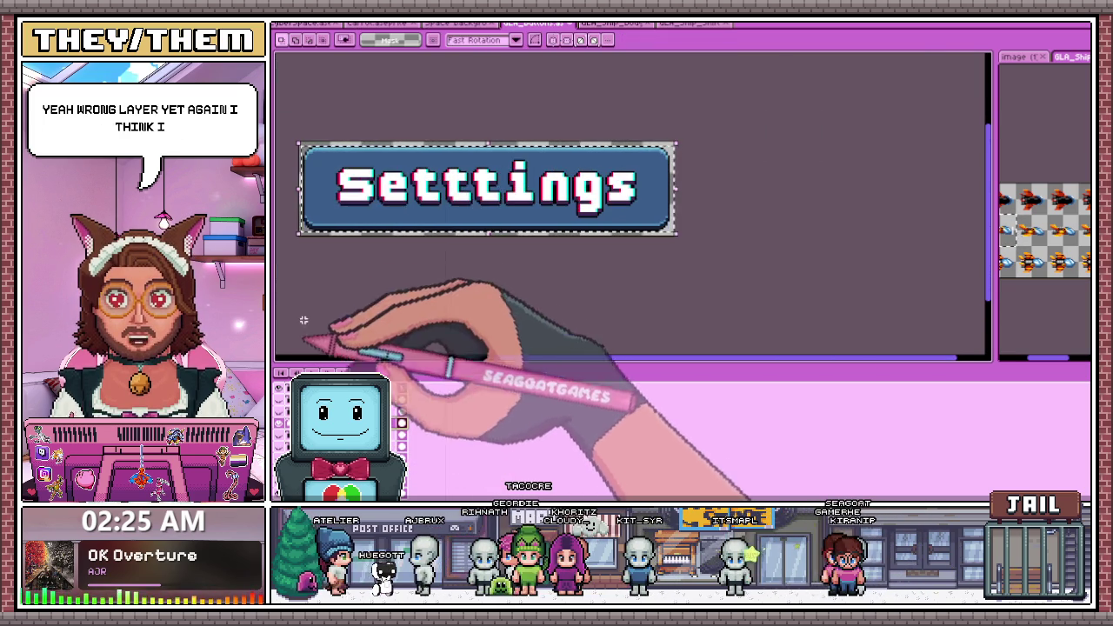
Reposition the Settings and Credits lettering across the button frames and select the stray N beside Credits
key(ctrl+a)
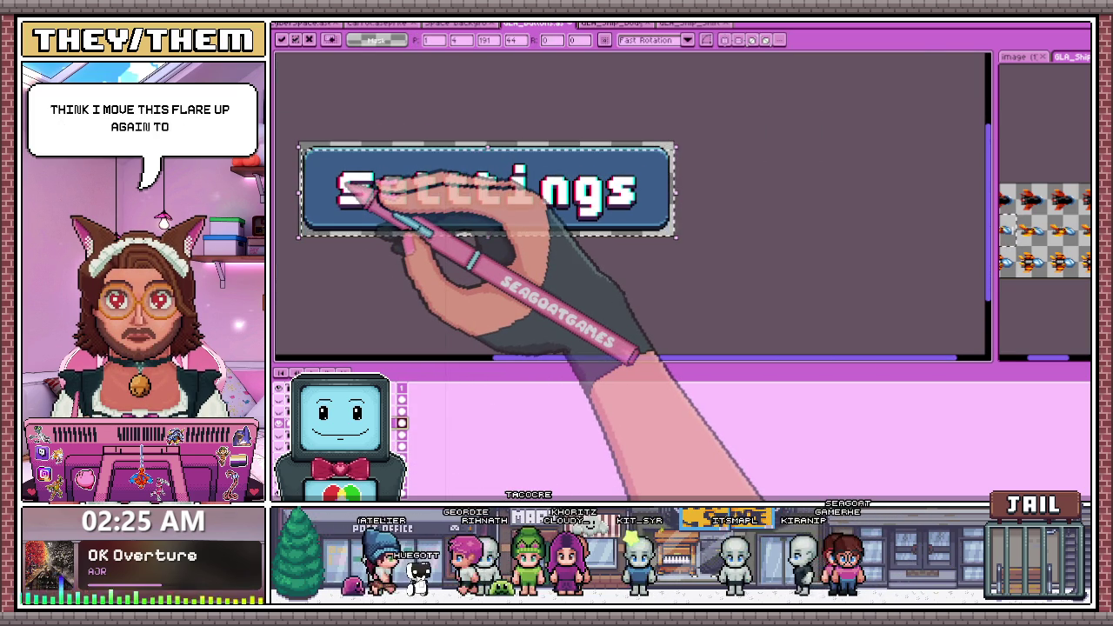
key(ctrl+d)
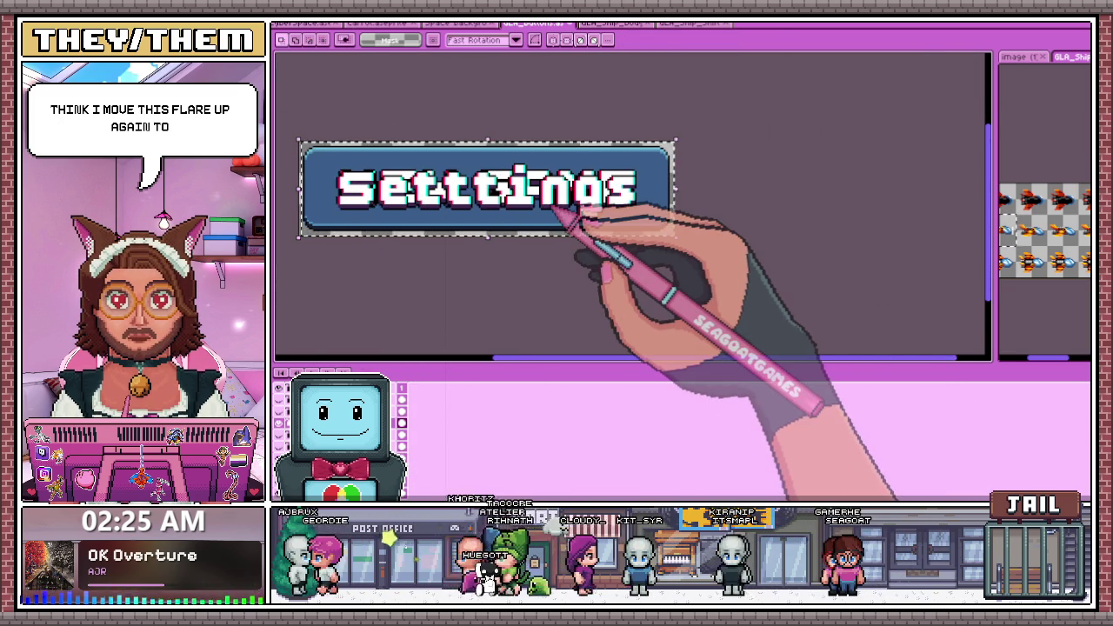
key(ctrl+a)
key(Right)
key(Right)
key(Right)
key(Right)
key(Left)
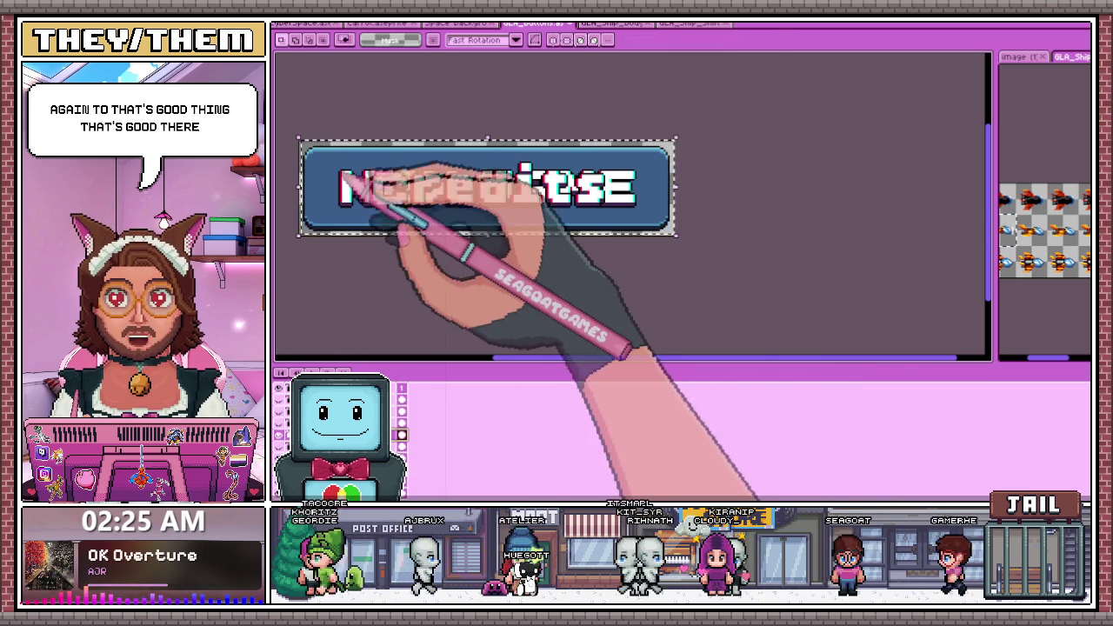
drag(926, 311, 551, 218)
key(ctrl+v)
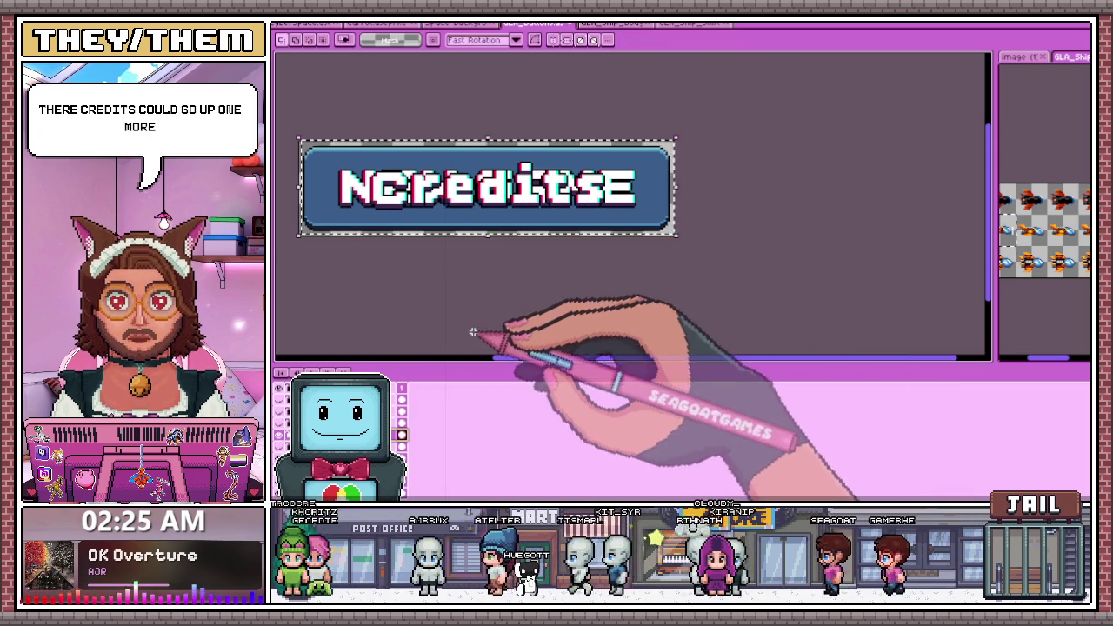
scroll(474, 235, up, 1)
scroll(395, 196, up, 1)
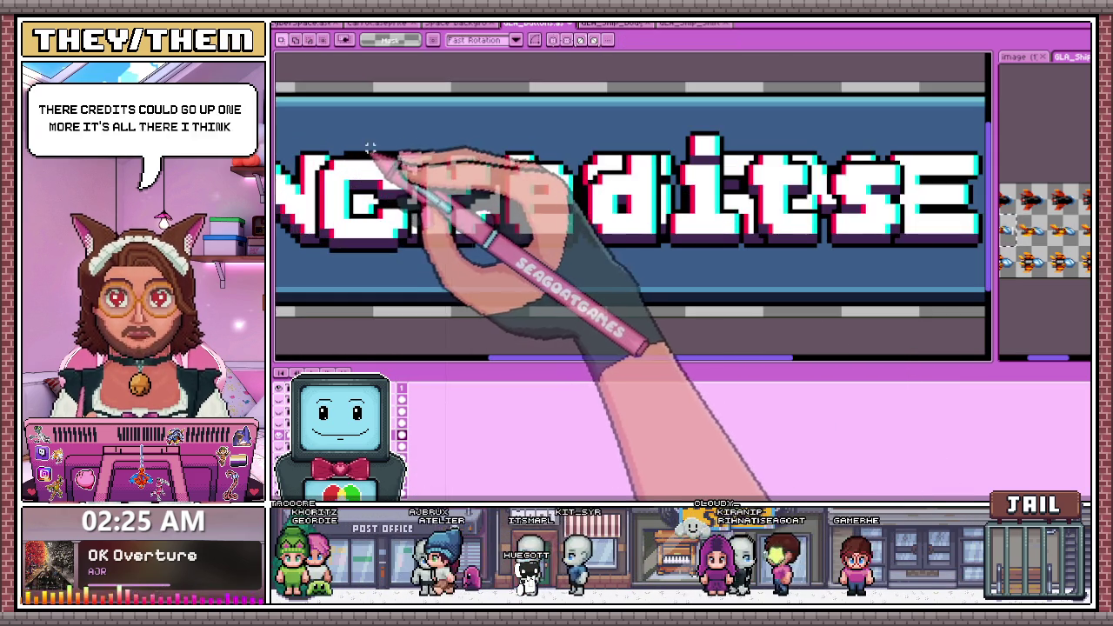
scroll(423, 174, down, 1)
scroll(423, 174, up, 1)
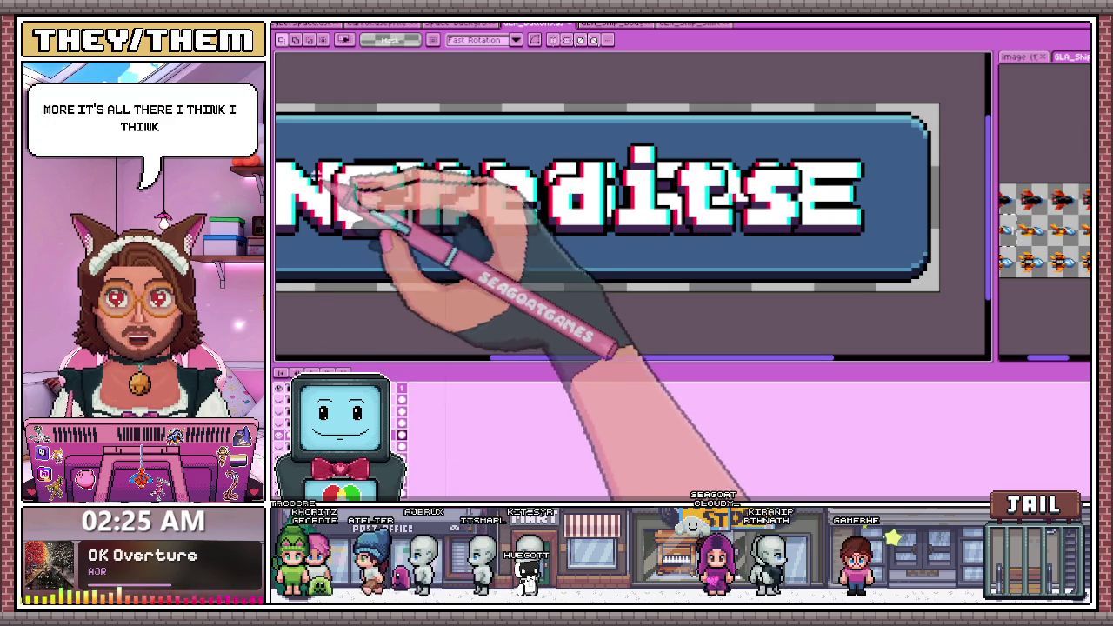
mouse_move(319, 137)
mouse_down()
mouse_move(391, 246)
mouse_move(415, 250)
mouse_up()
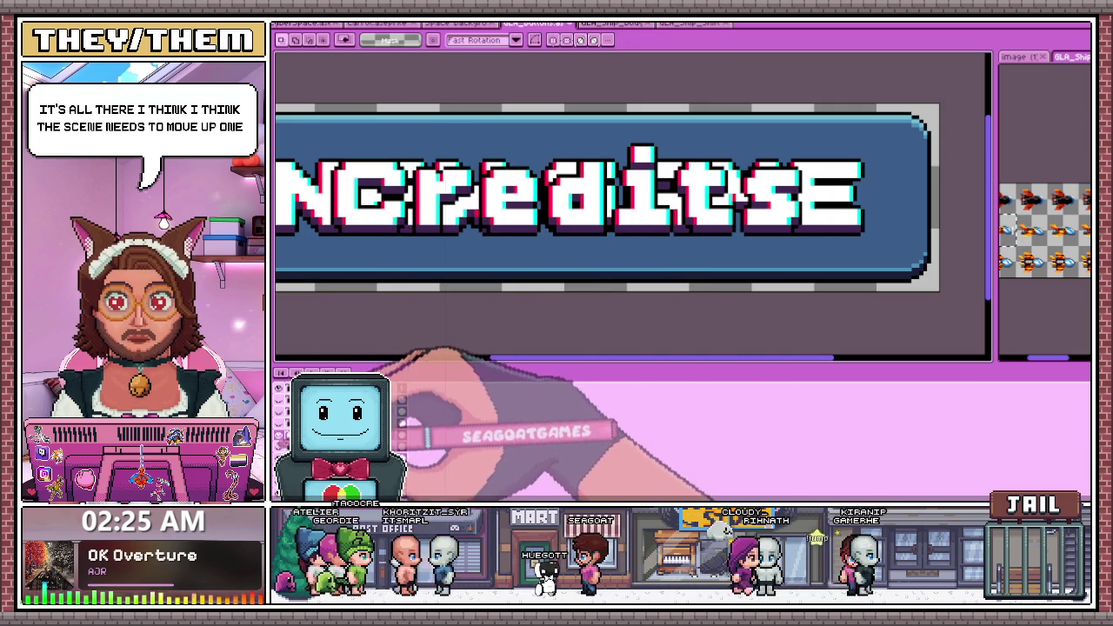
Play the button frames to check them, stop on NEW GAME, and switch to the CarrotShip sprite
key(Return)
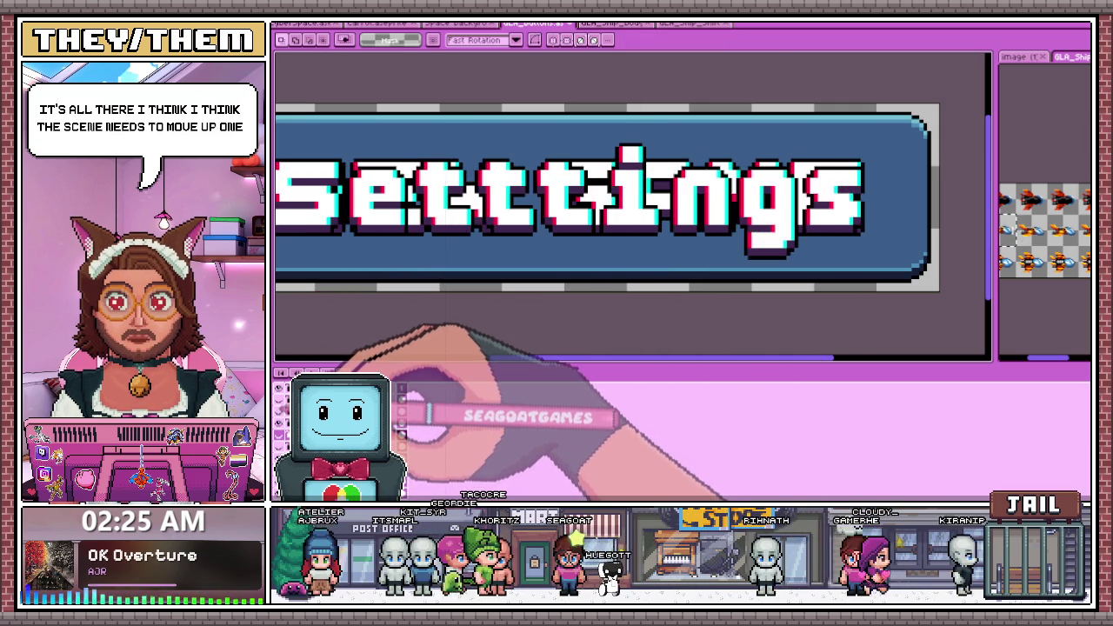
key(Return)
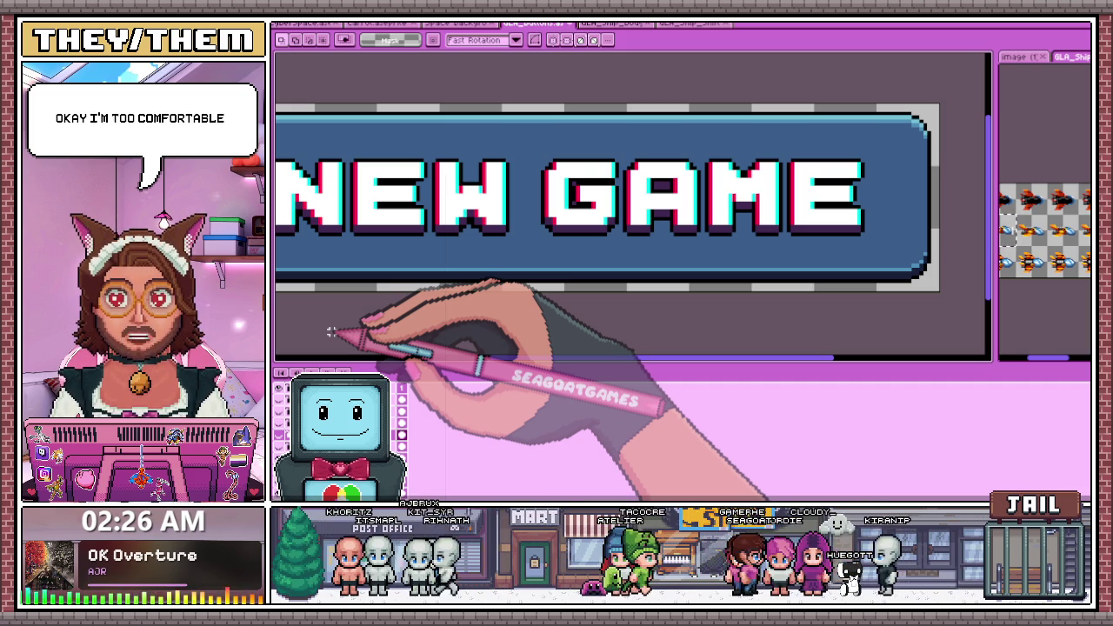
scroll(321, 326, down, 2)
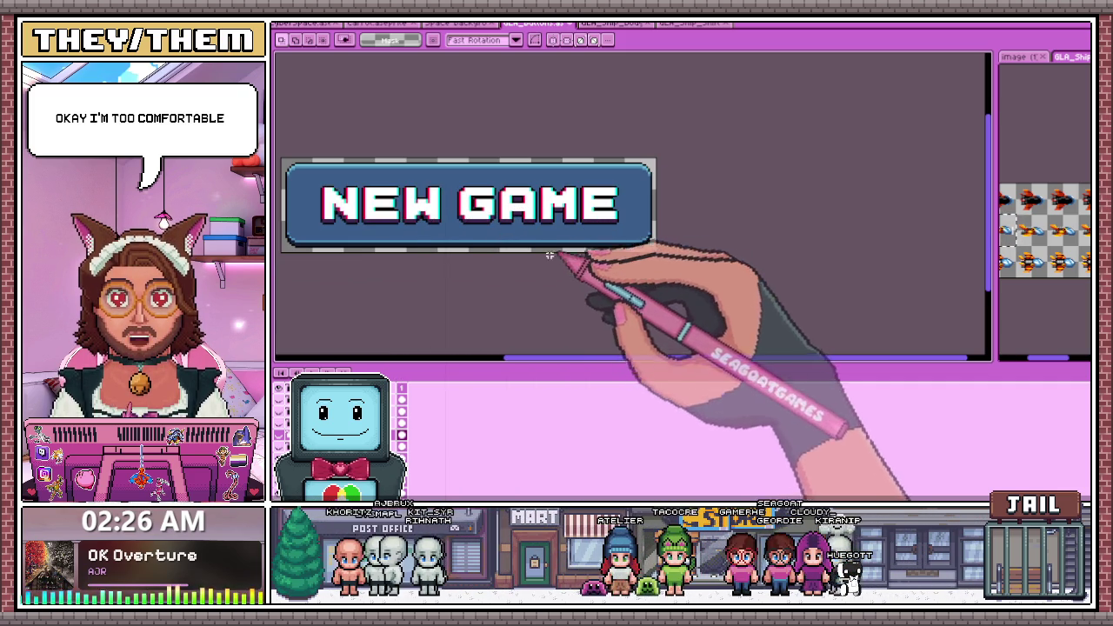
scroll(531, 287, down, 2)
scroll(522, 287, up, 3)
scroll(495, 226, down, 4)
scroll(522, 213, up, 3)
scroll(661, 229, up, 1)
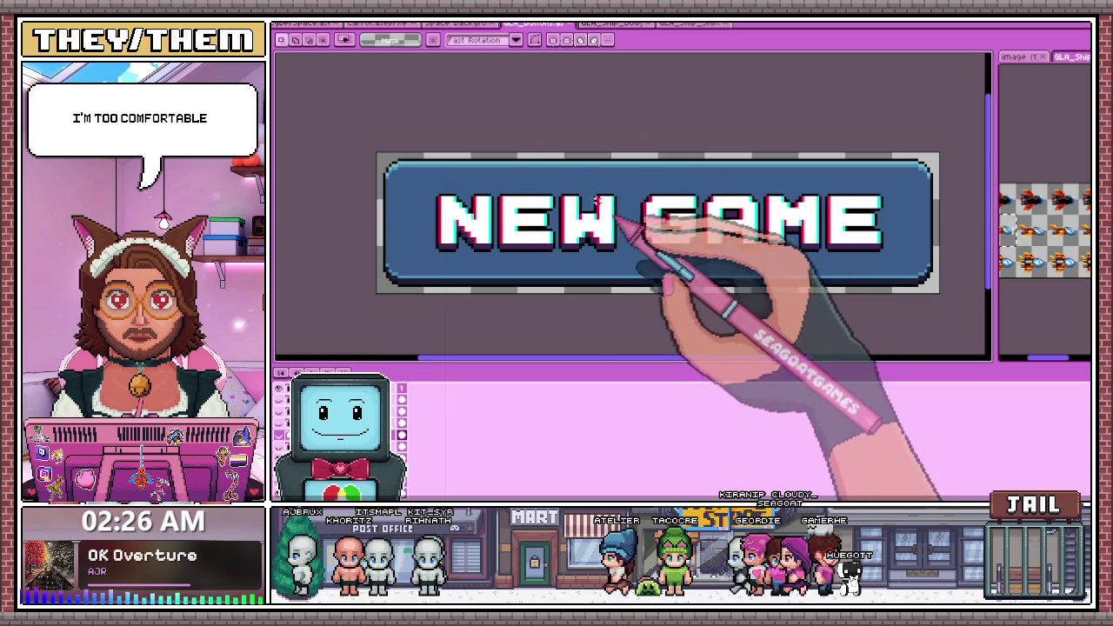
click(374, 23)
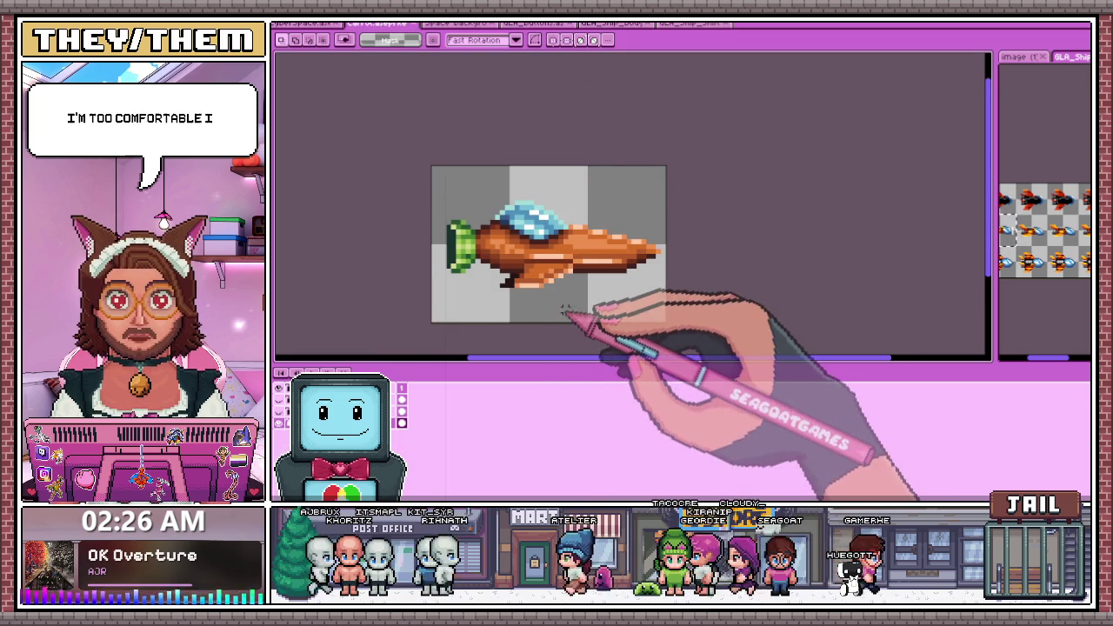
Smooth the ship's lower-edge curve by erasing one pixel and darkening the pixel above
scroll(574, 317, up, 1)
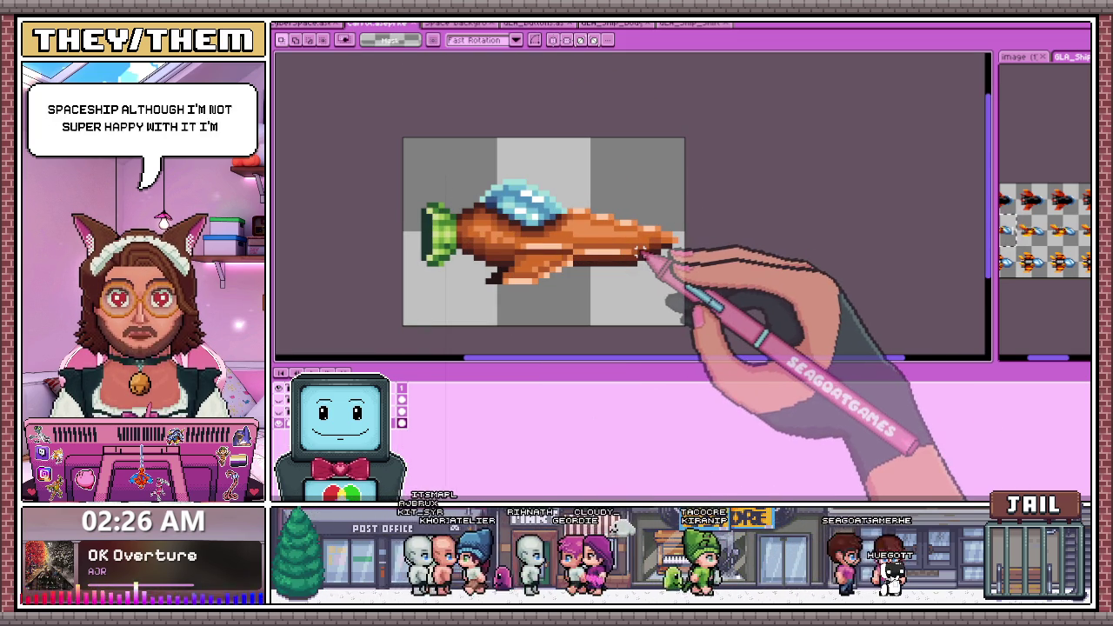
scroll(643, 252, down, 1)
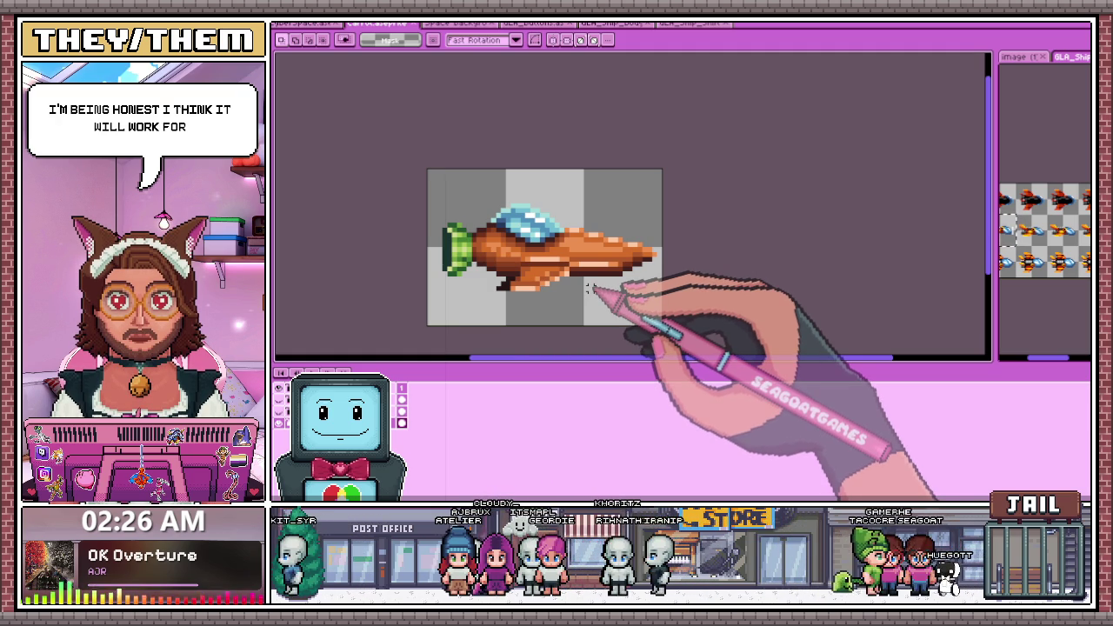
scroll(639, 288, up, 1)
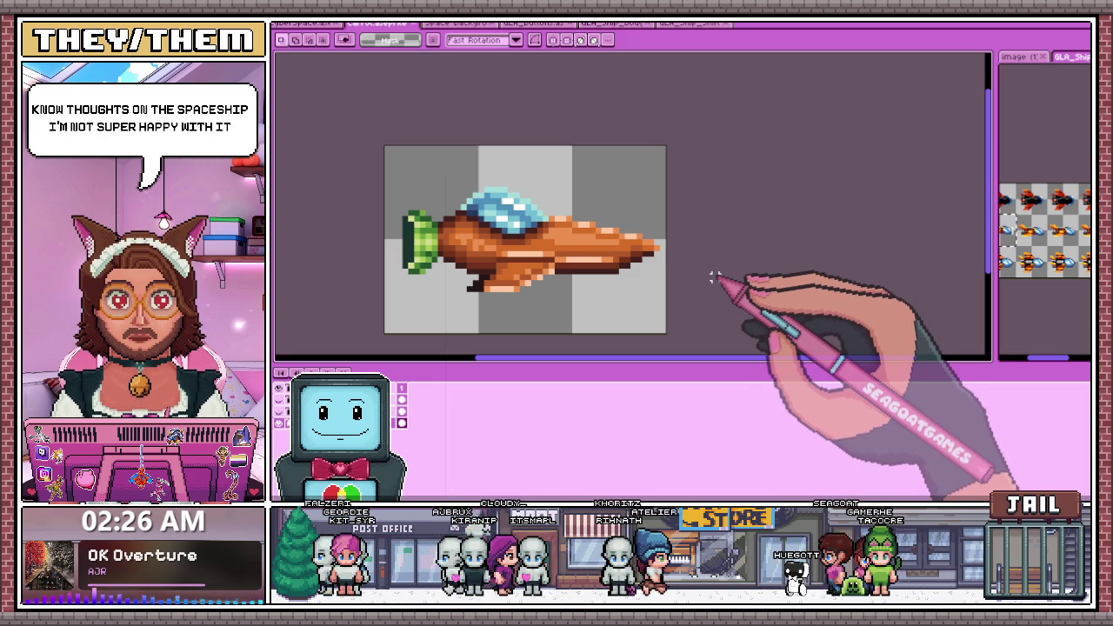
scroll(650, 293, up, 2)
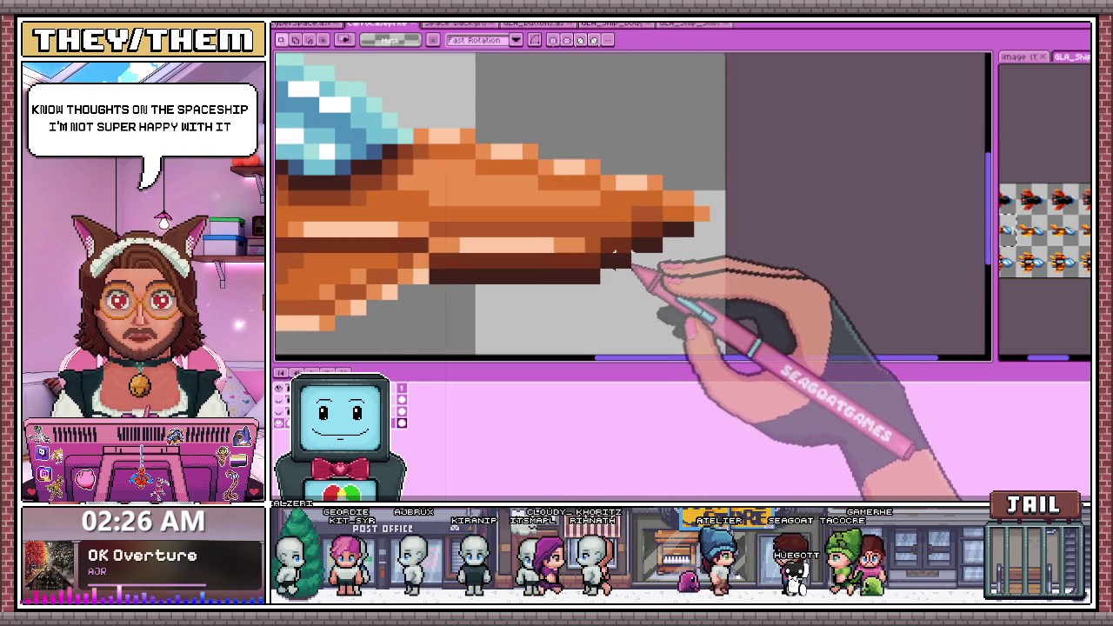
key(i)
key(b)
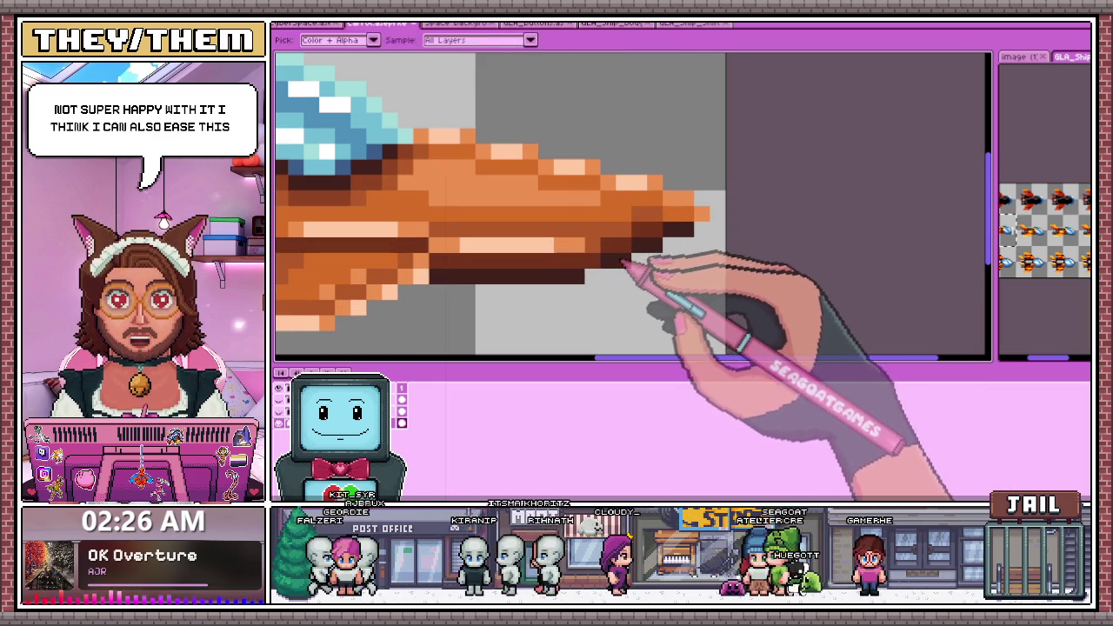
scroll(599, 296, down, 2)
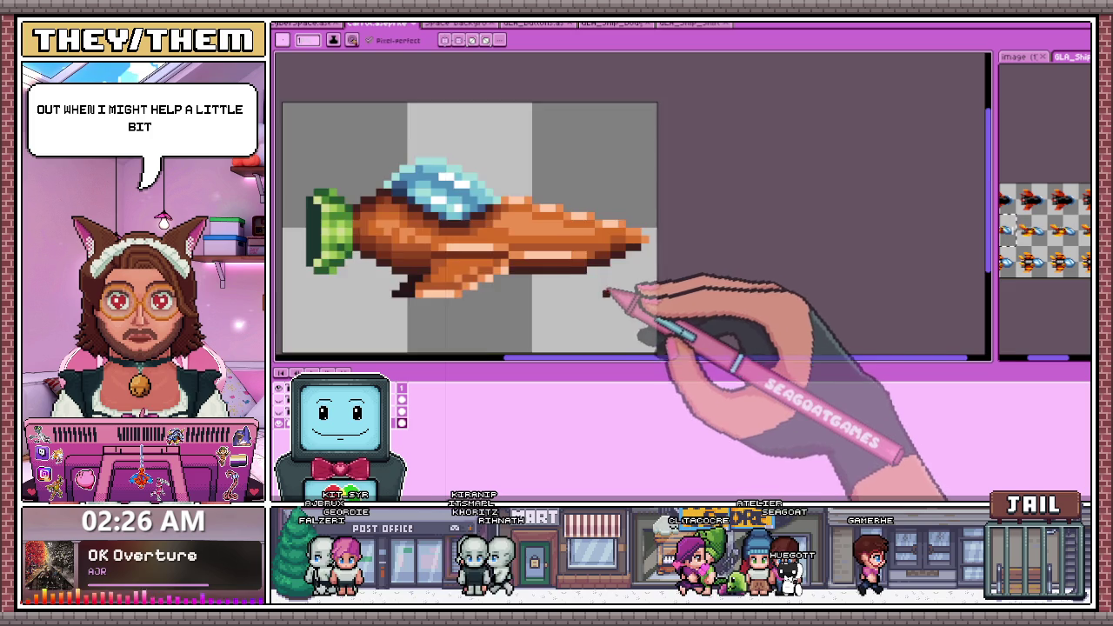
scroll(614, 305, down, 2)
scroll(613, 306, down, 2)
scroll(600, 308, up, 2)
scroll(600, 295, up, 2)
scroll(582, 261, up, 1)
right_click(557, 249)
click(557, 227)
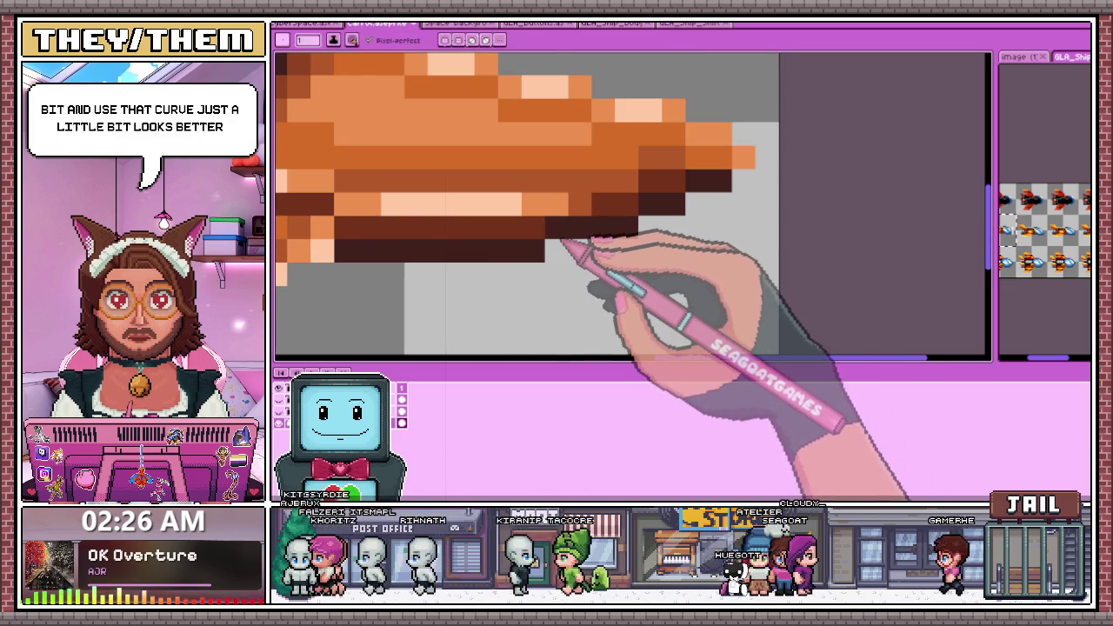
Zoom around the ship to inspect the touch-up, sampling a colour before returning to the Pencil
scroll(628, 228, down, 2)
scroll(629, 281, down, 2)
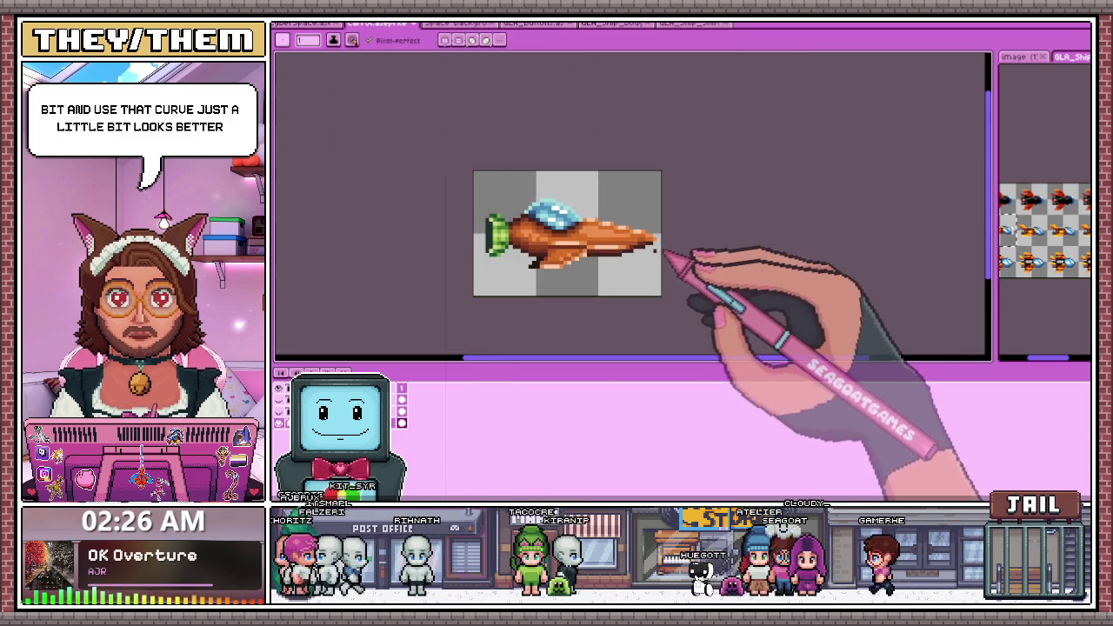
scroll(670, 249, down, 2)
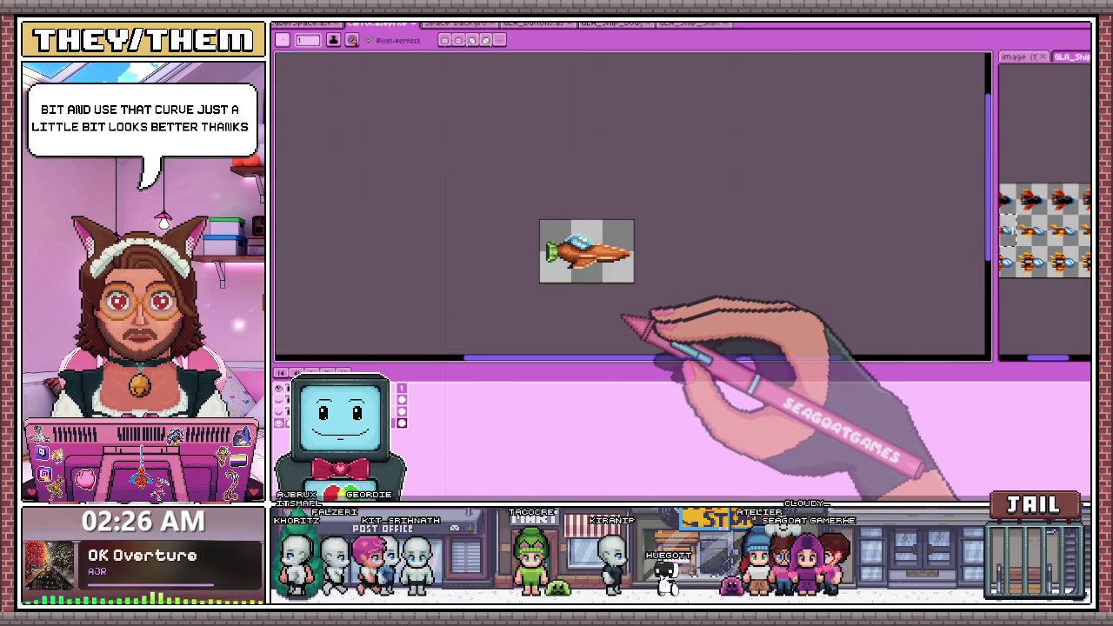
scroll(633, 254, up, 2)
scroll(658, 290, up, 1)
scroll(668, 235, up, 1)
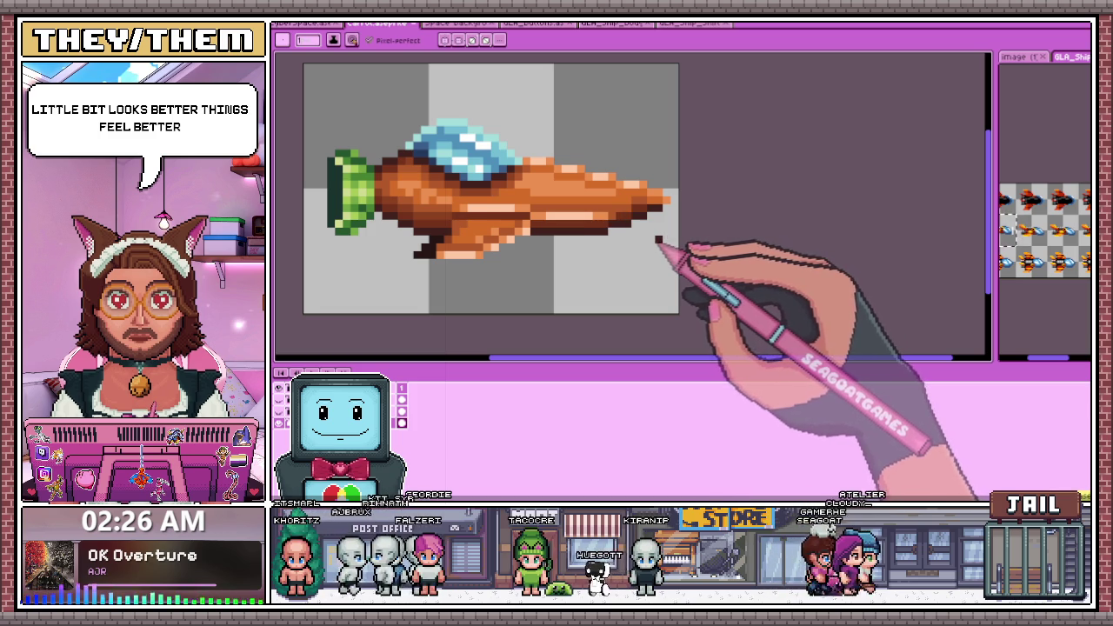
scroll(643, 246, up, 1)
scroll(620, 283, down, 2)
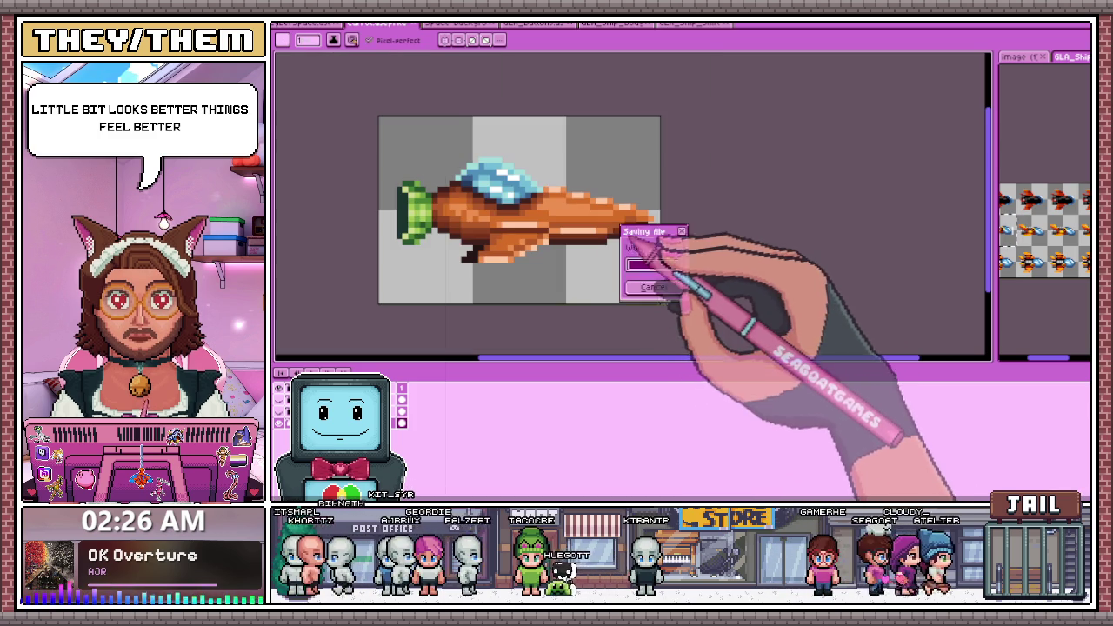
scroll(670, 257, up, 1)
scroll(641, 249, up, 2)
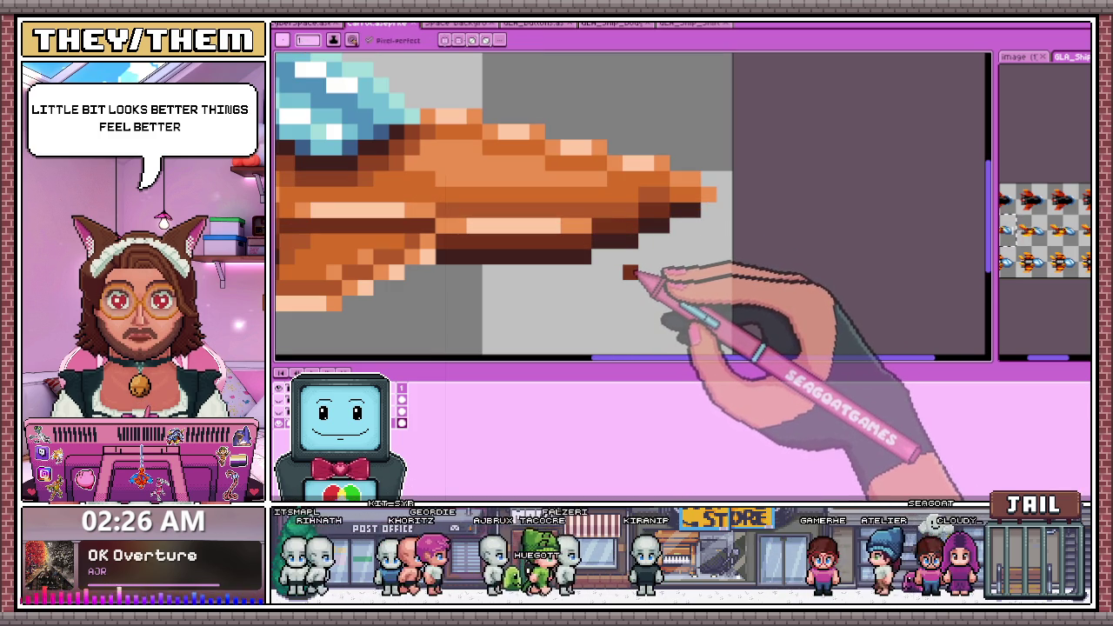
scroll(632, 274, down, 2)
scroll(648, 252, down, 1)
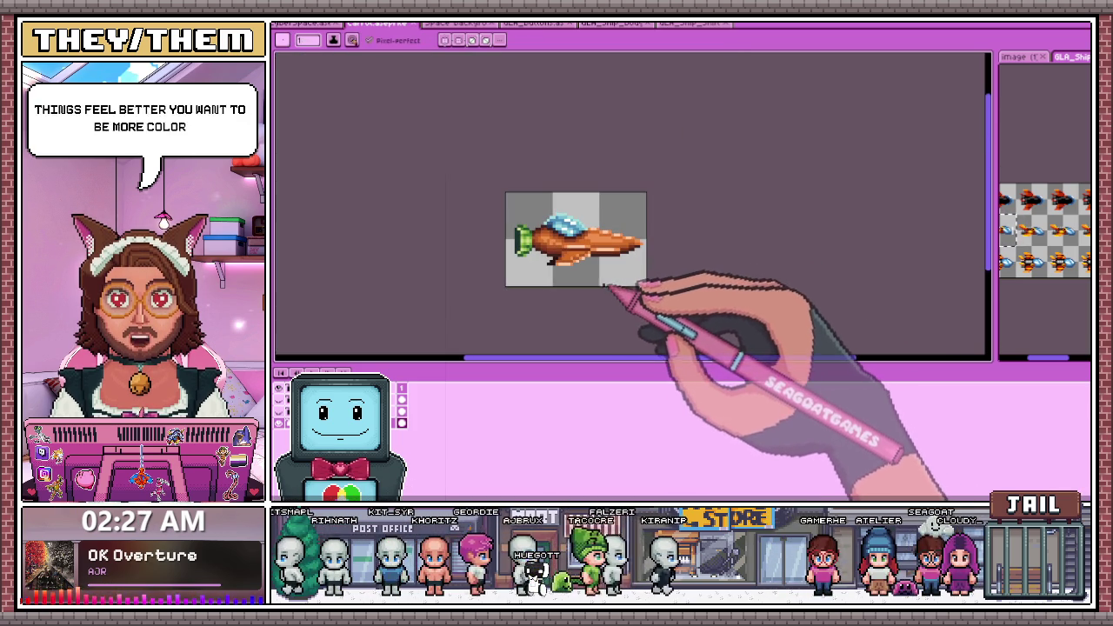
scroll(599, 287, down, 2)
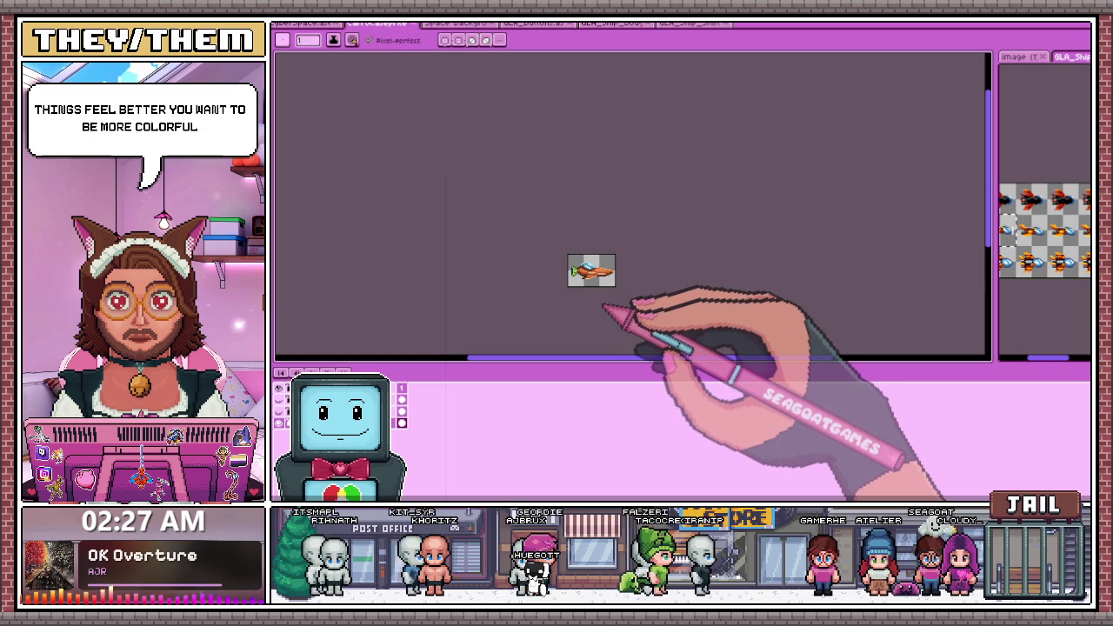
scroll(600, 287, up, 1)
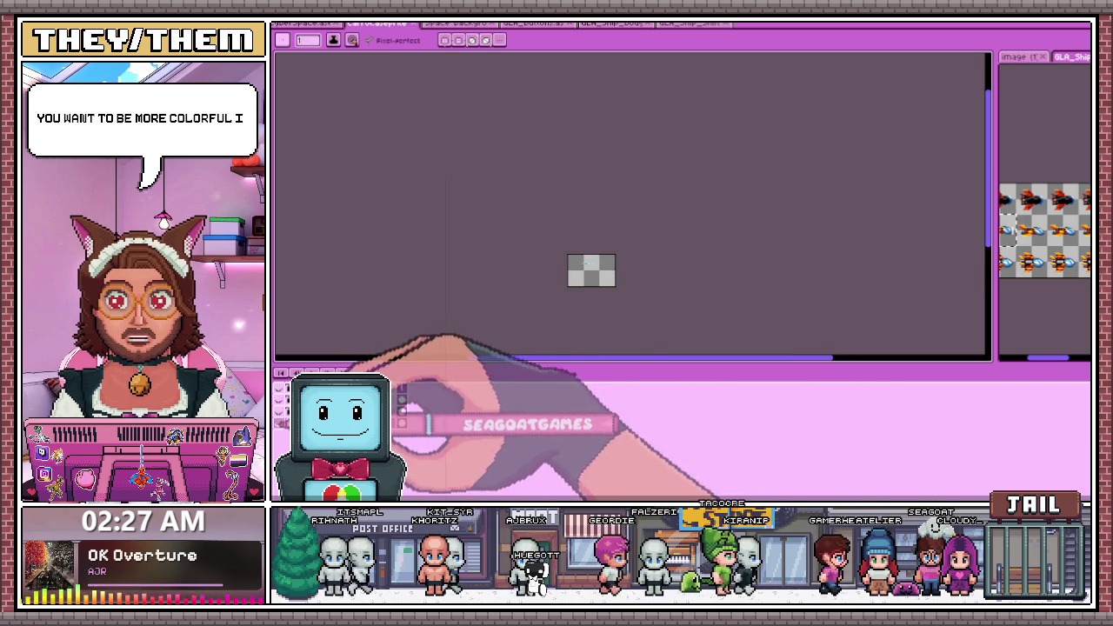
scroll(613, 270, up, 1)
scroll(614, 269, up, 1)
scroll(608, 252, up, 1)
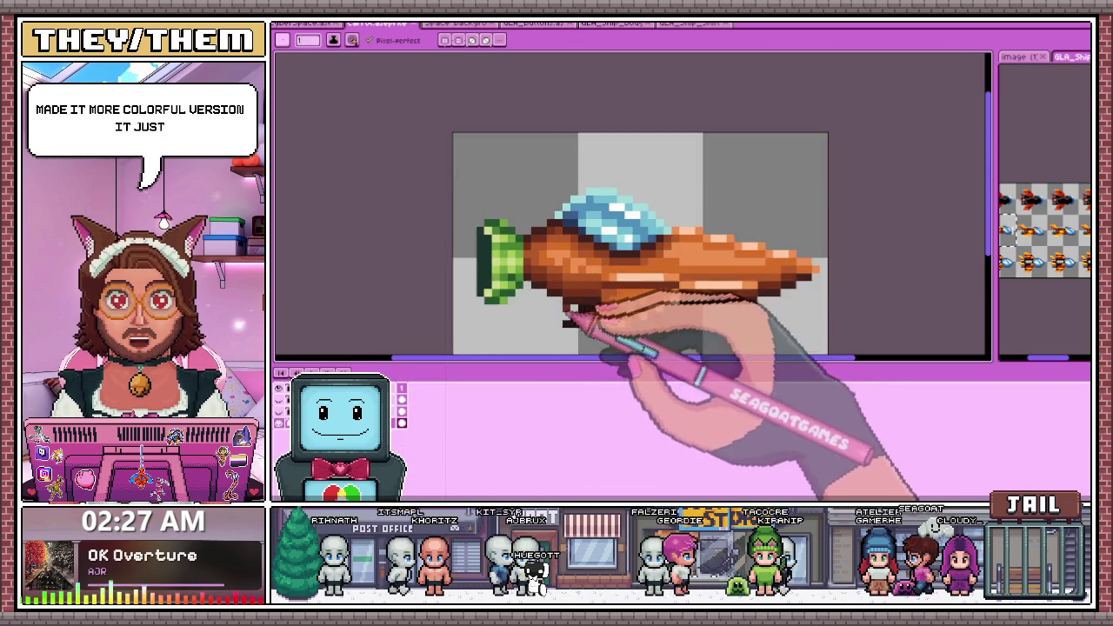
scroll(573, 279, up, 1)
scroll(561, 276, down, 1)
scroll(608, 244, down, 2)
scroll(652, 256, up, 1)
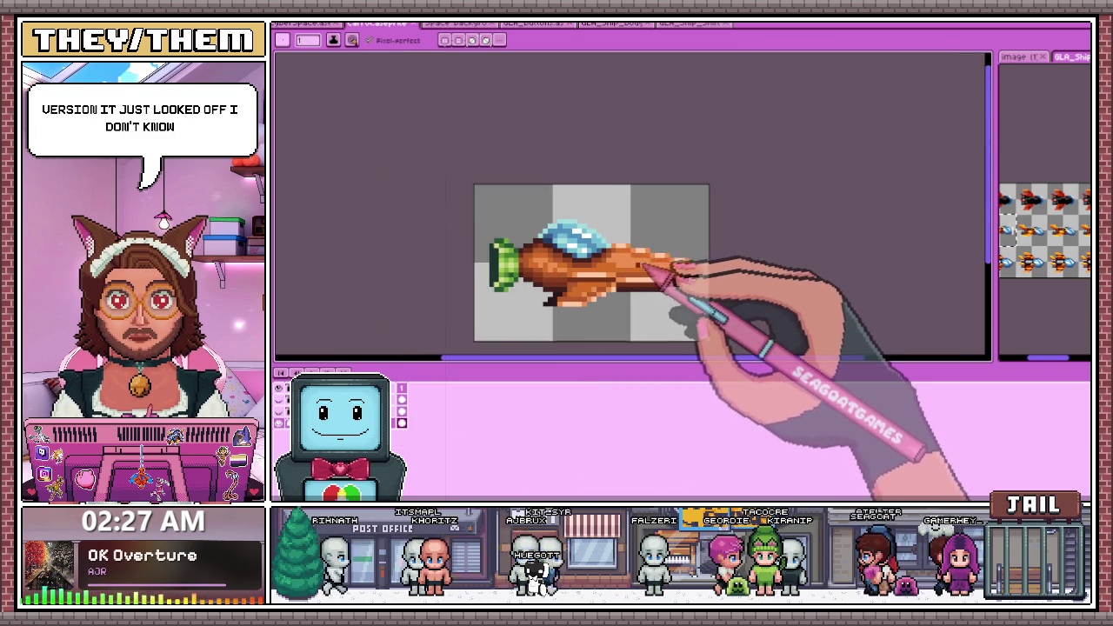
scroll(639, 261, up, 1)
key(i)
key(b)
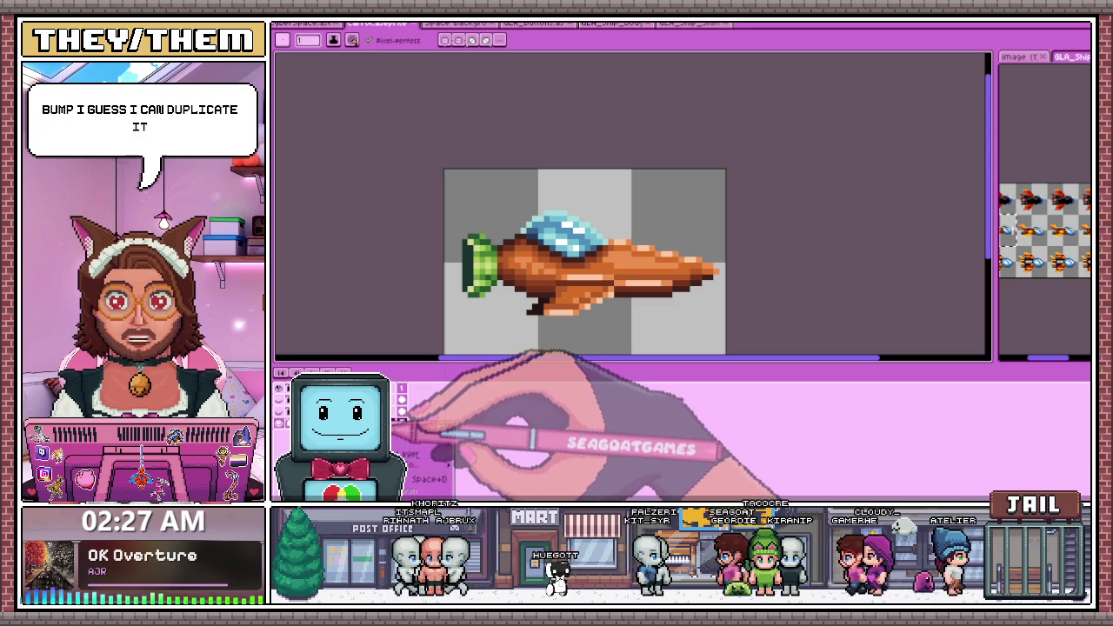
Review the Flattened Copy layer's properties and close them unchanged
double_click(435, 386)
click(978, 348)
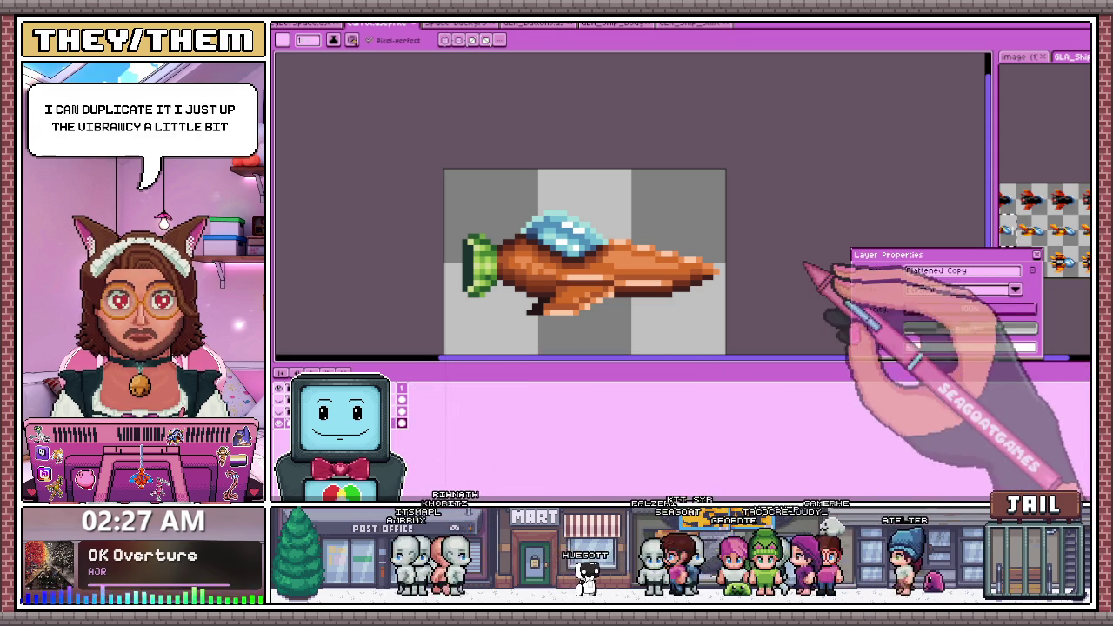
click(1037, 255)
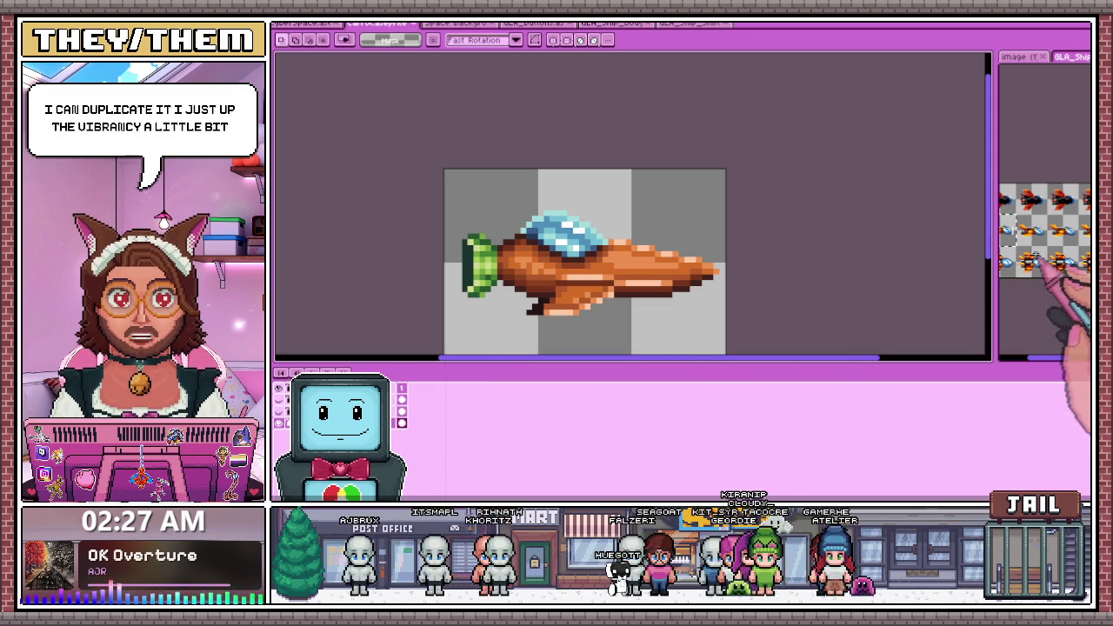
Select all of the ship layer's contents and look over the layer's context menu without choosing
key(m)
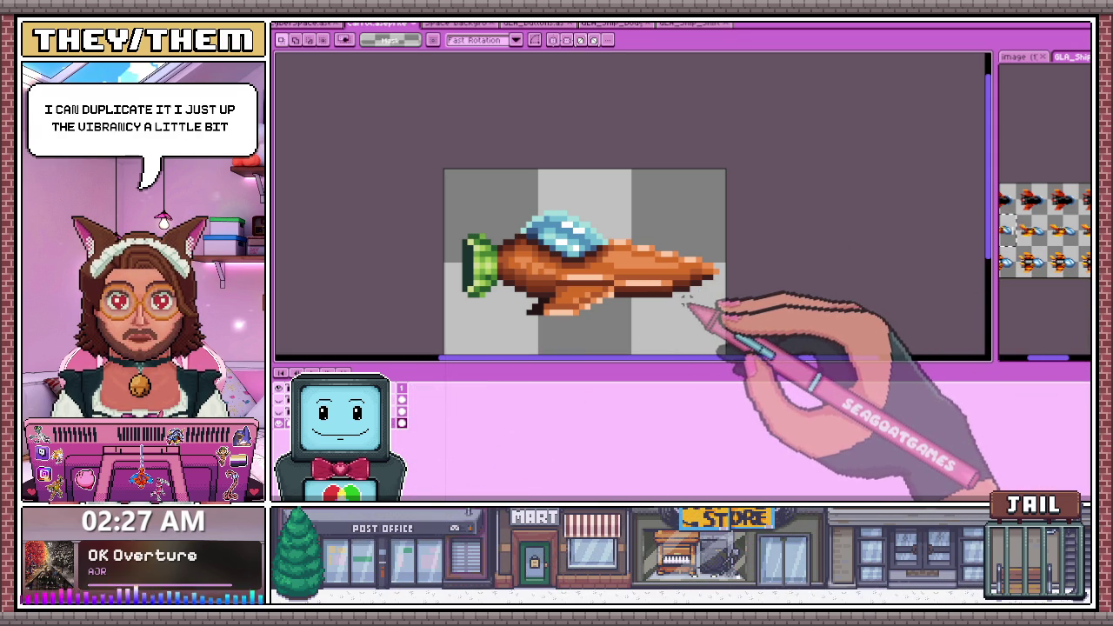
scroll(662, 315, up, 1)
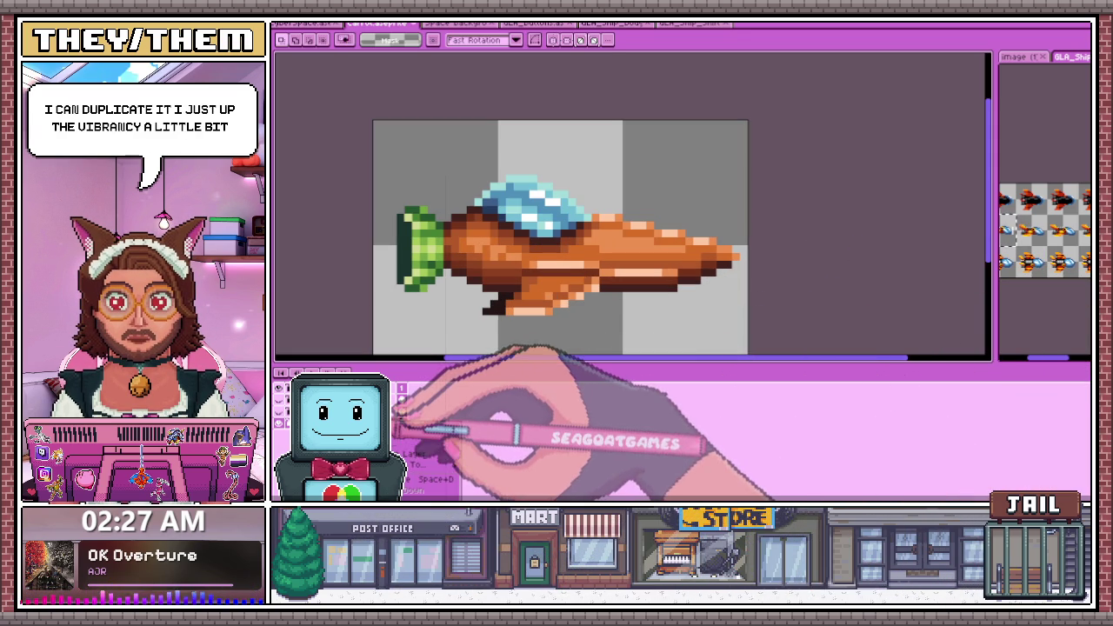
right_click(410, 424)
scroll(591, 313, down, 1)
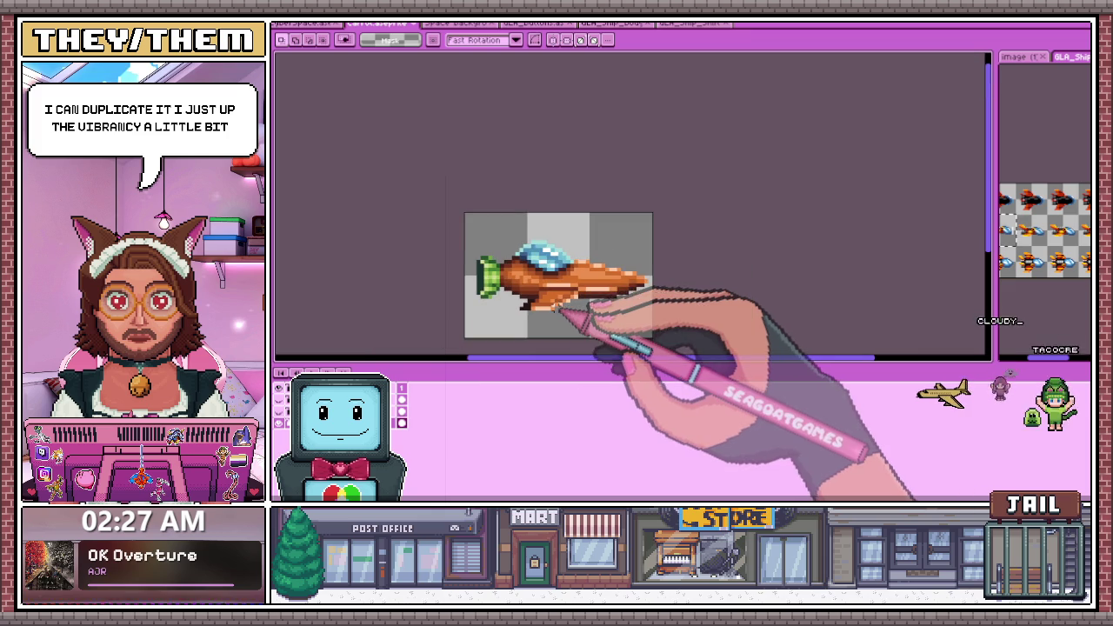
right_click(409, 426)
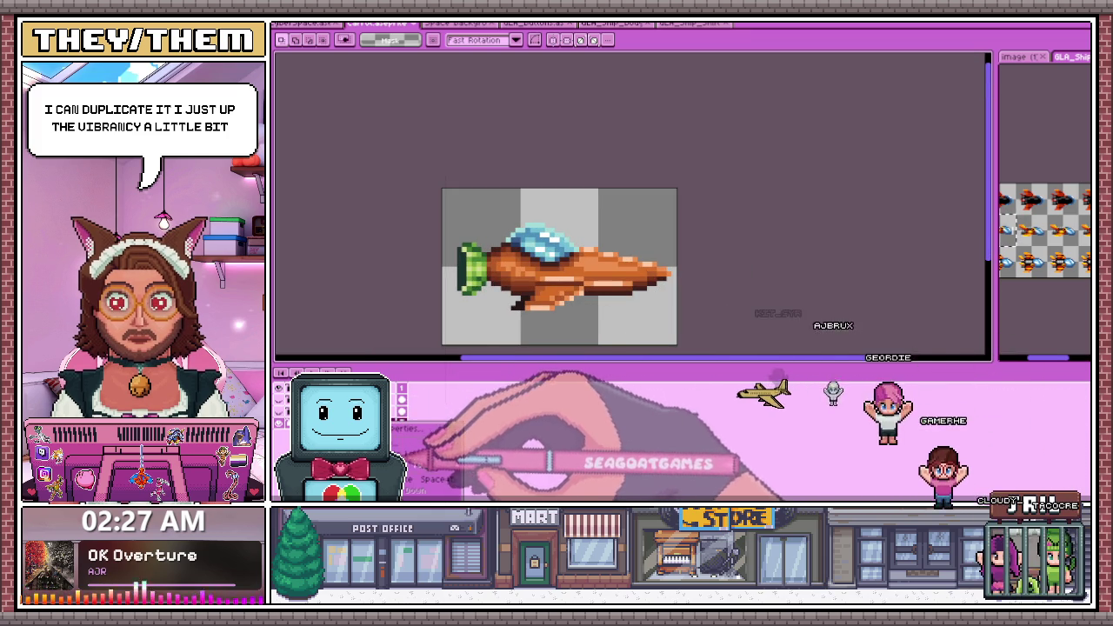
click(435, 478)
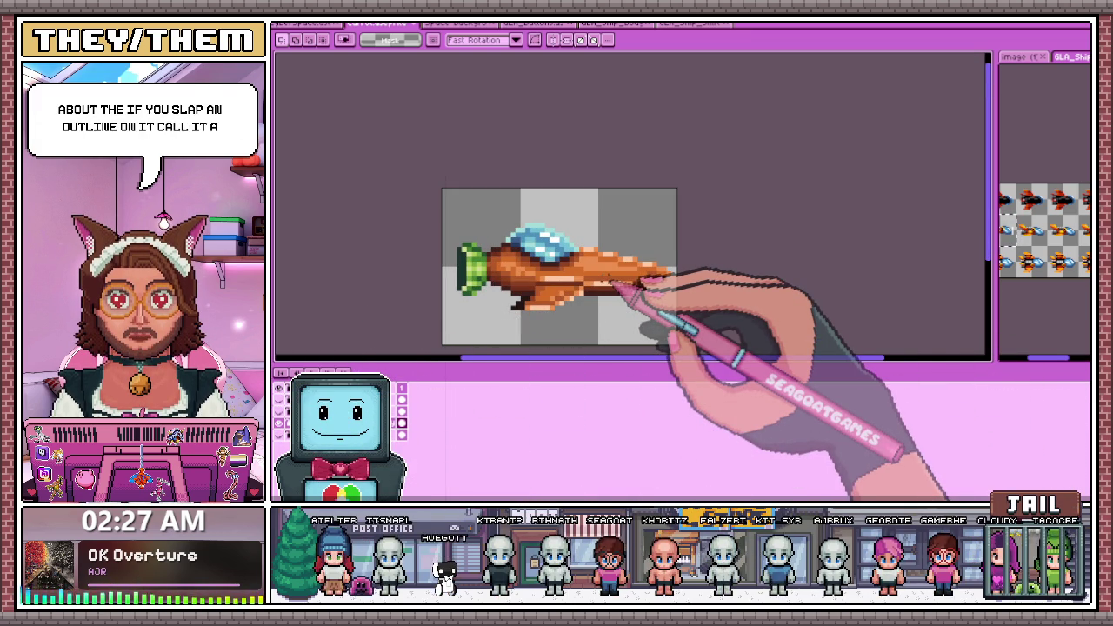
Open the Outline effect and set the outline colour to white from the palette
key(shift+o)
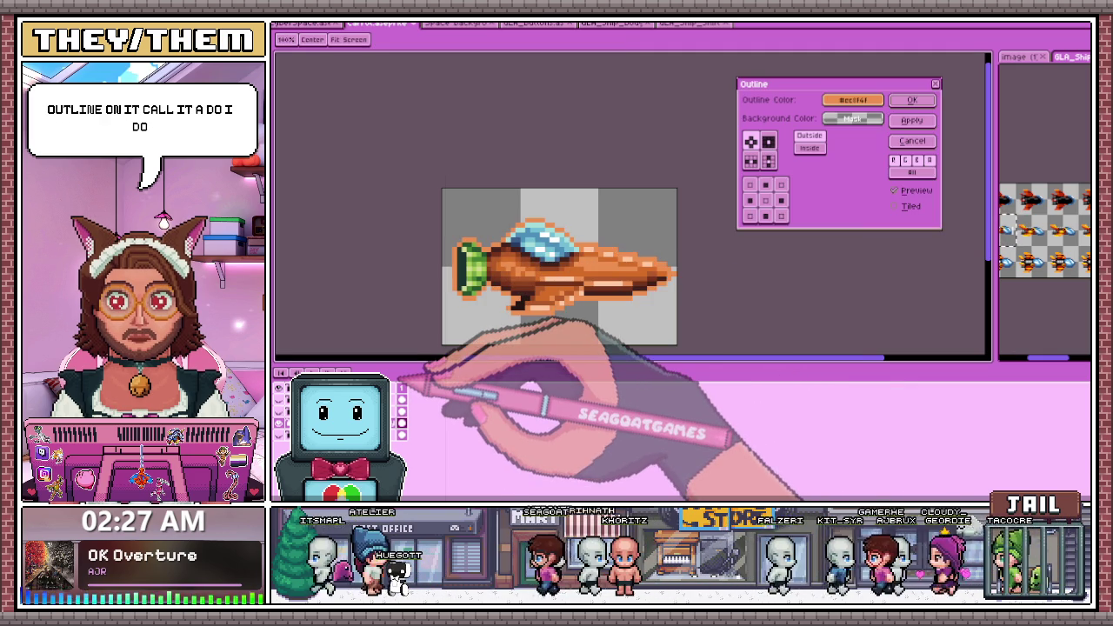
scroll(674, 342, down, 2)
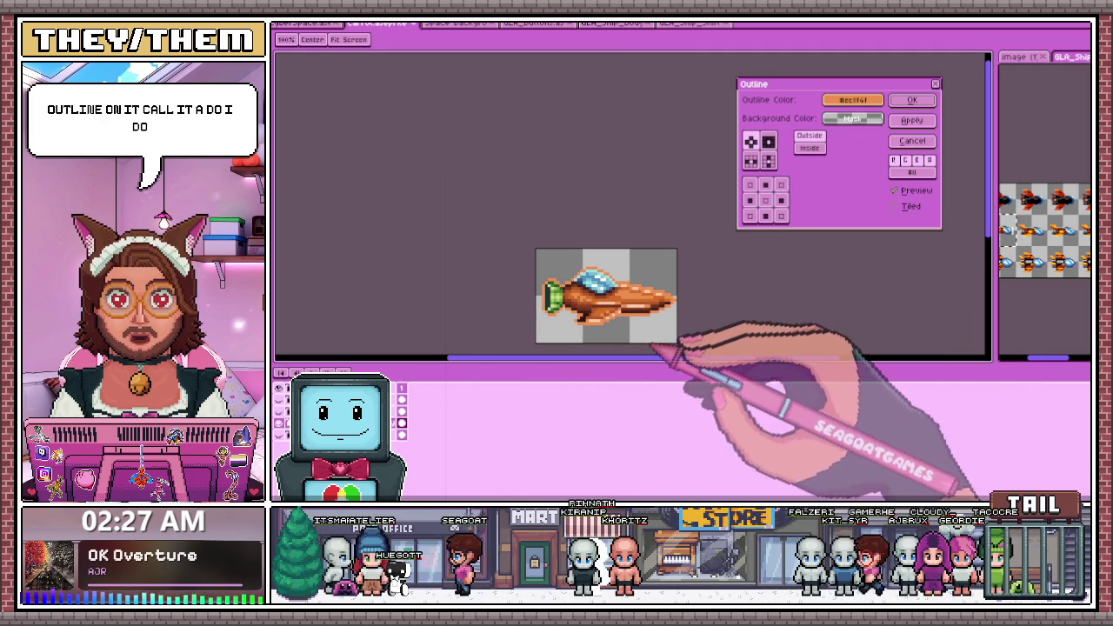
click(852, 100)
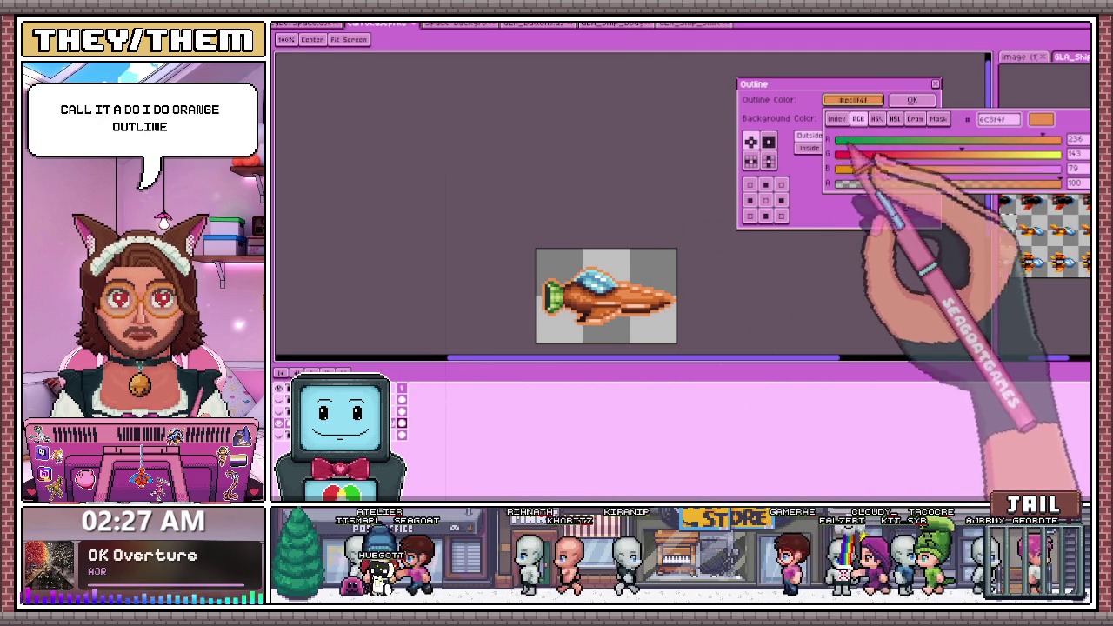
click(837, 118)
click(899, 179)
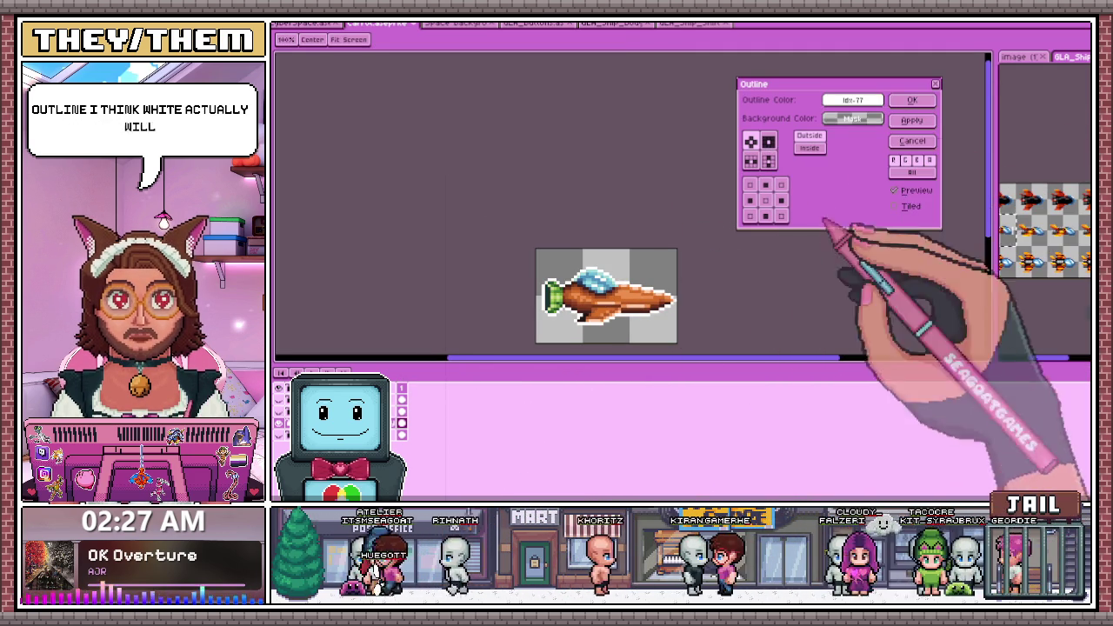
Apply the white outline to the ship, then switch to the title logo document
scroll(613, 333, down, 2)
scroll(622, 326, up, 2)
scroll(624, 318, down, 2)
scroll(626, 318, up, 1)
scroll(635, 319, up, 1)
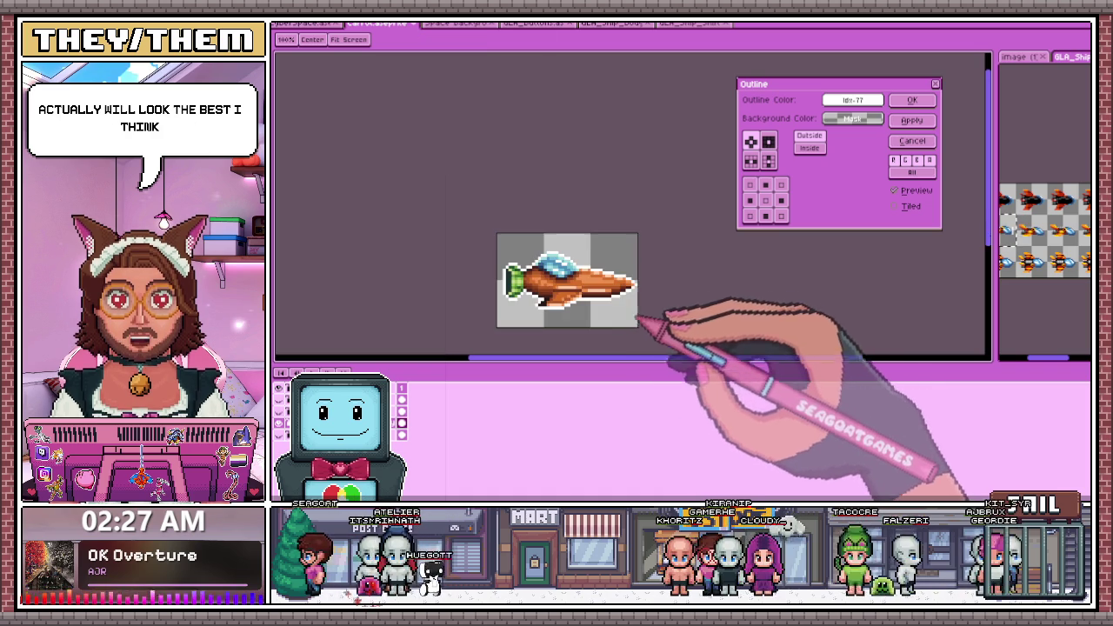
scroll(633, 318, up, 1)
scroll(631, 313, up, 1)
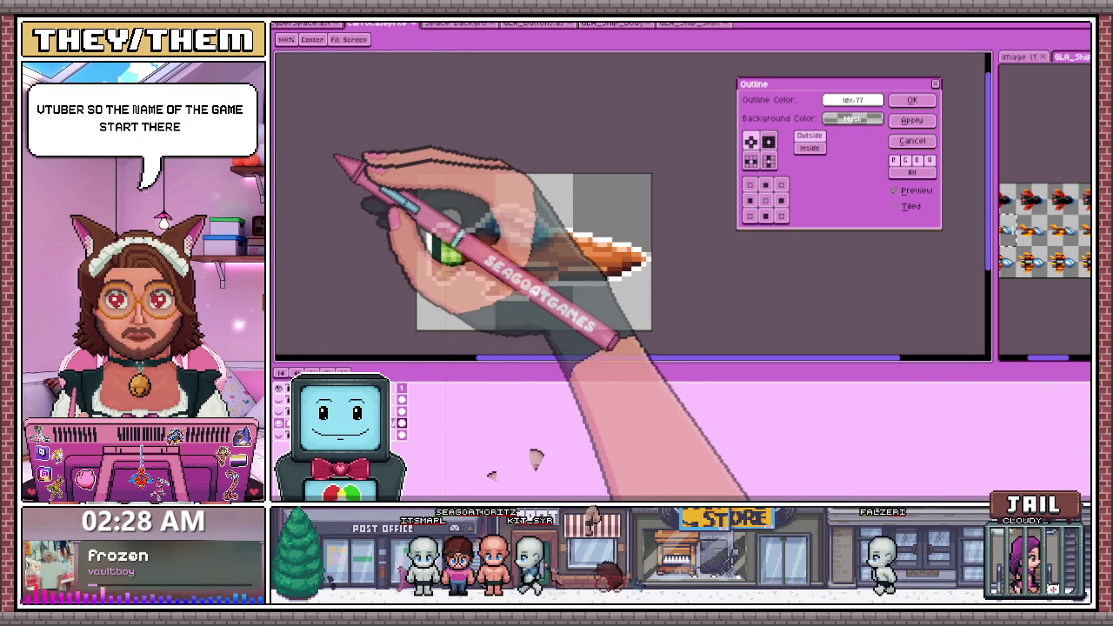
click(912, 140)
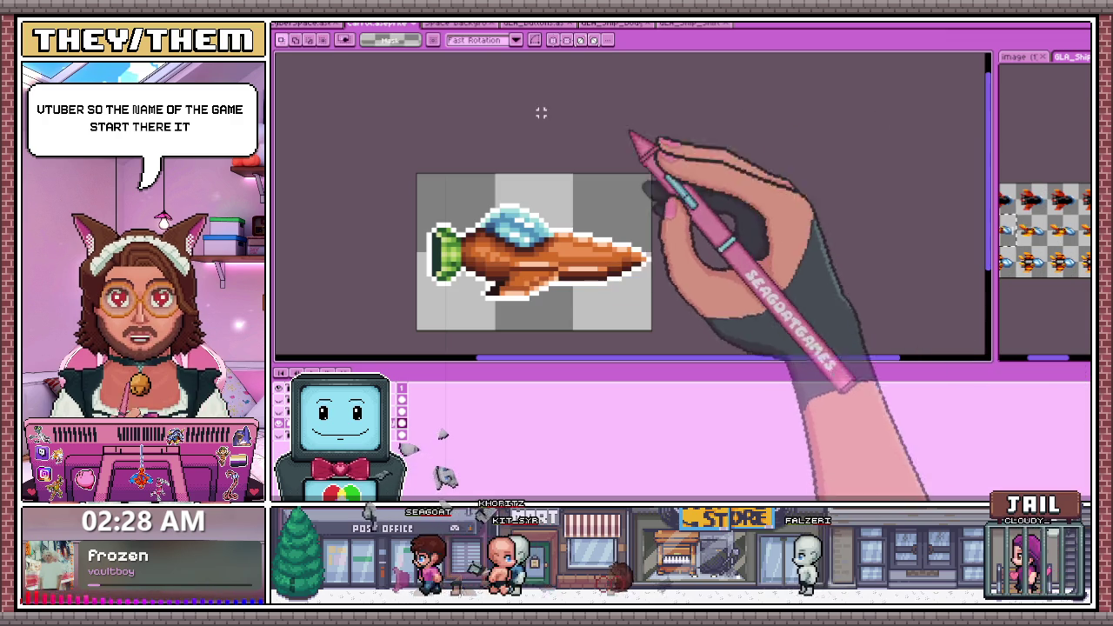
click(309, 24)
Jump the title logo animation to frame 1, then switch to the browser window
key(Home)
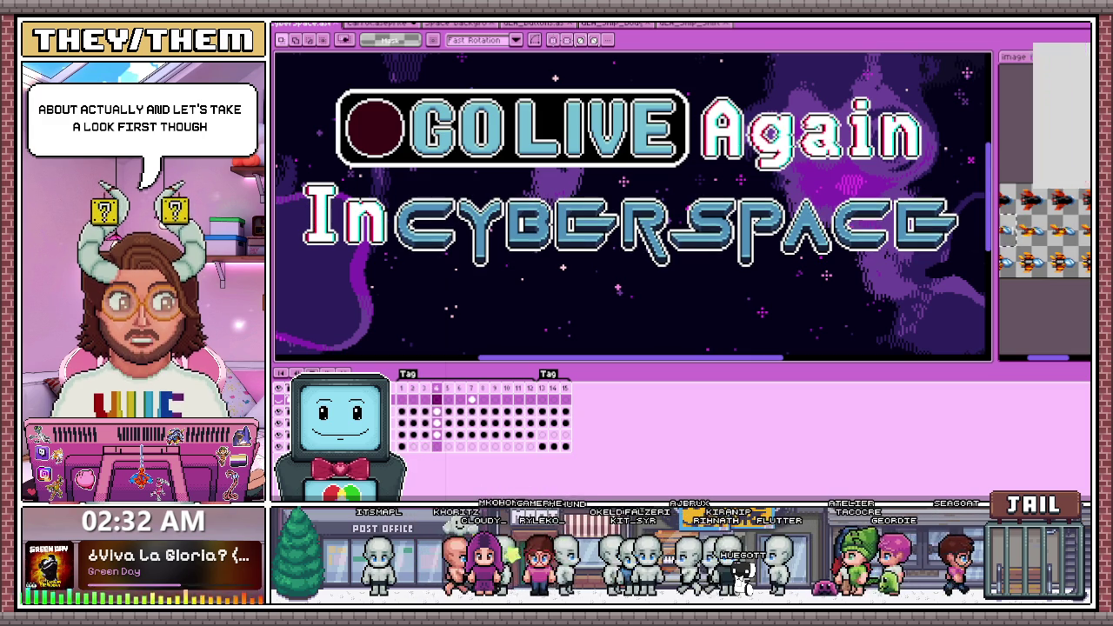
key(alt+Tab)
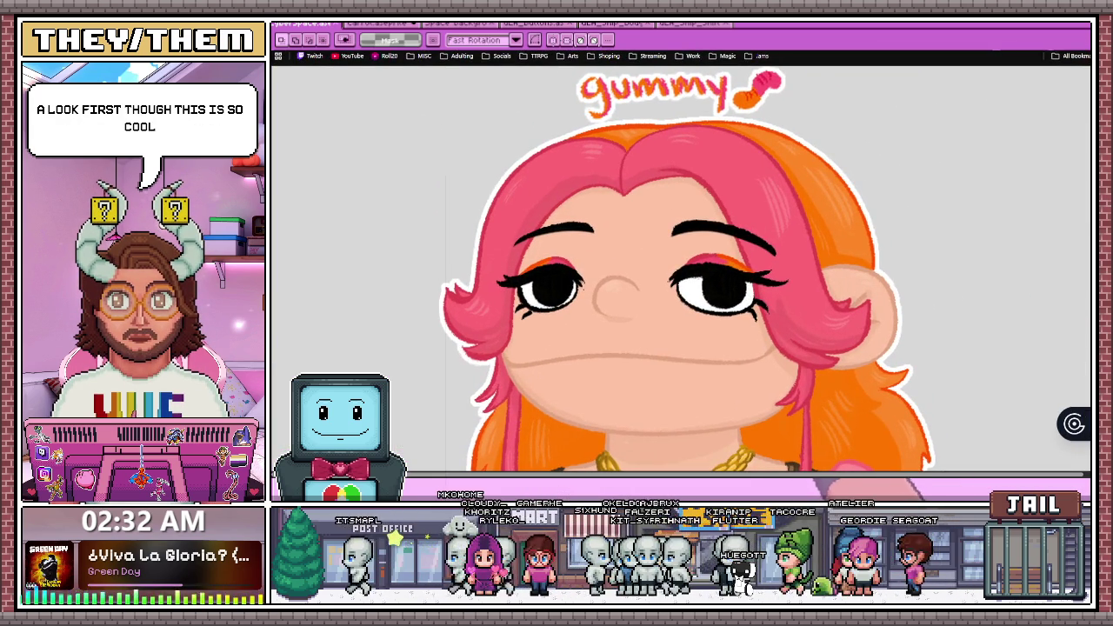
Zoom the gummy drawing out to fit the window, then enlarge it one step
key(ctrl+minus)
key(ctrl+minus)
key(ctrl+minus)
key(ctrl+minus)
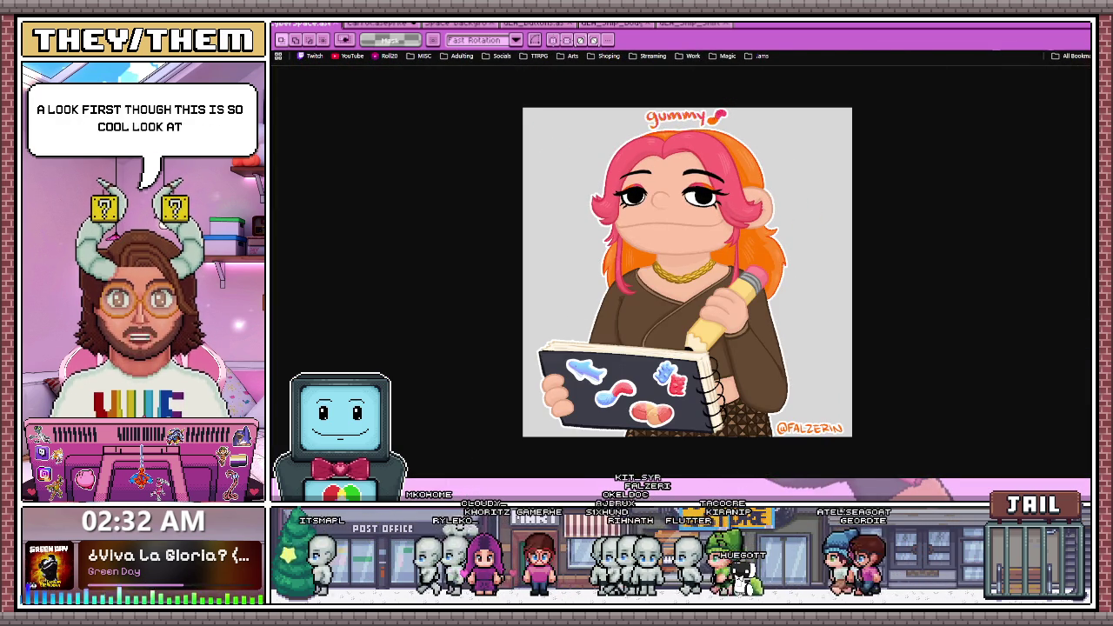
key(ctrl+plus)
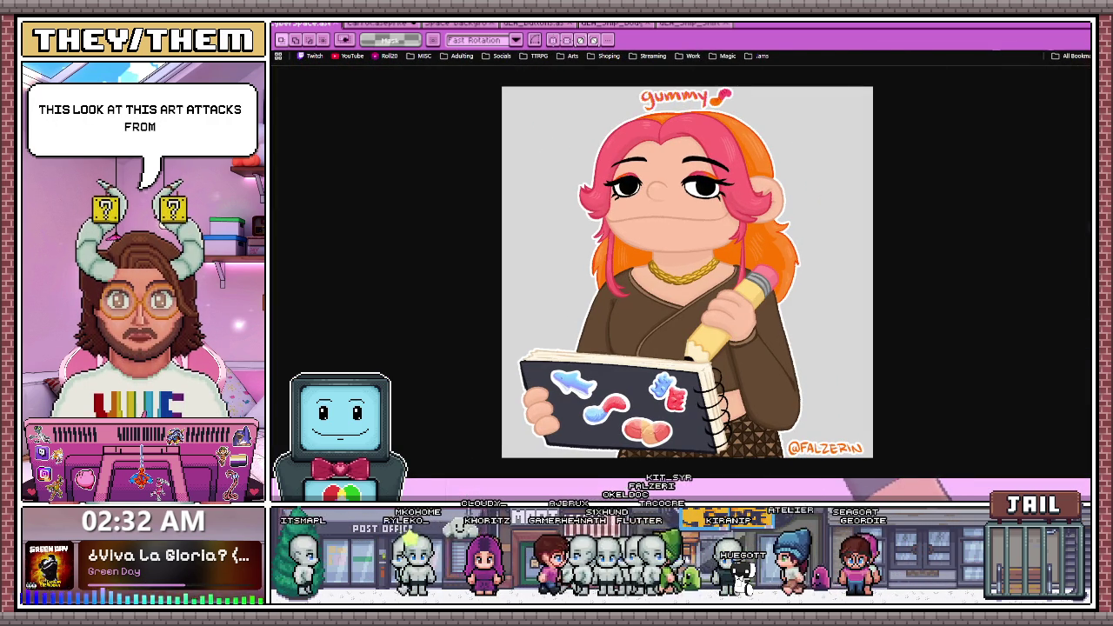
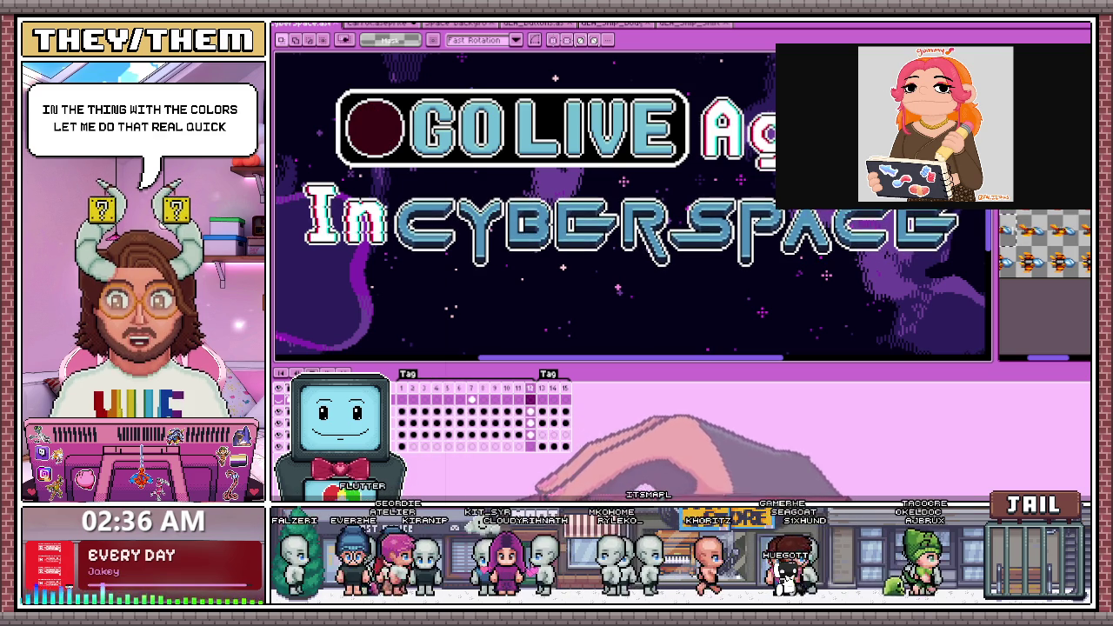
Look through the open ship, NEW GAME button and space background files
click(682, 25)
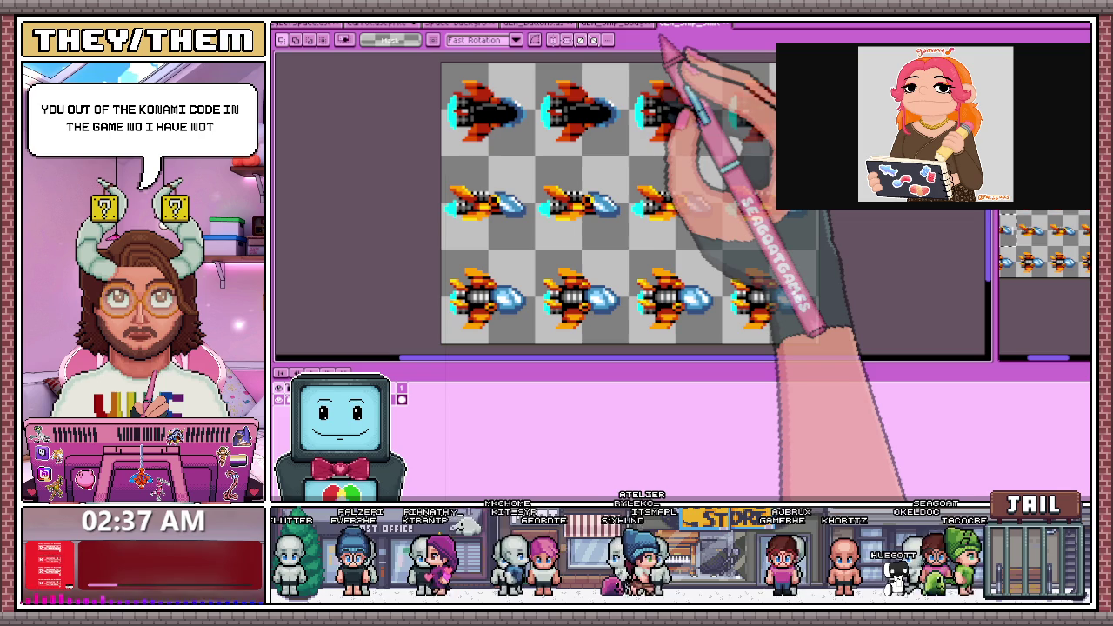
click(613, 24)
click(691, 23)
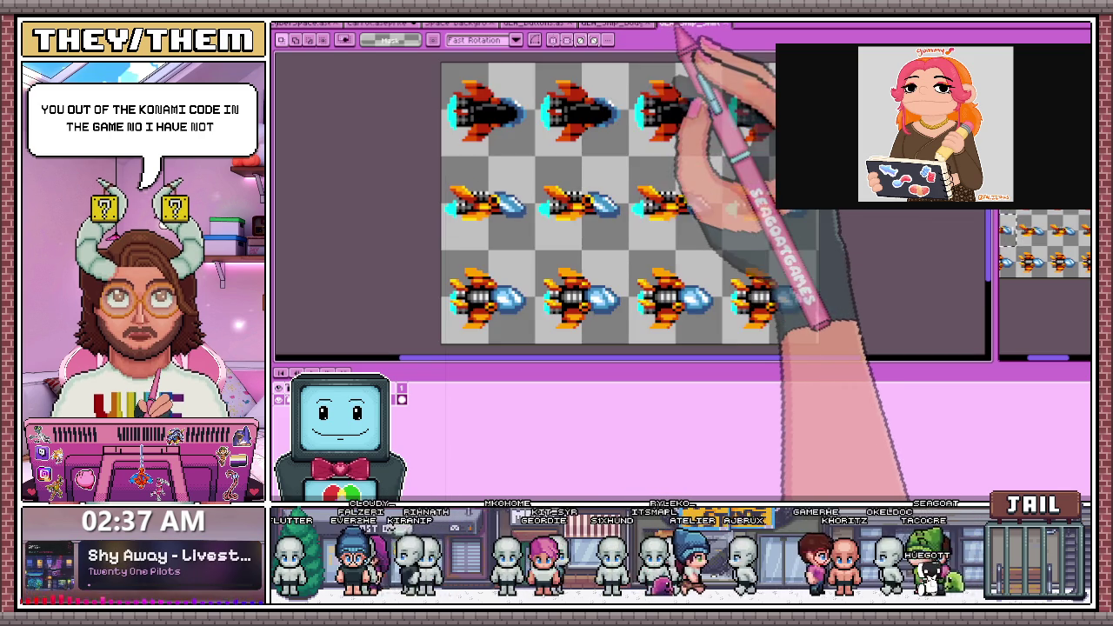
click(613, 23)
click(530, 23)
click(456, 23)
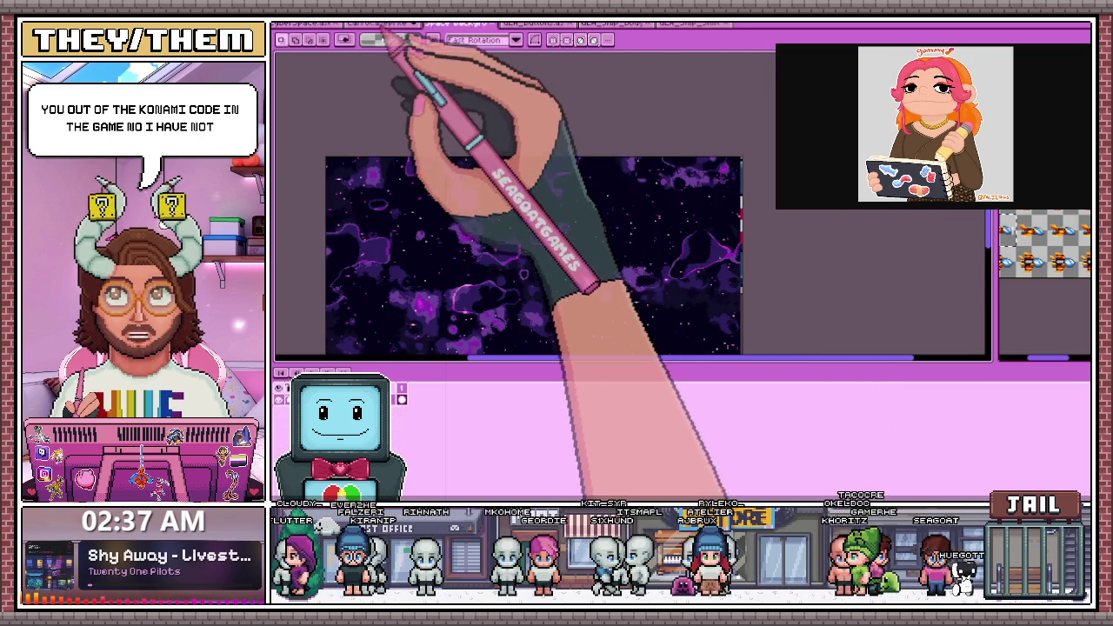
Export the carrot ship sprite from its carrotShip tab
click(382, 23)
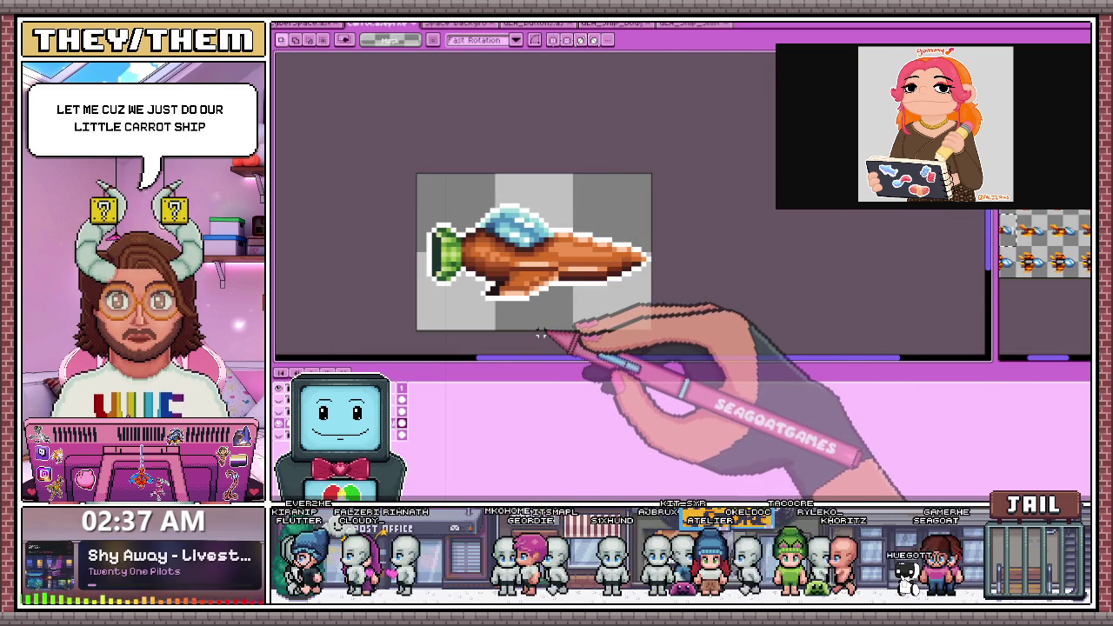
key(ctrl+alt+shift+s)
click(941, 380)
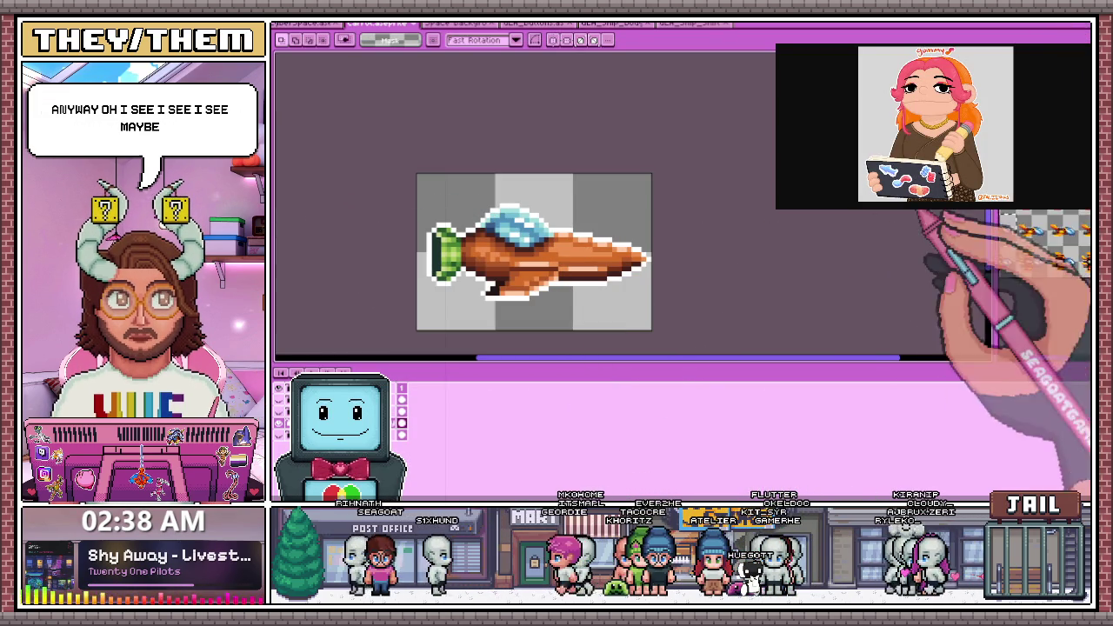
Cycle past the Again in Cyberspace title and Space Background files to reach UI_buttons
scroll(534, 252, down, 2)
scroll(564, 247, up, 1)
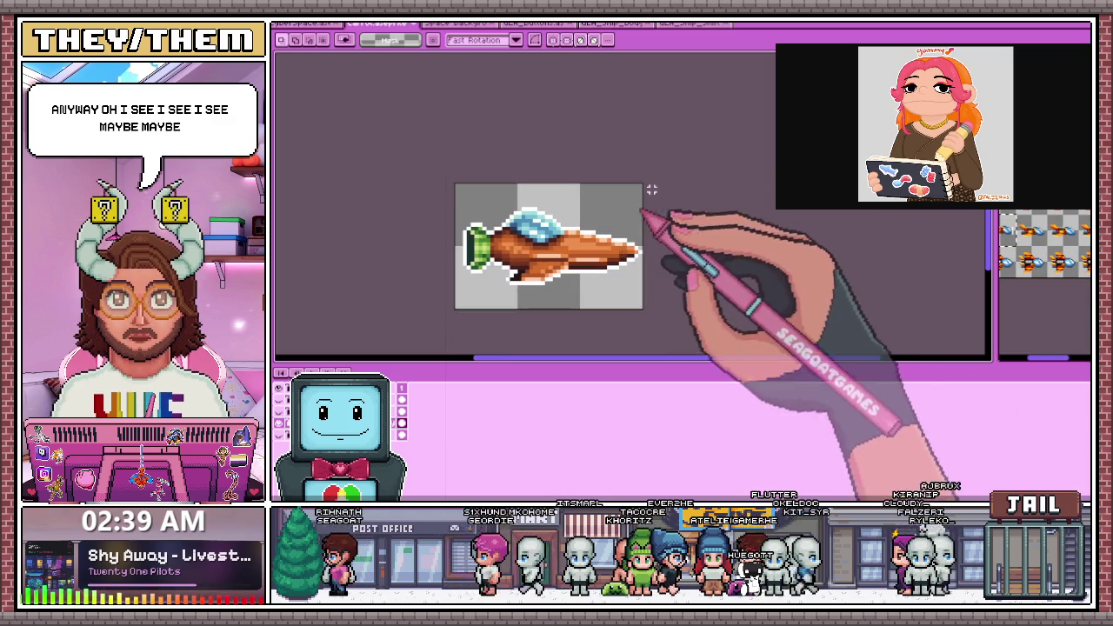
key(ctrl+Tab)
key(ctrl+Tab)
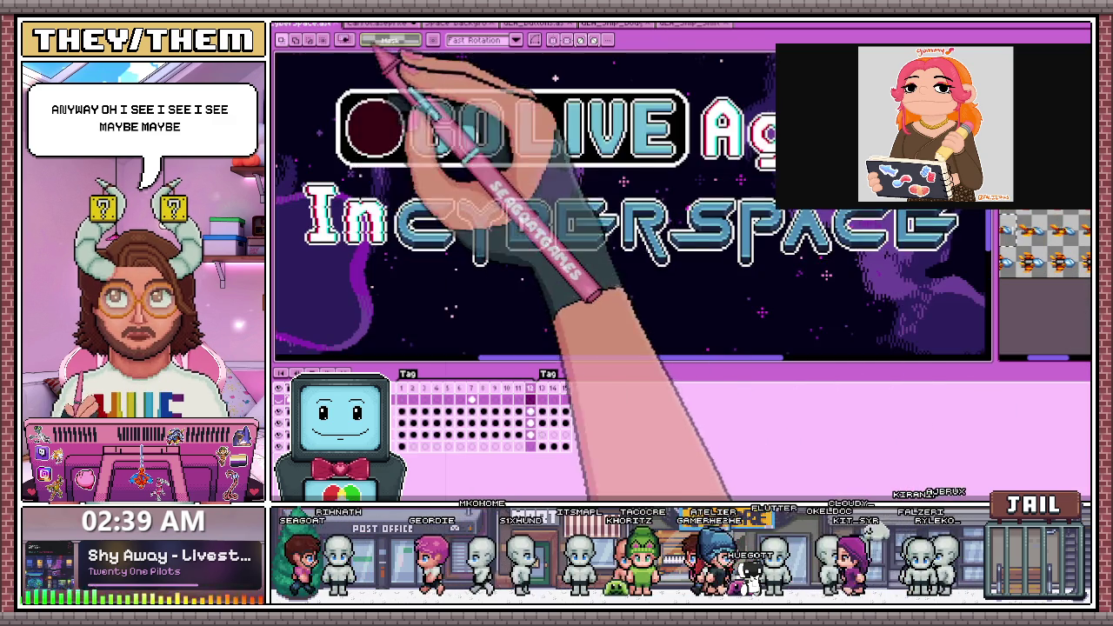
key(ctrl+Tab)
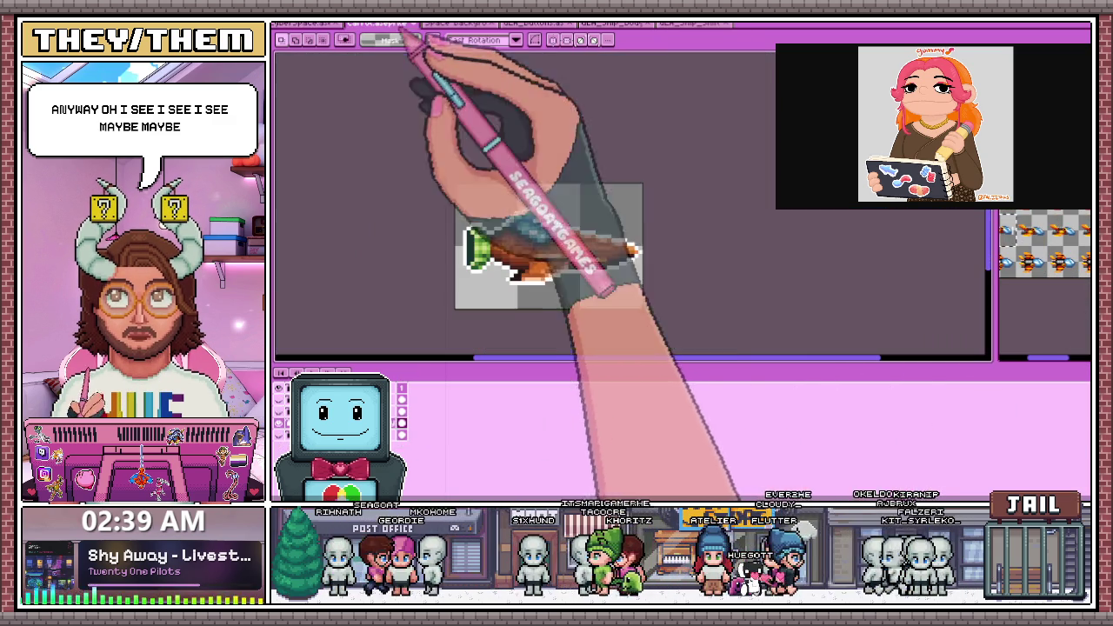
scroll(548, 246, down, 2)
scroll(557, 243, down, 1)
scroll(556, 241, down, 2)
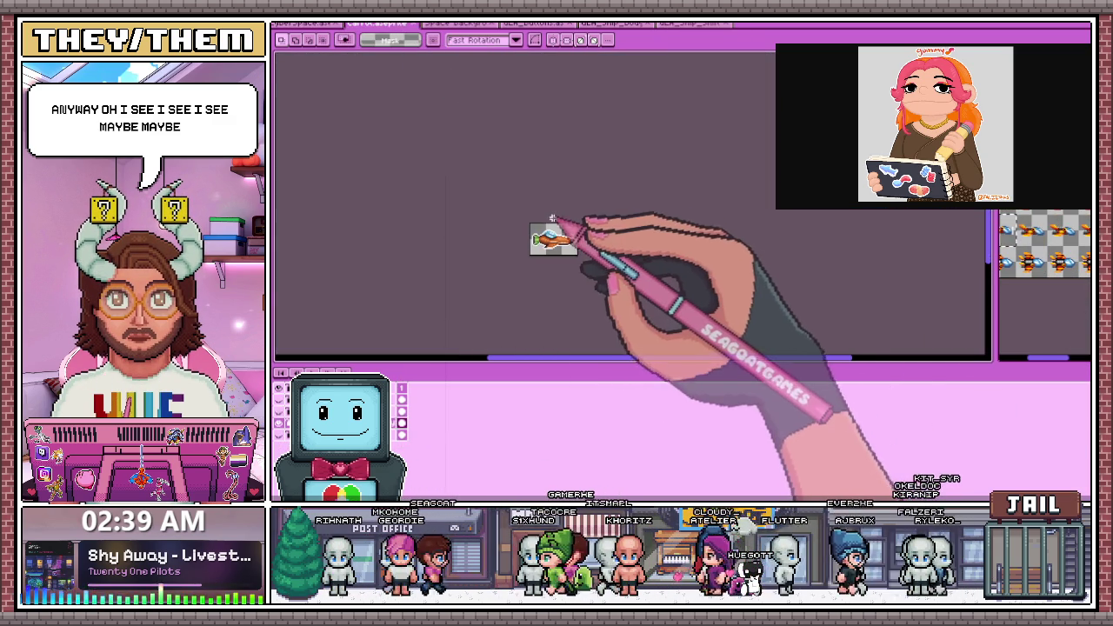
scroll(570, 246, up, 2)
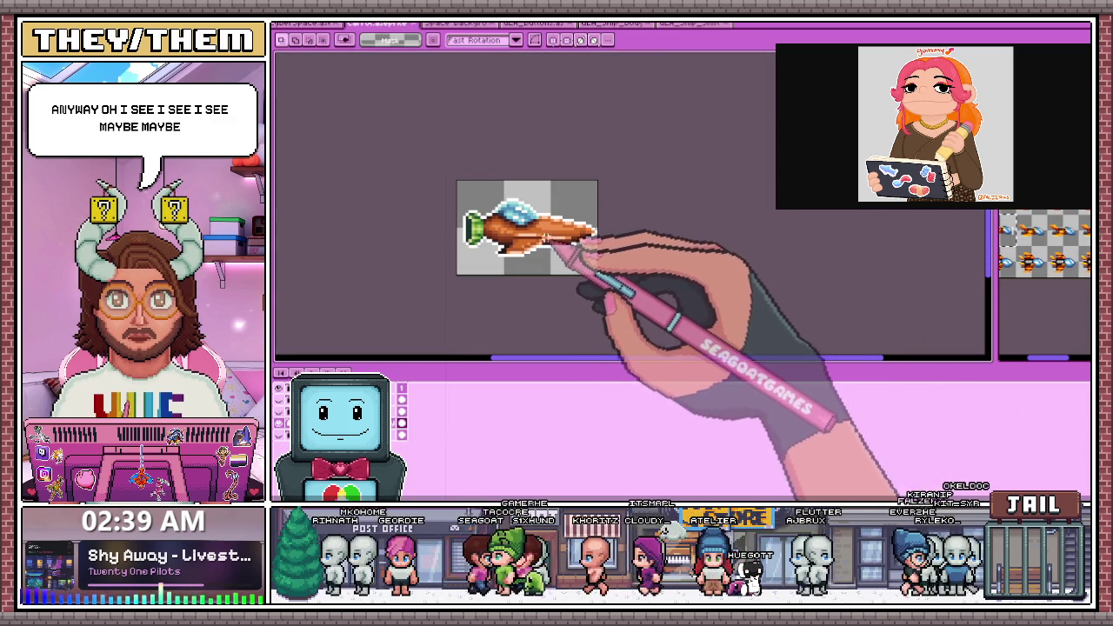
click(461, 24)
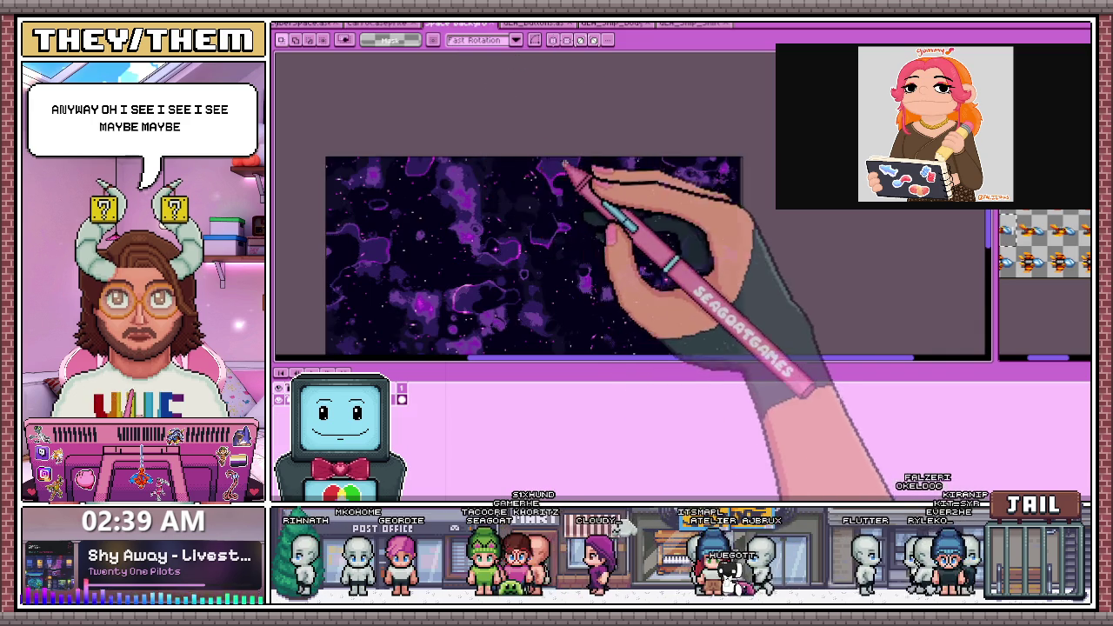
scroll(506, 266, up, 1)
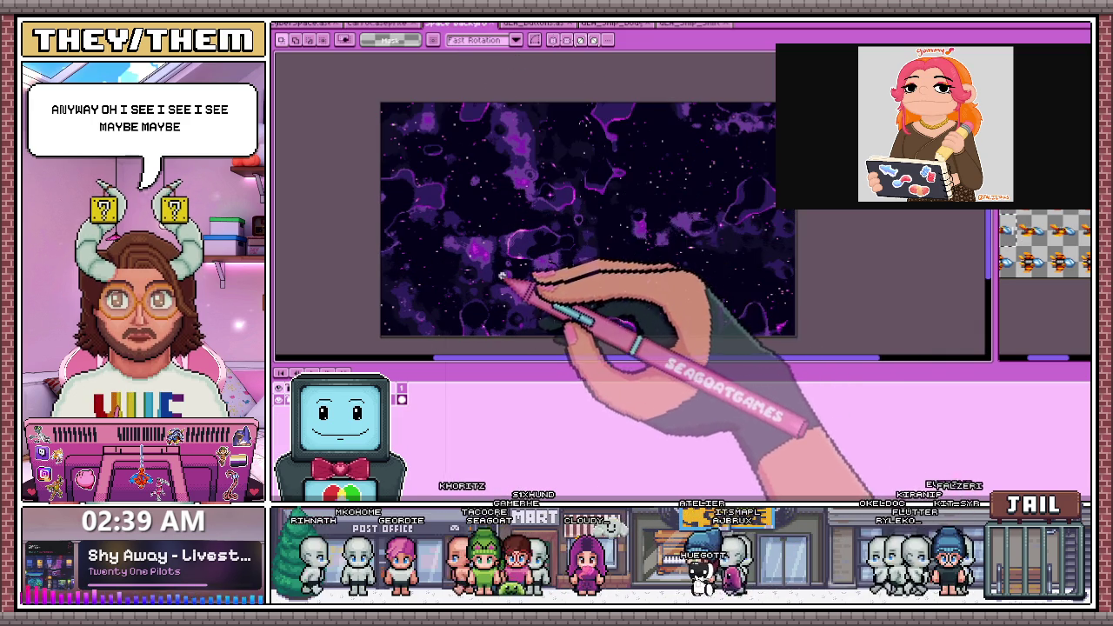
click(522, 23)
scroll(569, 174, down, 3)
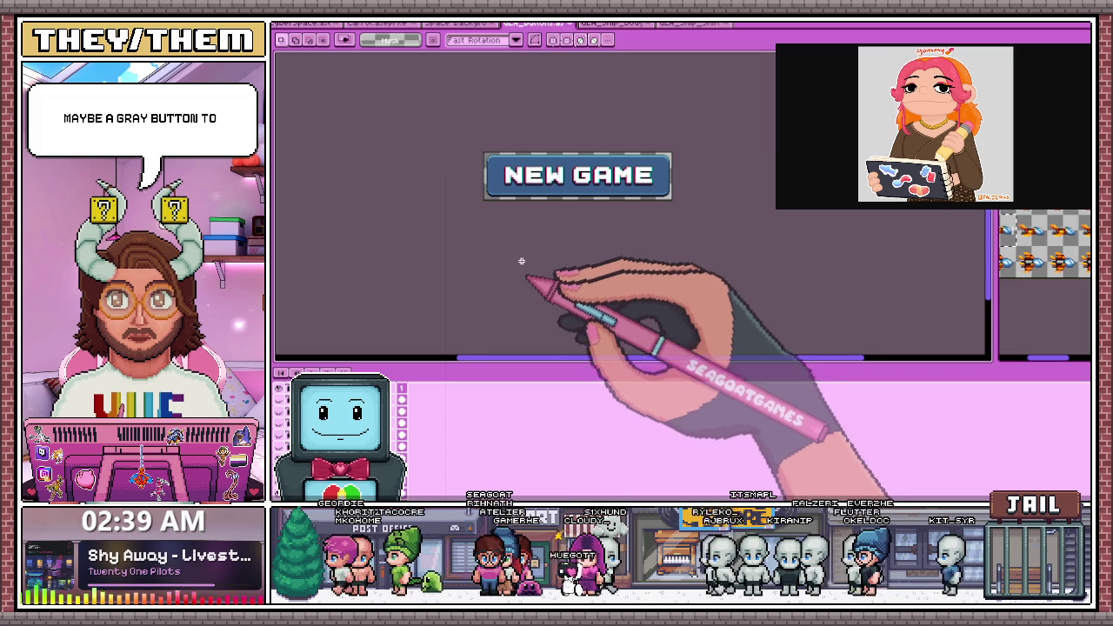
Magic-wand select the blue face of the NEW GAME button
scroll(545, 156, up, 1)
scroll(538, 170, up, 1)
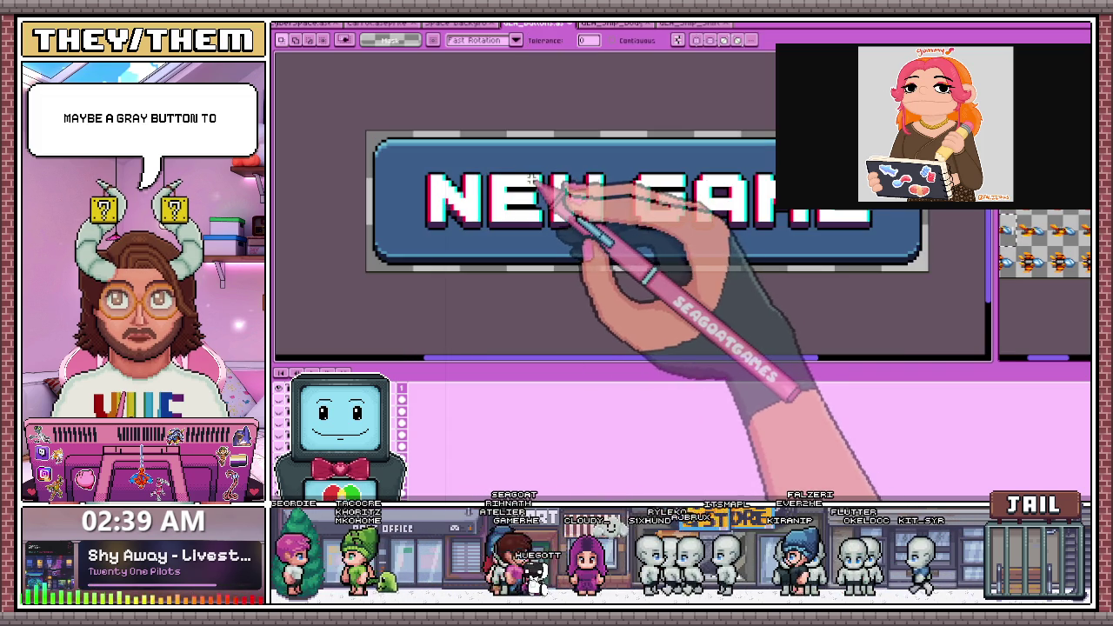
key(w)
click(443, 165)
Fill the selected button face with dark teal-grey picked from the canvas
key(i)
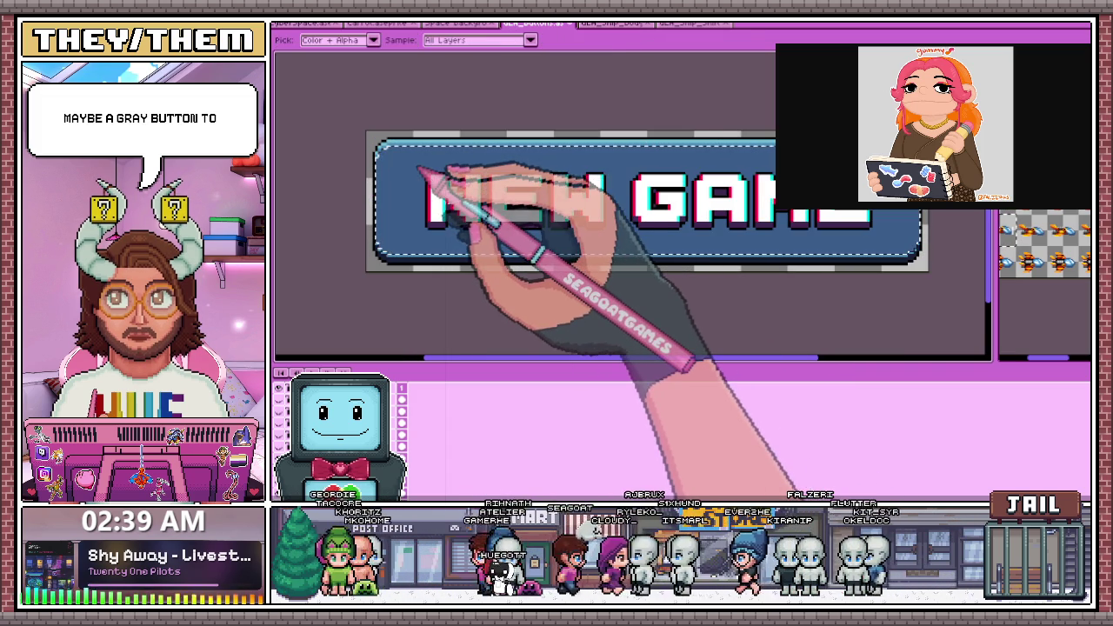
scroll(404, 184, up, 1)
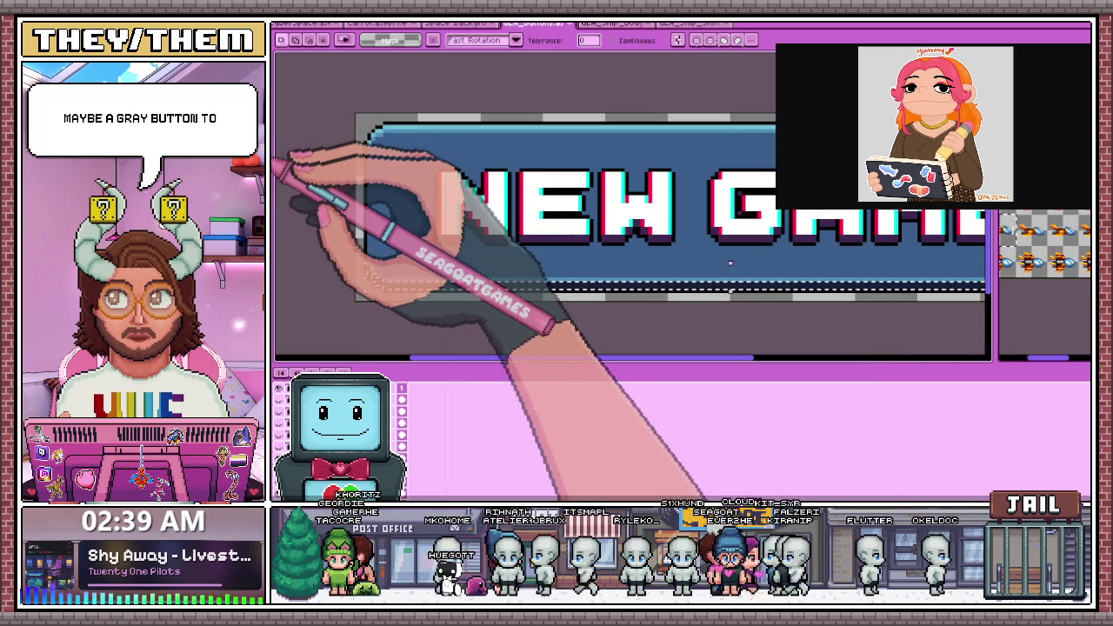
scroll(464, 283, up, 1)
scroll(464, 283, up, 1)
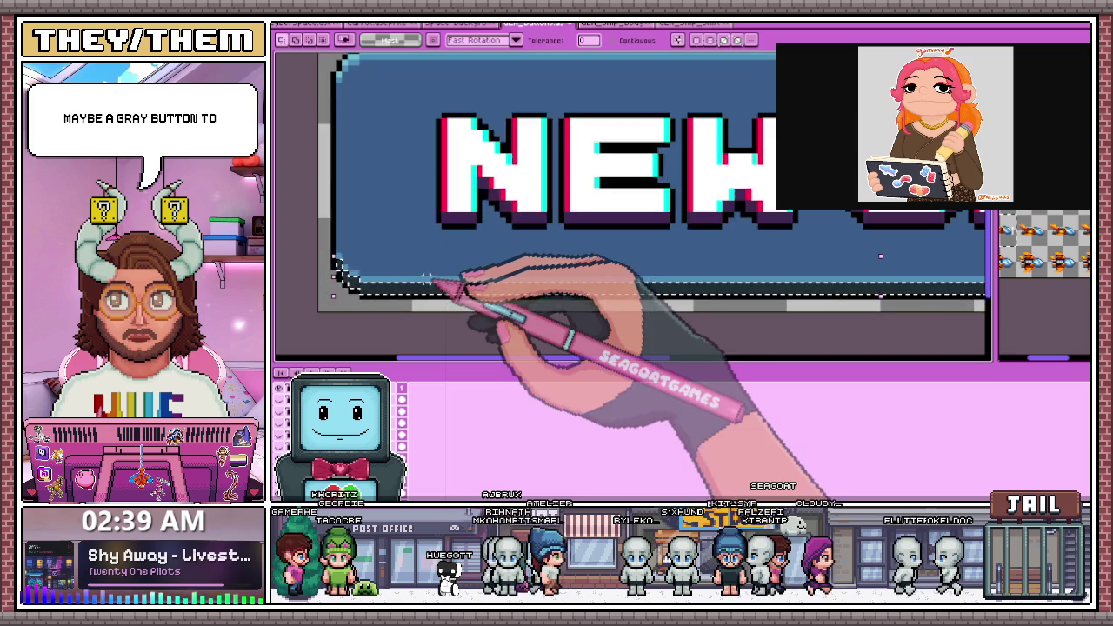
scroll(464, 283, down, 1)
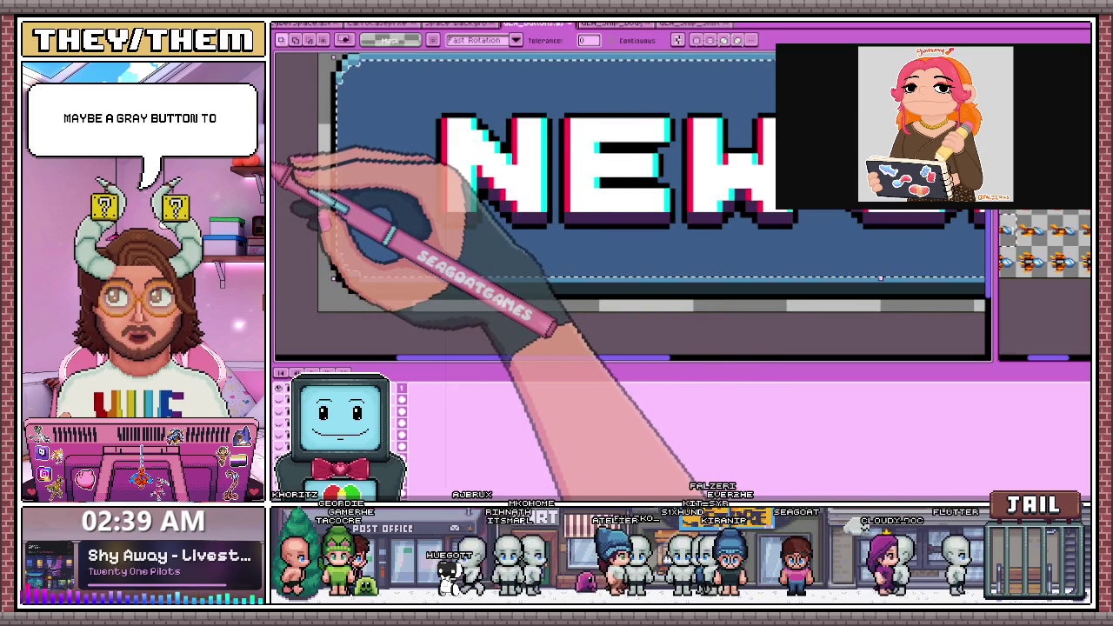
click(383, 247)
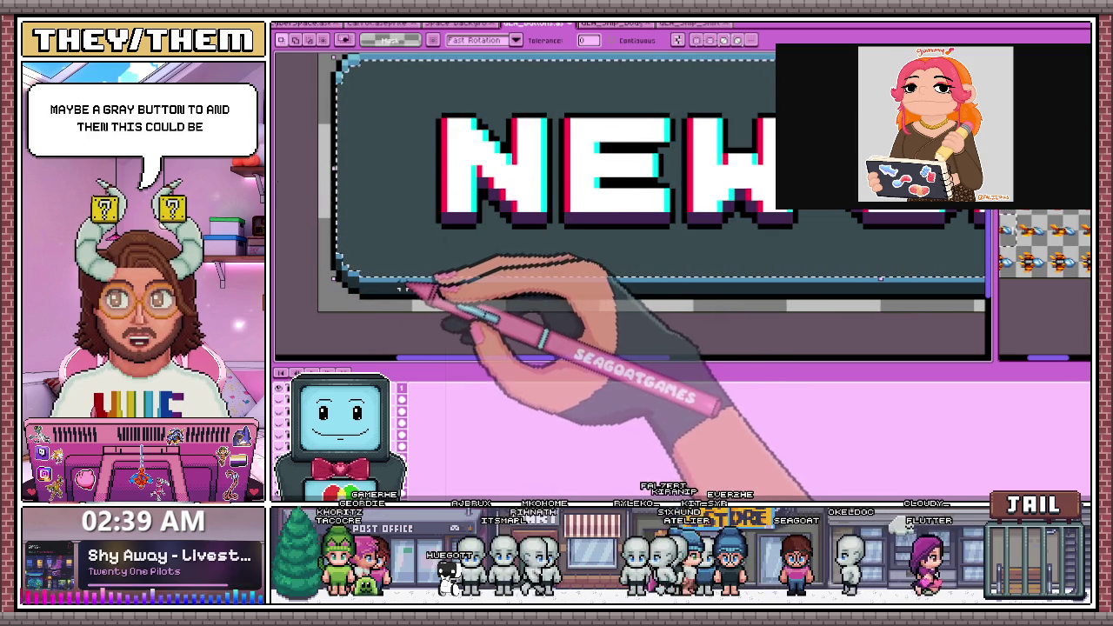
scroll(360, 186, down, 2)
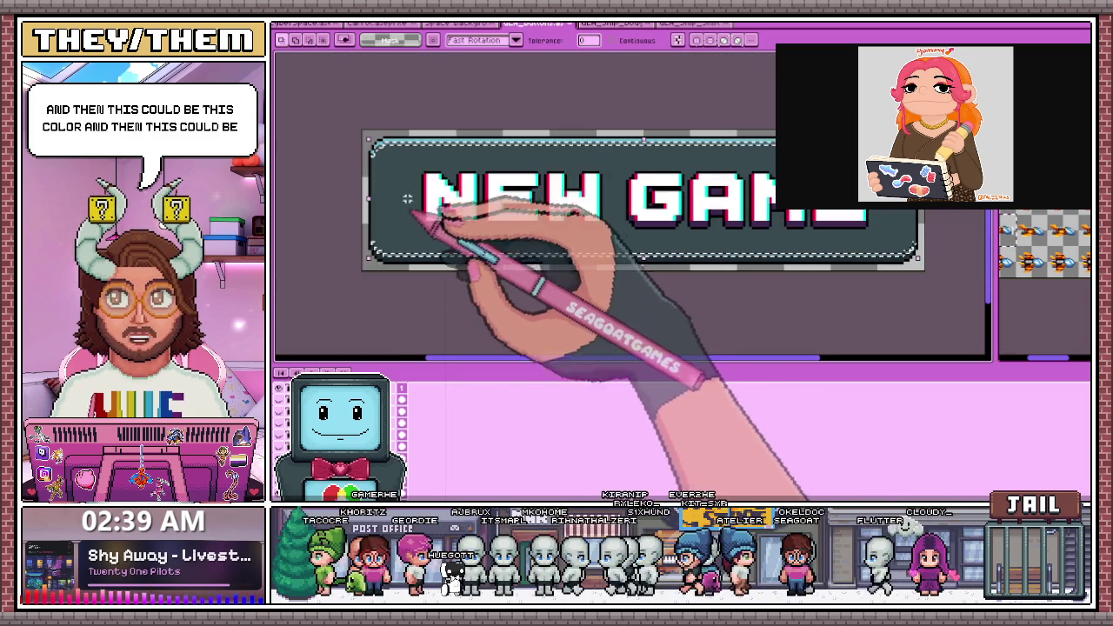
scroll(400, 152, up, 1)
Deselect and inspect the recoloured dark button
key(ctrl+d)
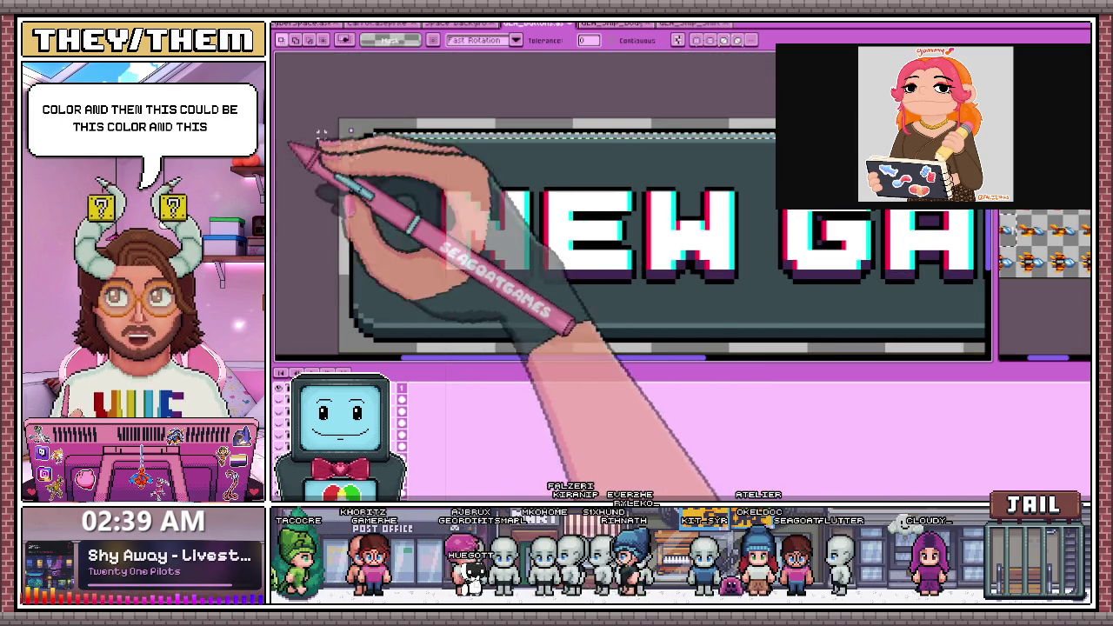
scroll(458, 175, down, 2)
scroll(550, 247, up, 1)
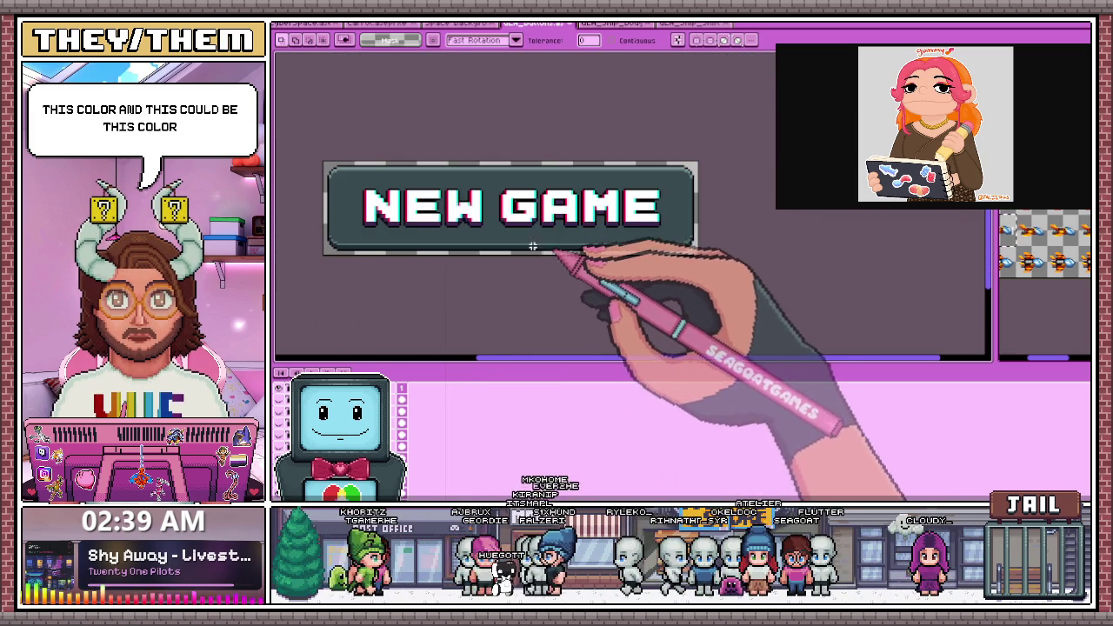
scroll(413, 245, down, 2)
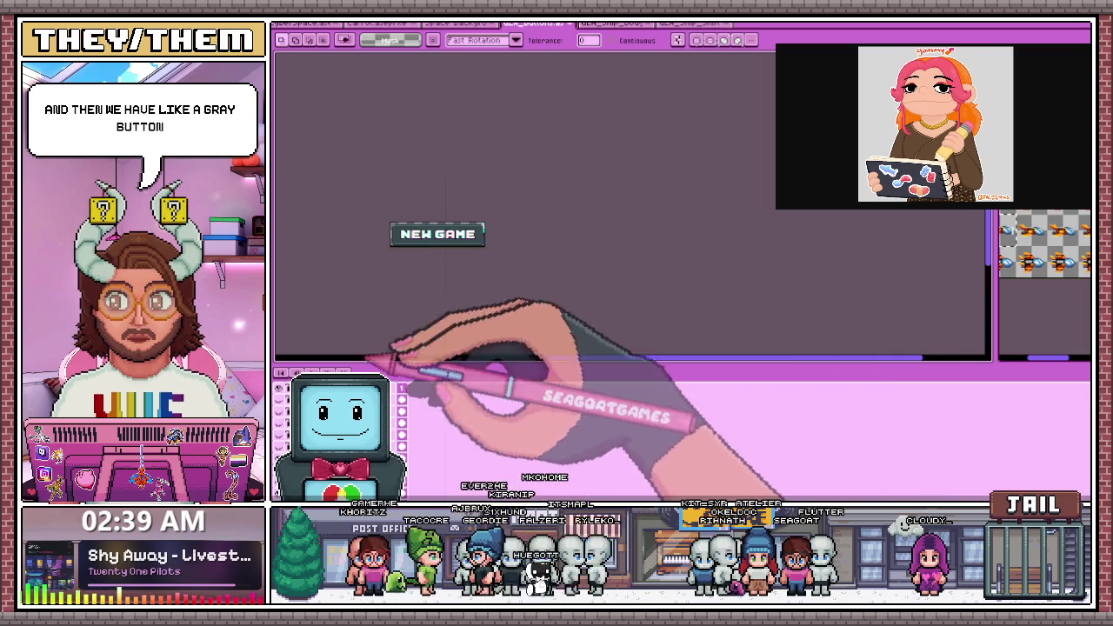
scroll(468, 269, up, 2)
scroll(467, 269, down, 1)
scroll(468, 269, up, 1)
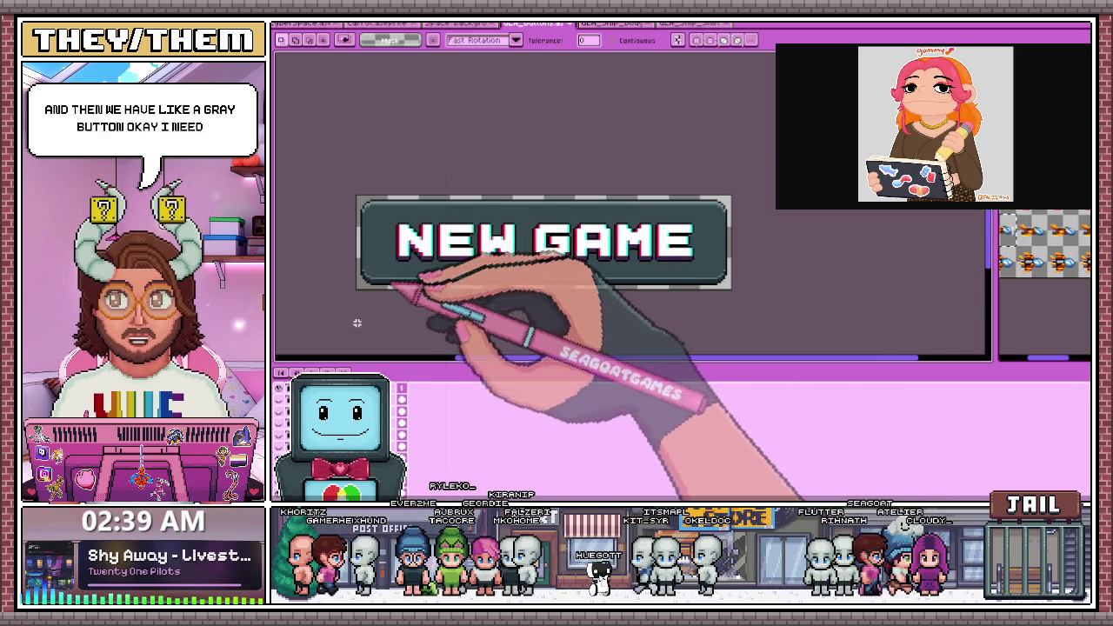
Marquee-select the dark button, try scaling it larger, then undo the scaling
scroll(356, 323, down, 2)
scroll(405, 283, up, 2)
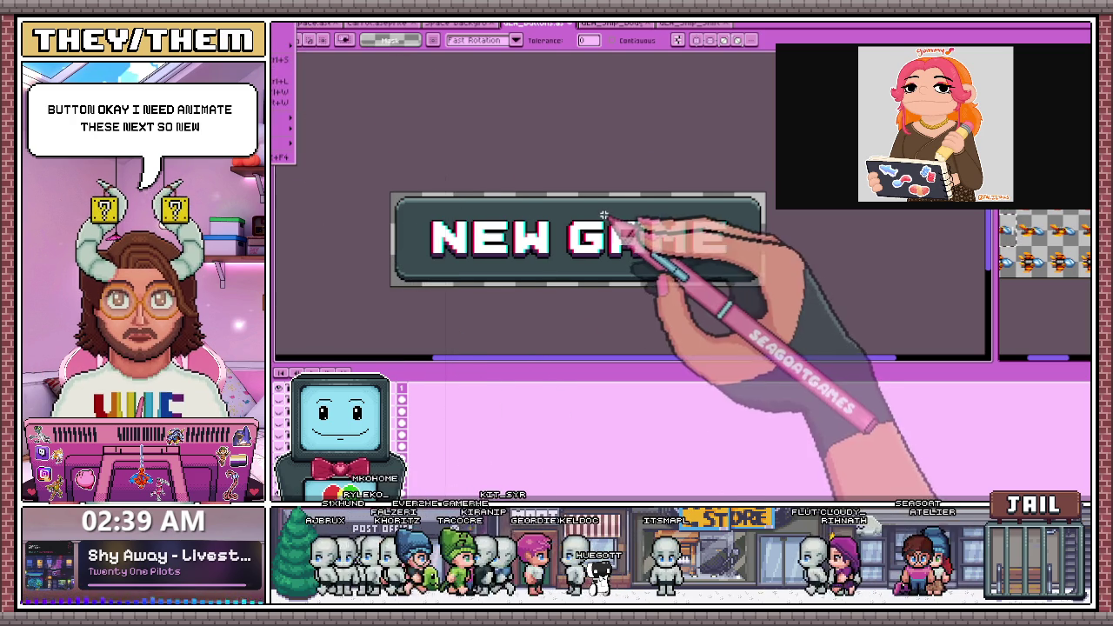
key(m)
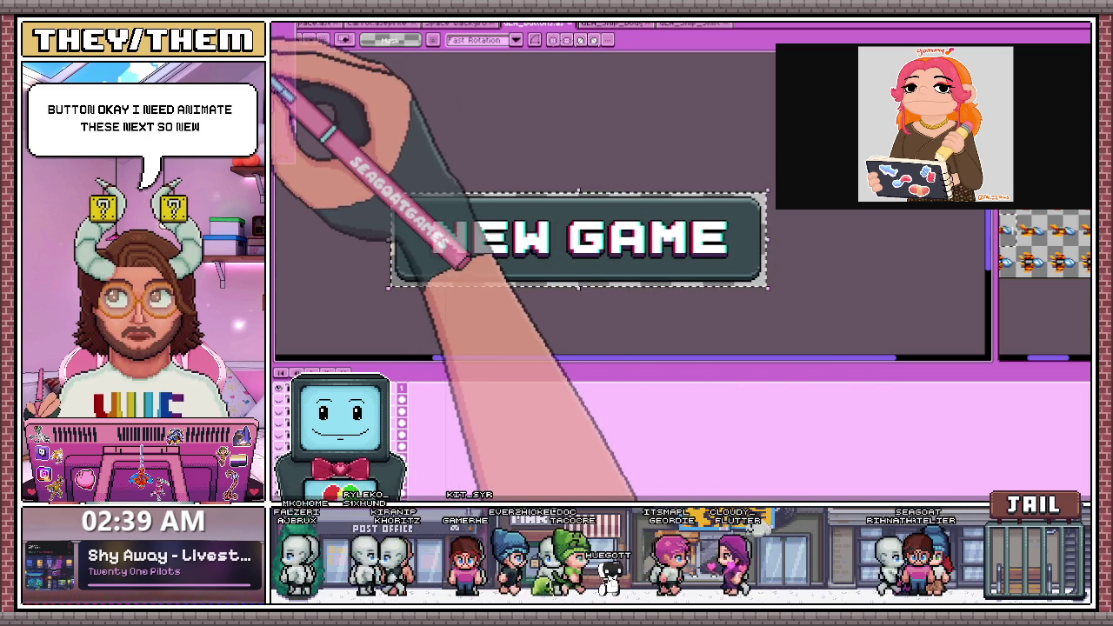
click(639, 348)
key(ctrl+z)
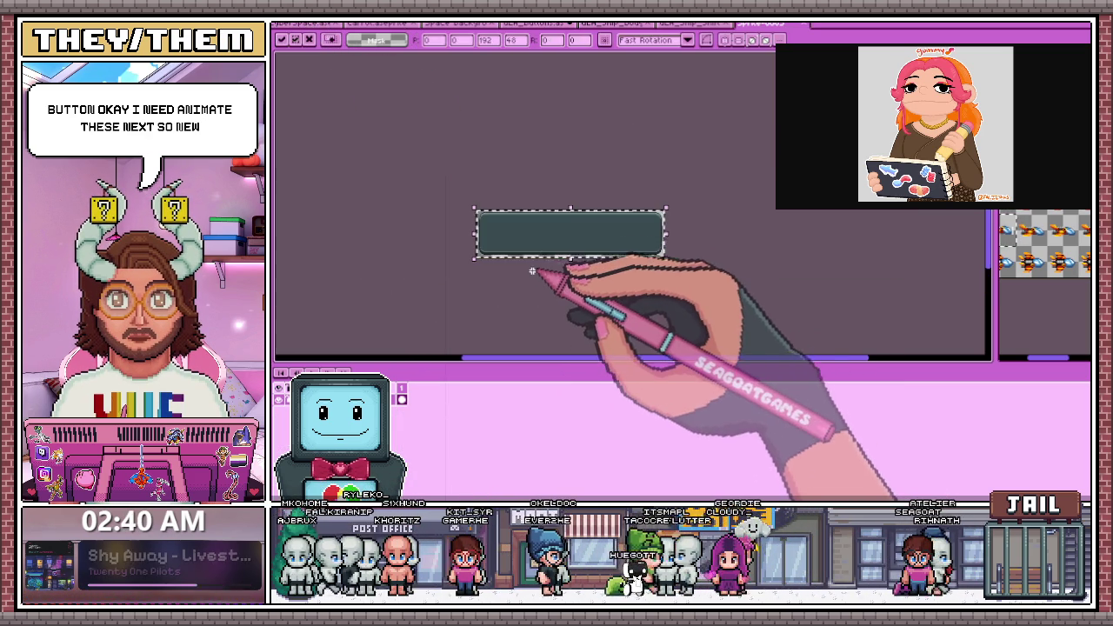
Extend the canvas twice by 192 px on the right border
key(ctrl+alt+c)
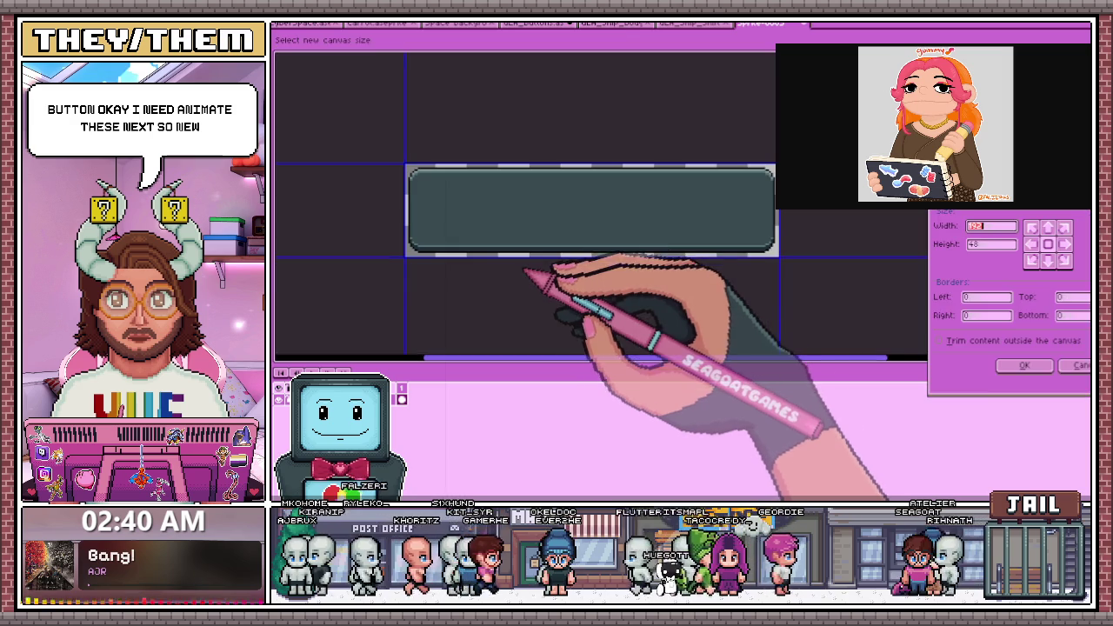
click(986, 316)
text(1)
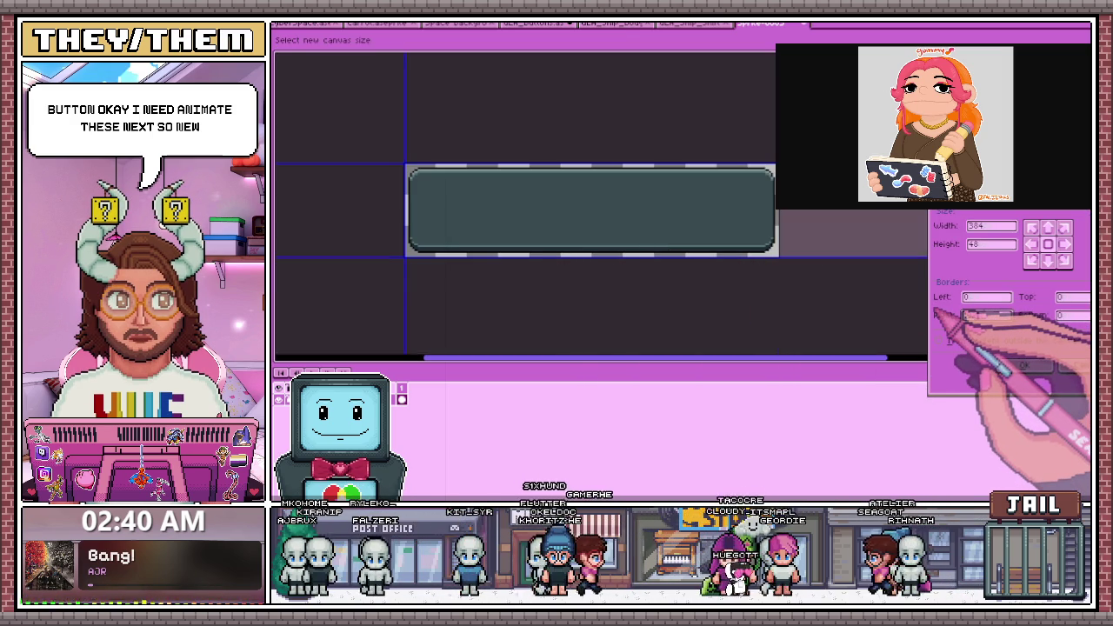
text(92)
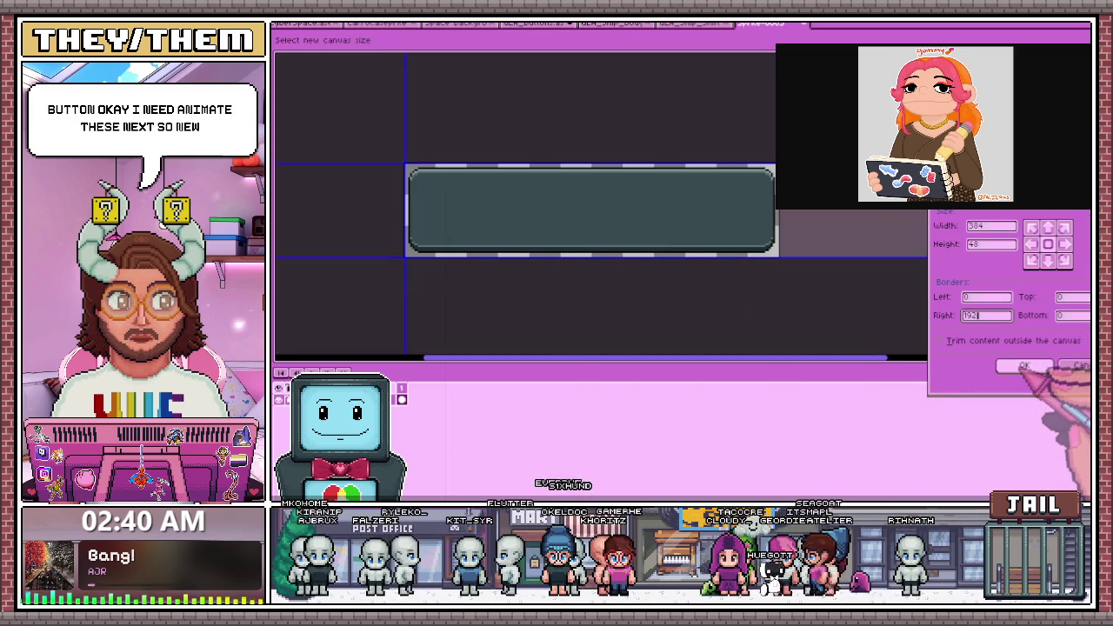
click(1024, 366)
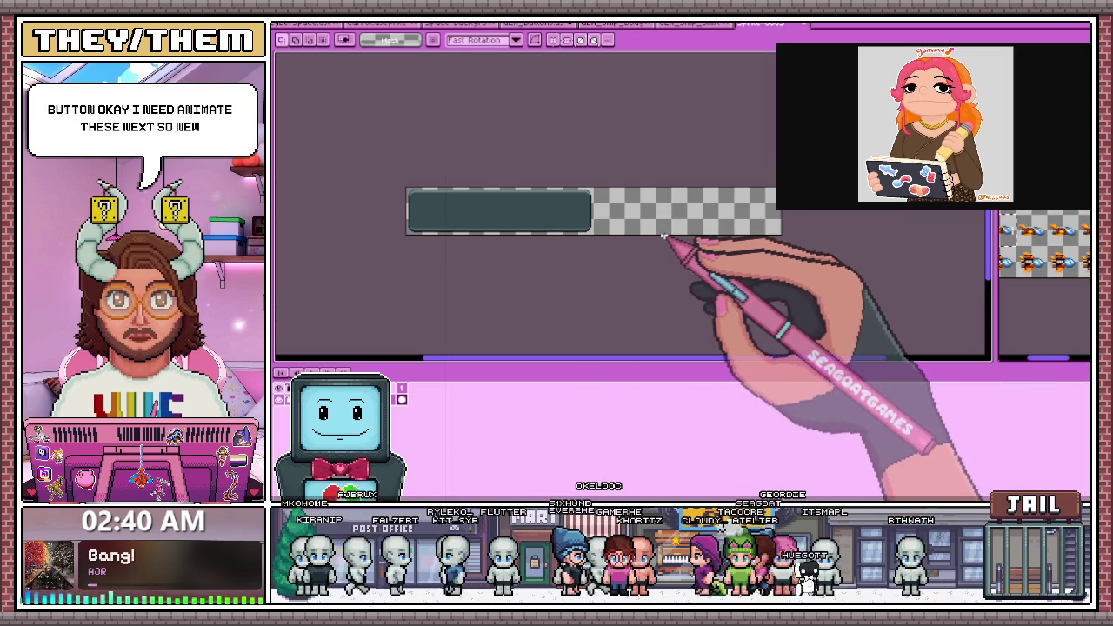
key(ctrl+alt+c)
double_click(987, 315)
text(1)
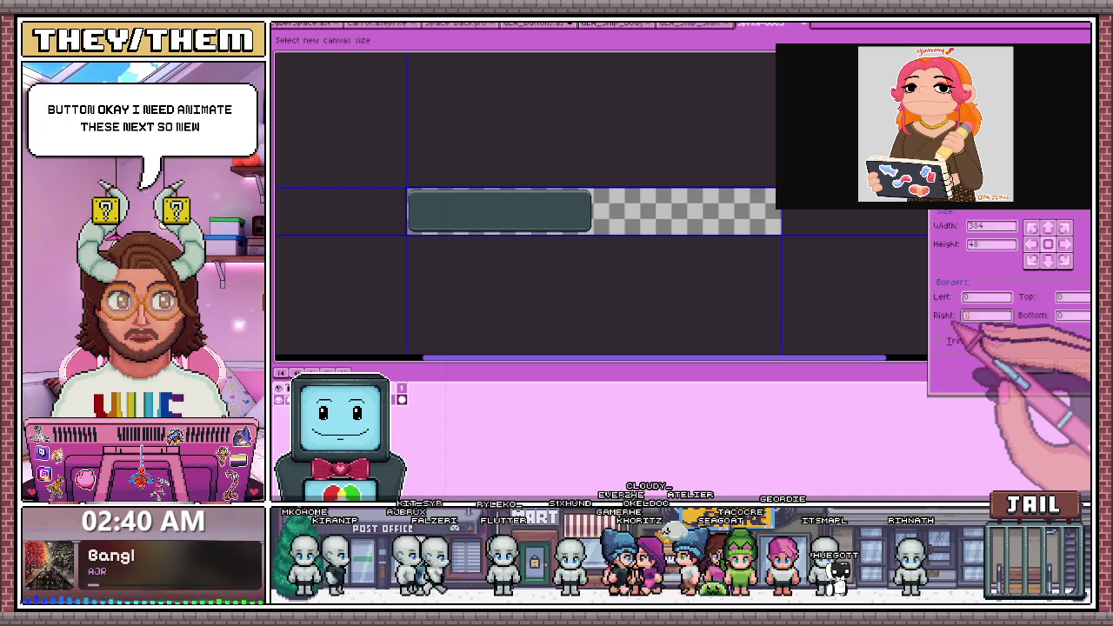
text(92)
key(Return)
Add one more right-border extension, bringing the canvas to 576 × 48
scroll(621, 215, down, 1)
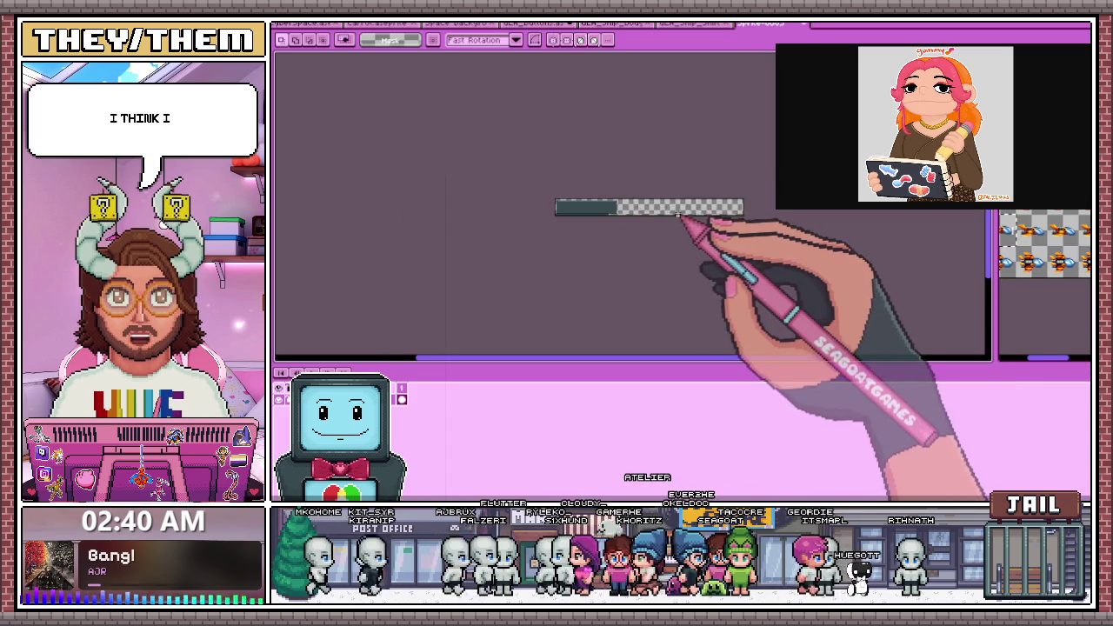
scroll(621, 215, up, 1)
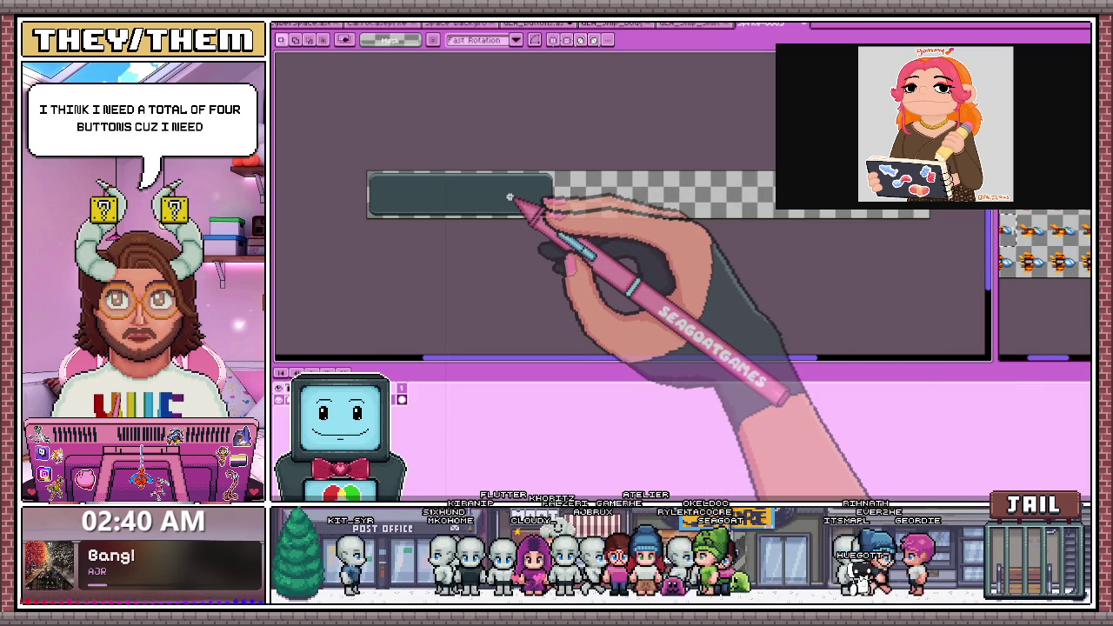
key(ctrl+alt+c)
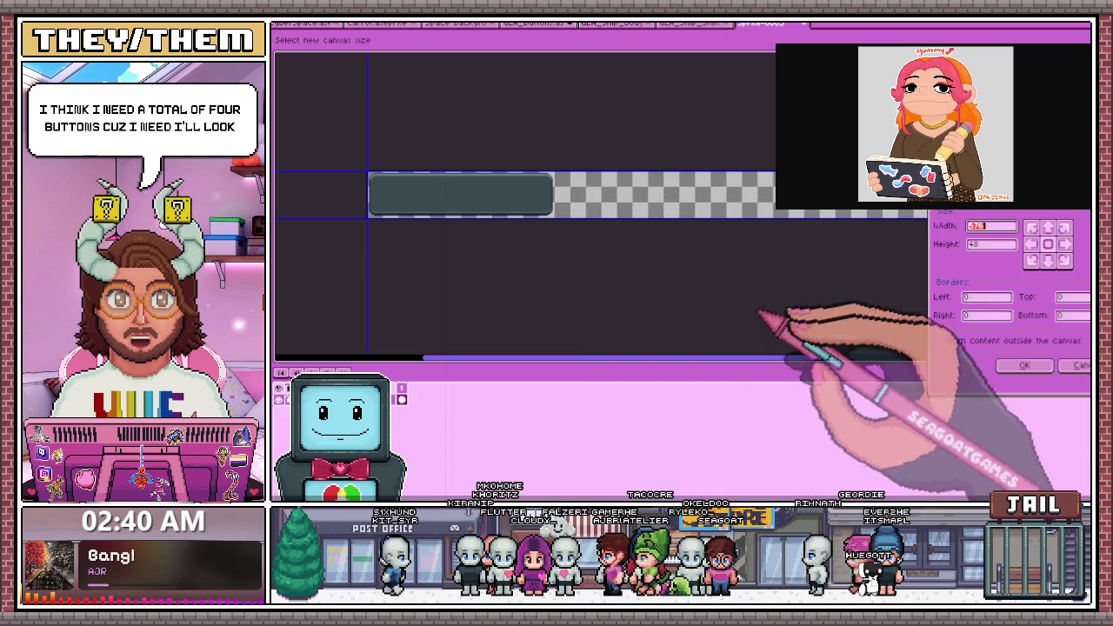
click(963, 315)
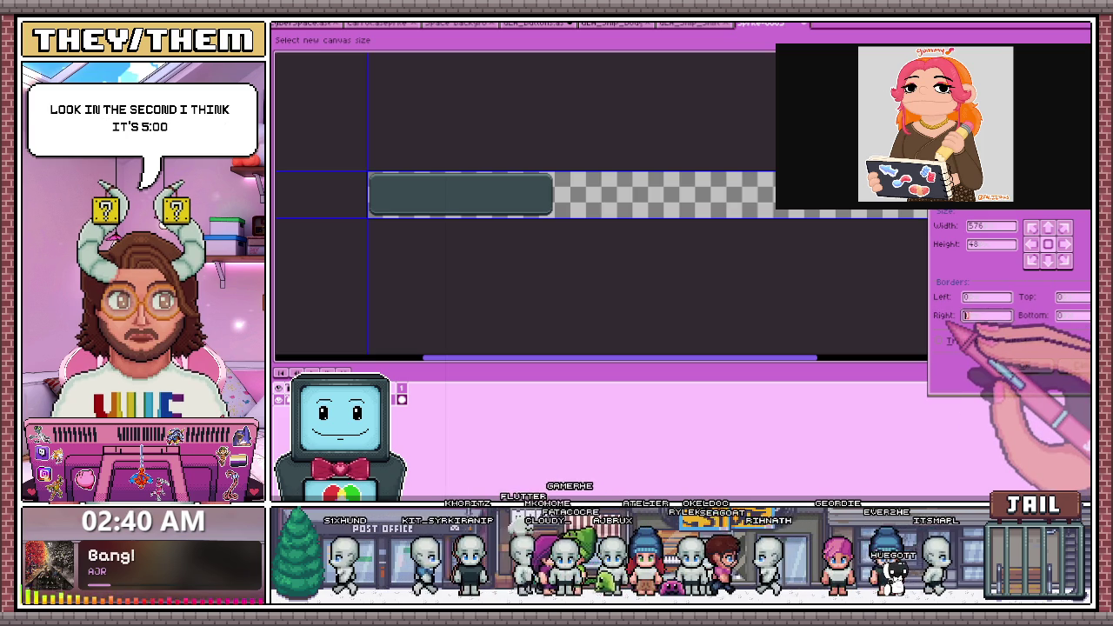
text(192)
key(Return)
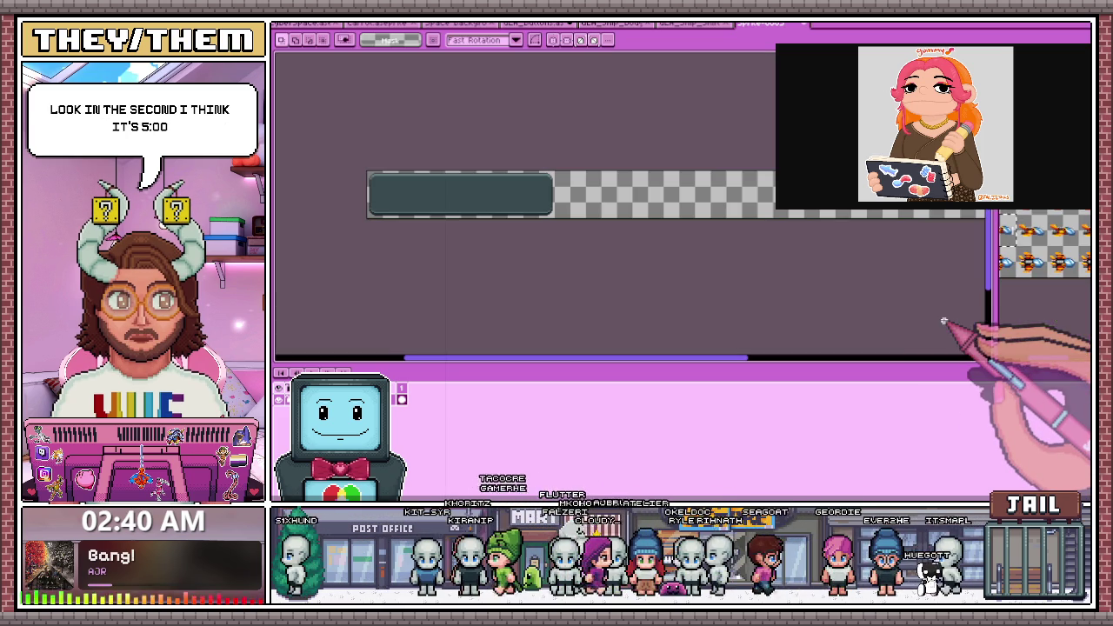
scroll(646, 273, down, 1)
scroll(739, 261, up, 1)
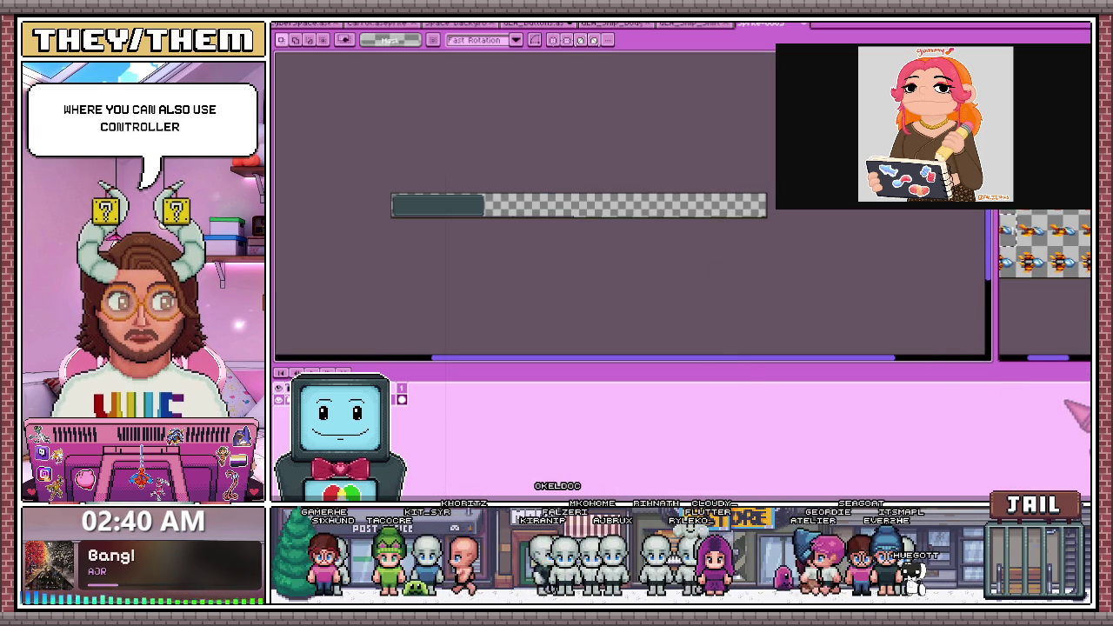
scroll(765, 226, up, 1)
scroll(765, 225, down, 1)
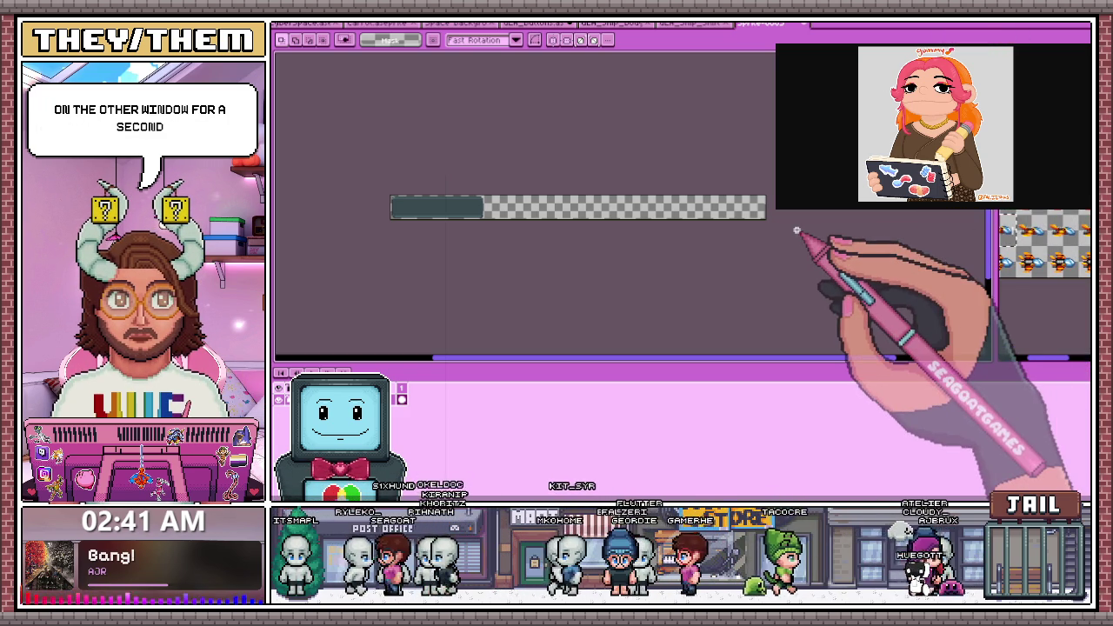
scroll(687, 252, up, 1)
scroll(566, 252, down, 1)
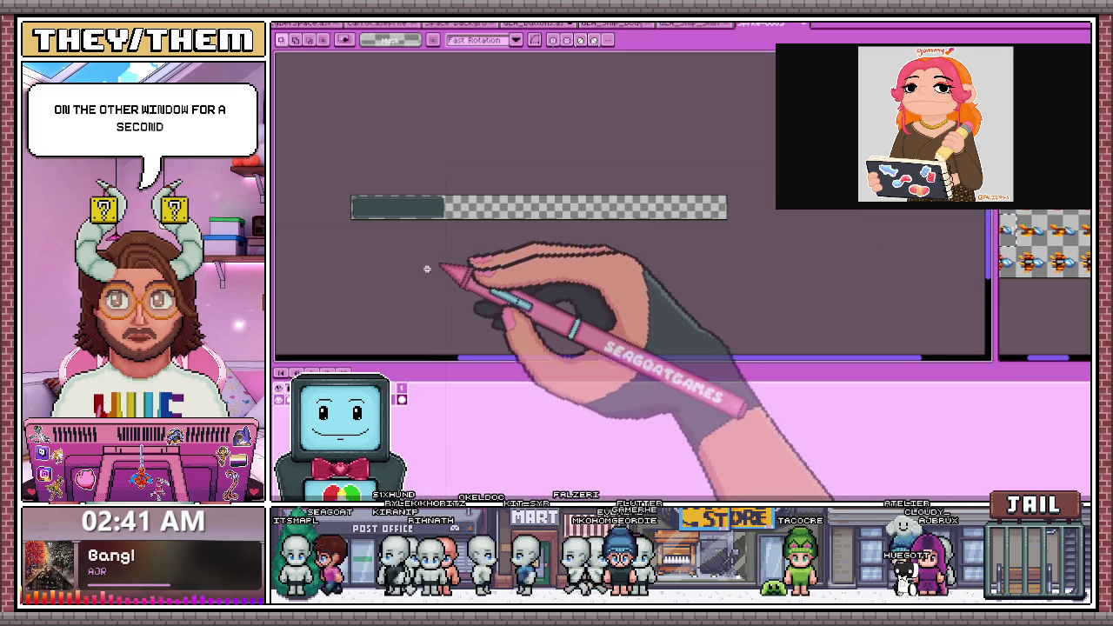
scroll(336, 299, up, 1)
key(ctrl+z)
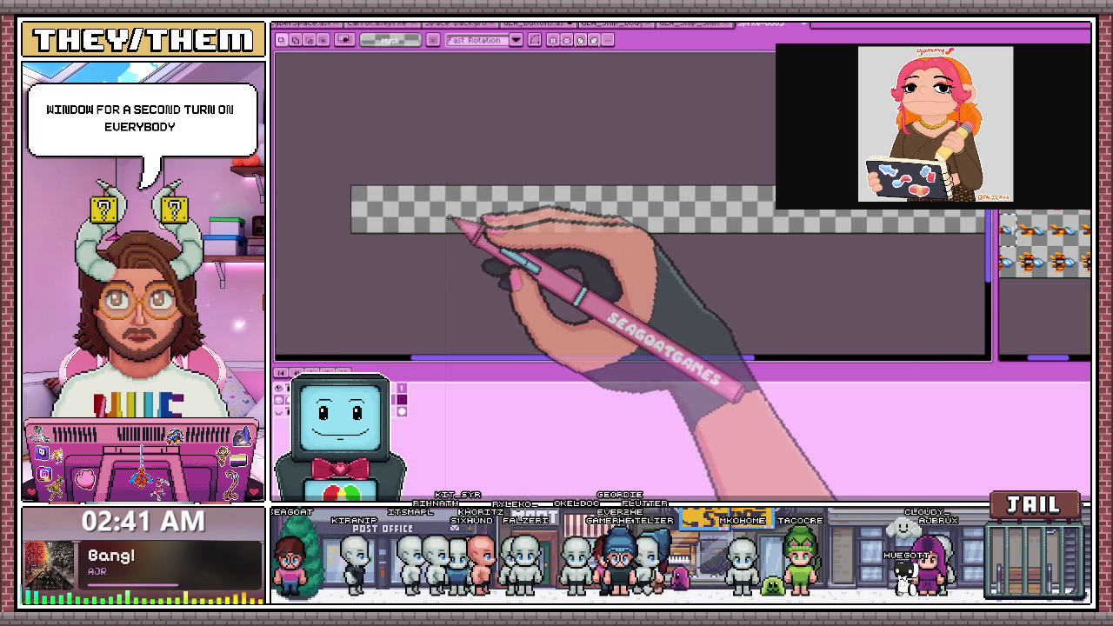
Add a 'Normal' text label at the strip's left end
click(466, 224)
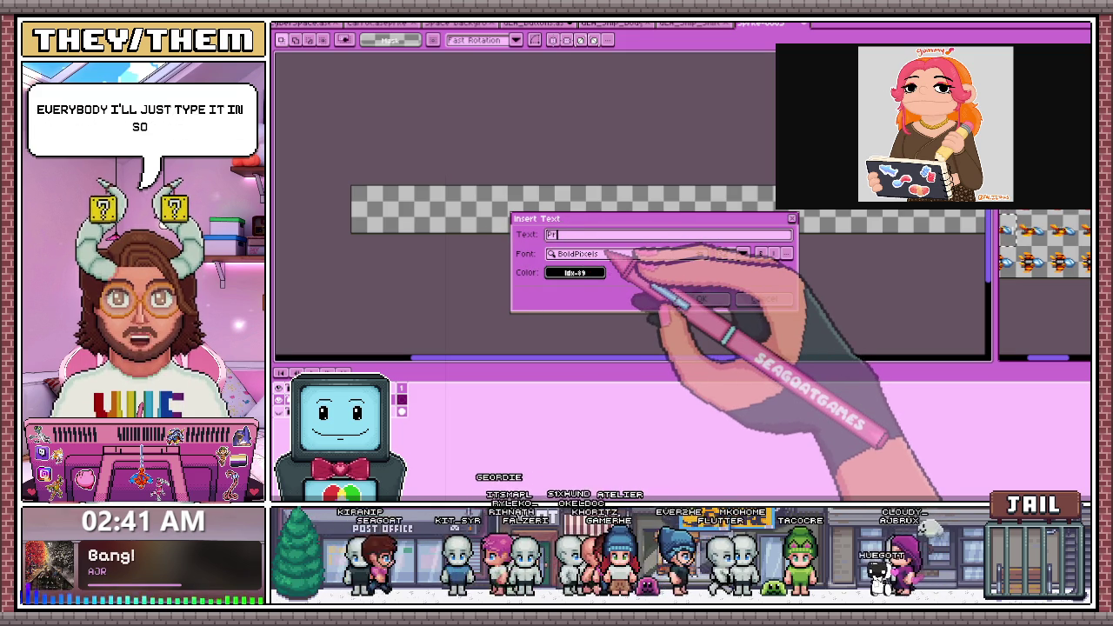
text(ressed)
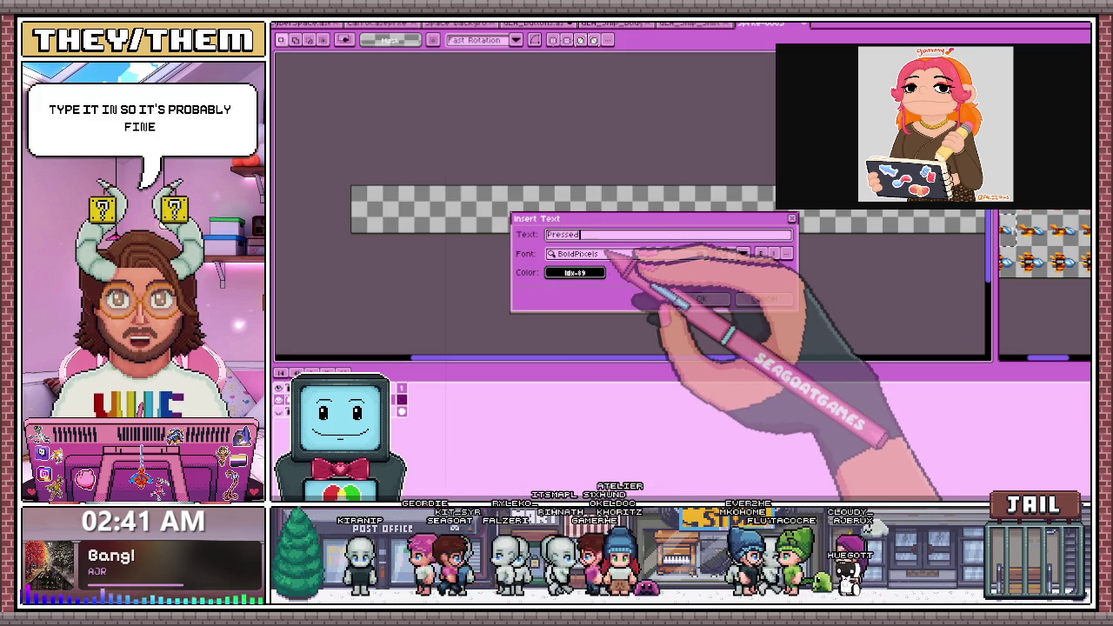
key(BackSpace)
key(BackSpace)
key(BackSpace)
text(Normal)
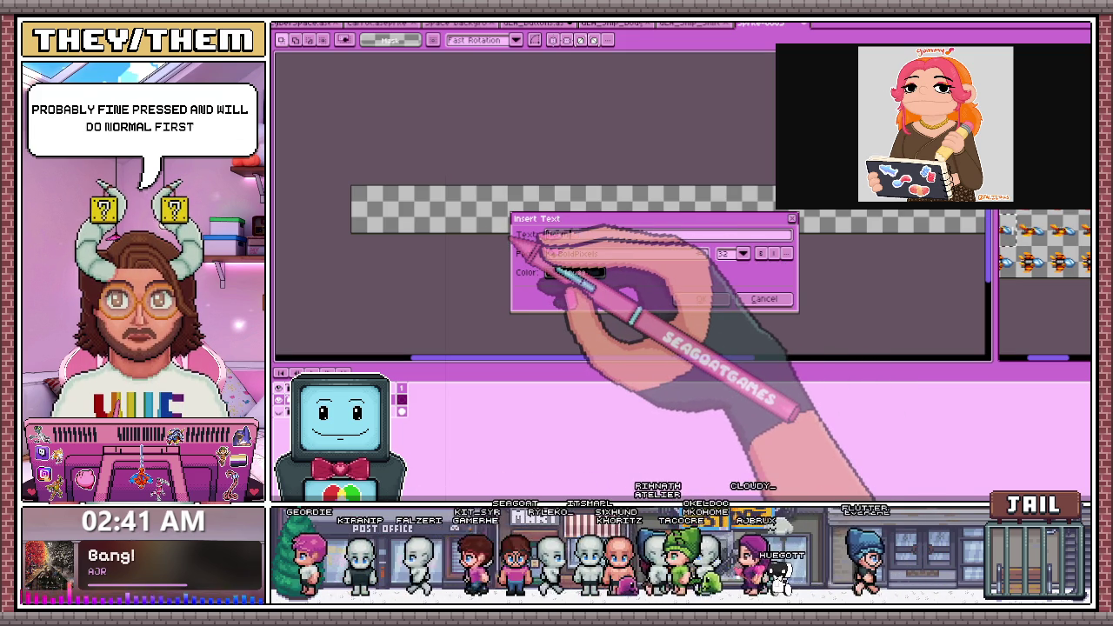
click(699, 298)
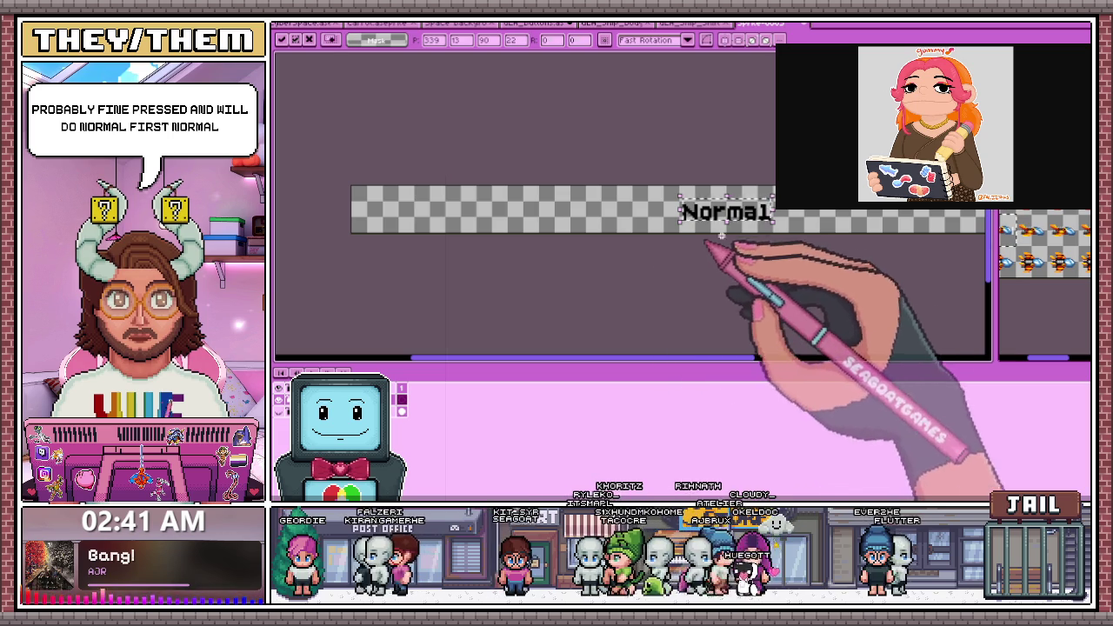
drag(721, 235, 409, 230)
click(533, 223)
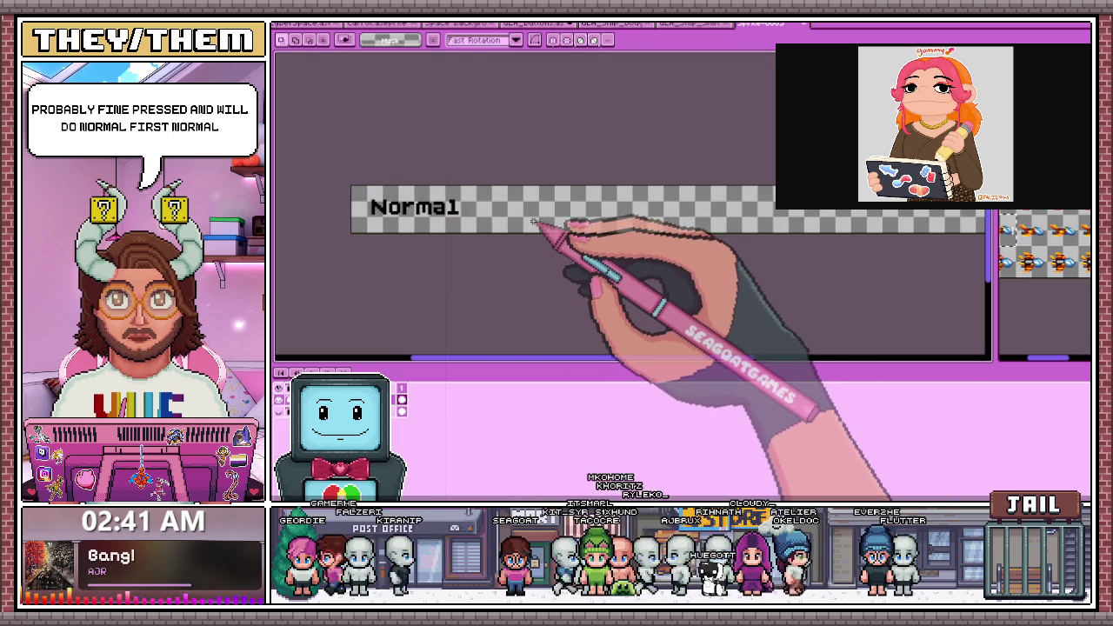
Add 'pressed' and 'Hover' labels in order after Normal
click(534, 222)
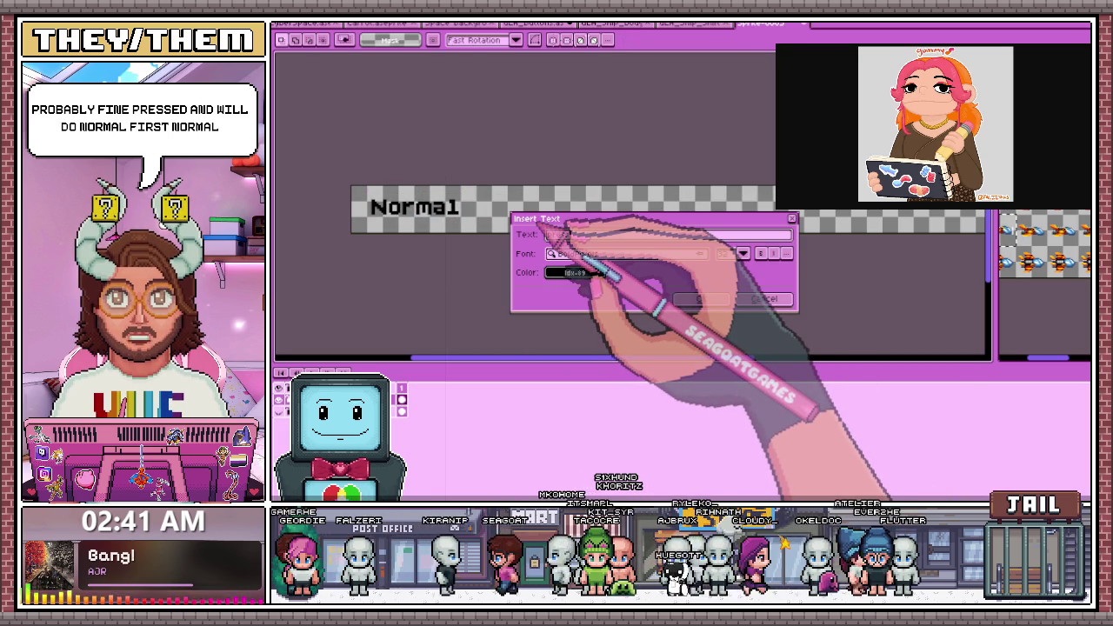
text(pressed)
click(700, 299)
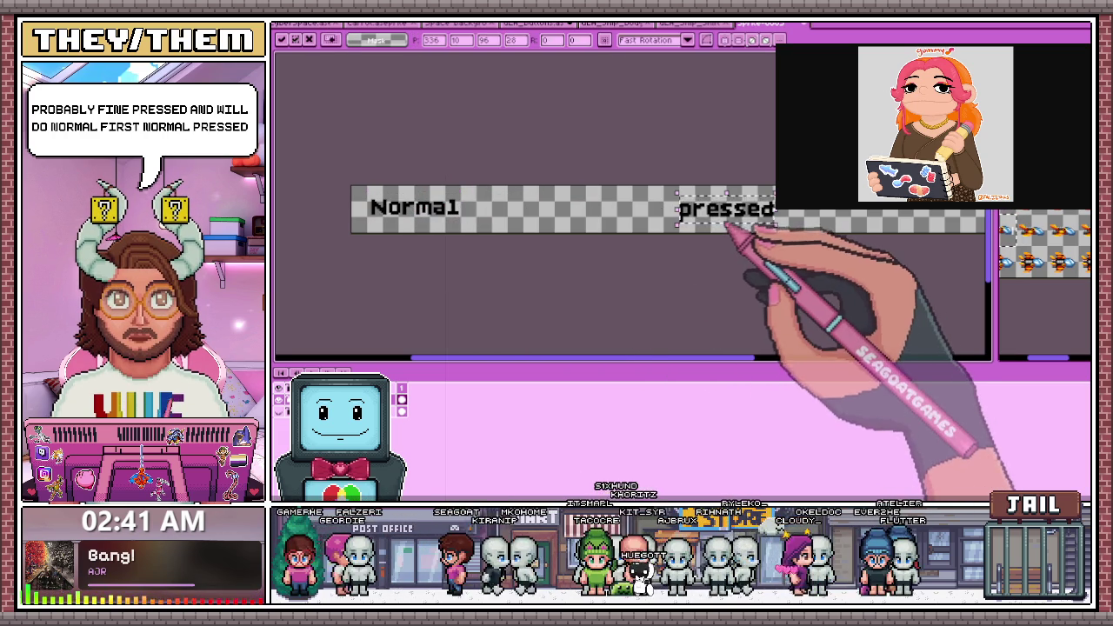
drag(726, 225, 557, 224)
click(671, 218)
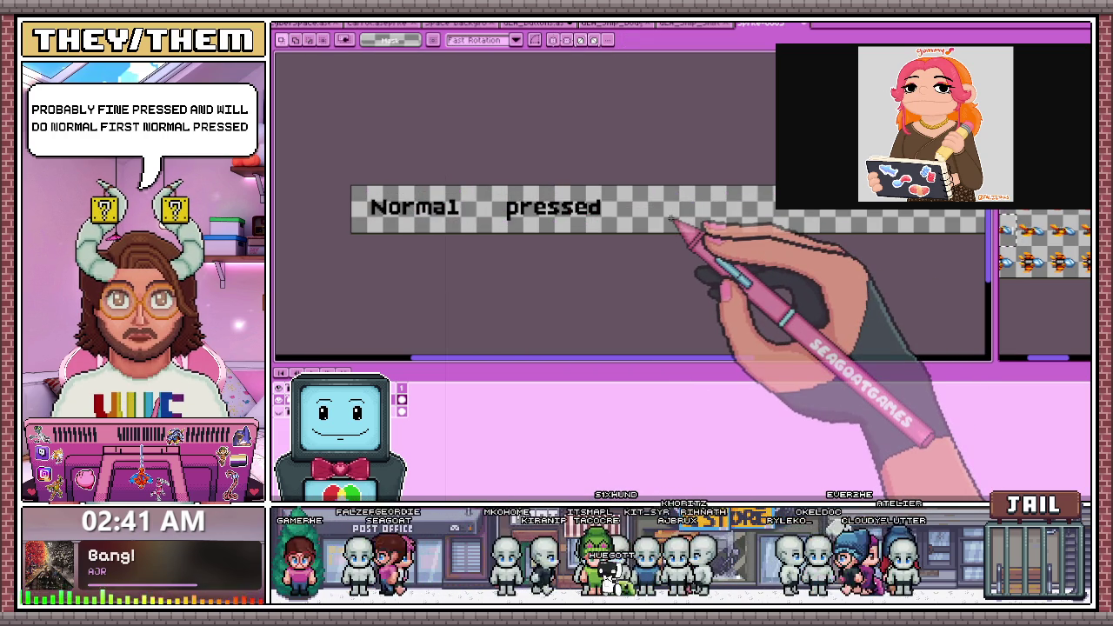
click(671, 218)
text(Hover)
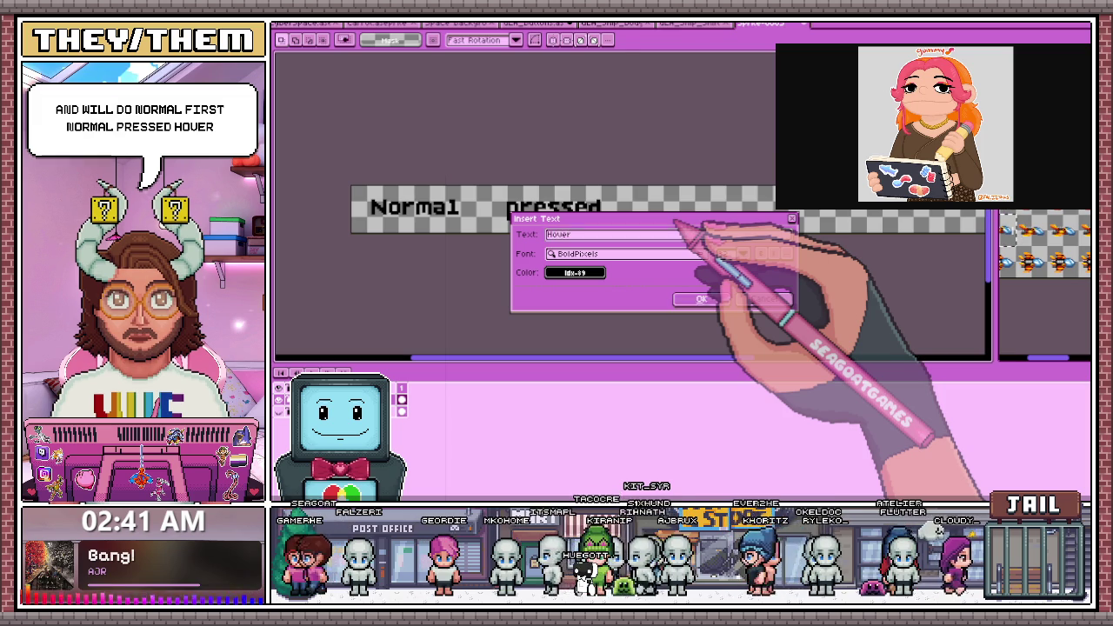
key(Return)
drag(754, 207, 708, 216)
click(769, 211)
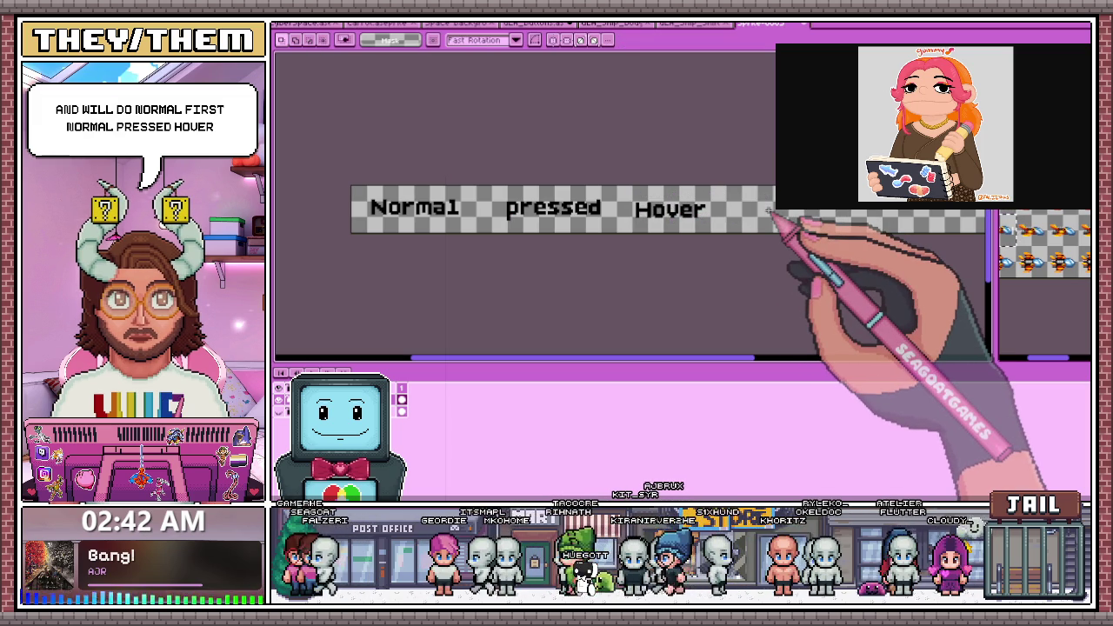
Add 'Disabled' and 'Focused' labels, spaced apart at the strip's right end
click(769, 210)
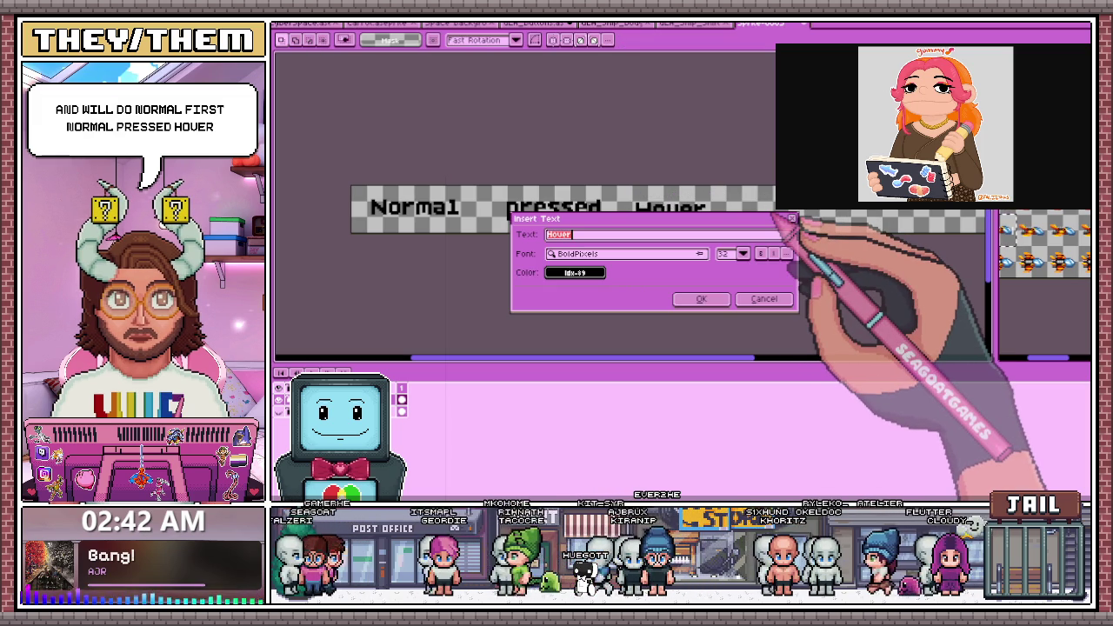
text(Disc)
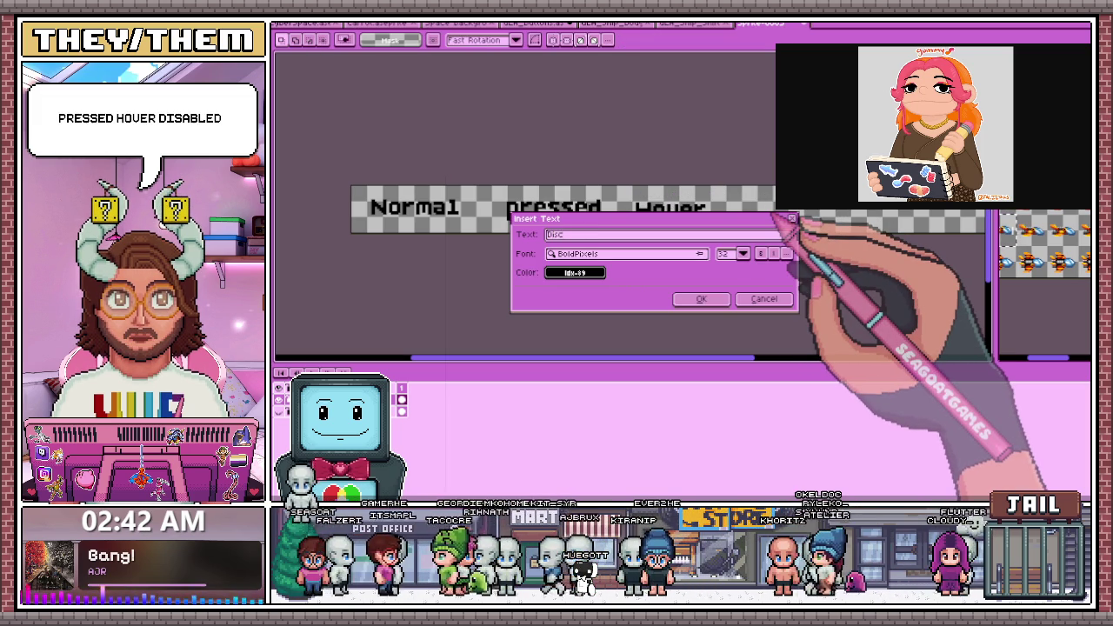
click(701, 298)
drag(736, 231, 799, 223)
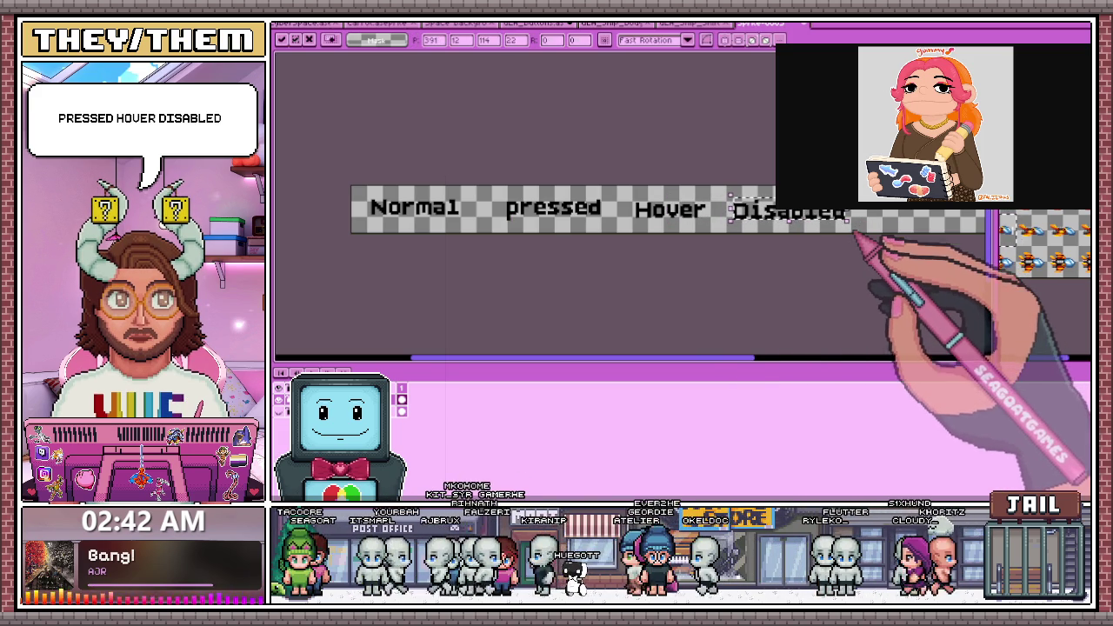
key(ctrl+shift+t)
text(Focused)
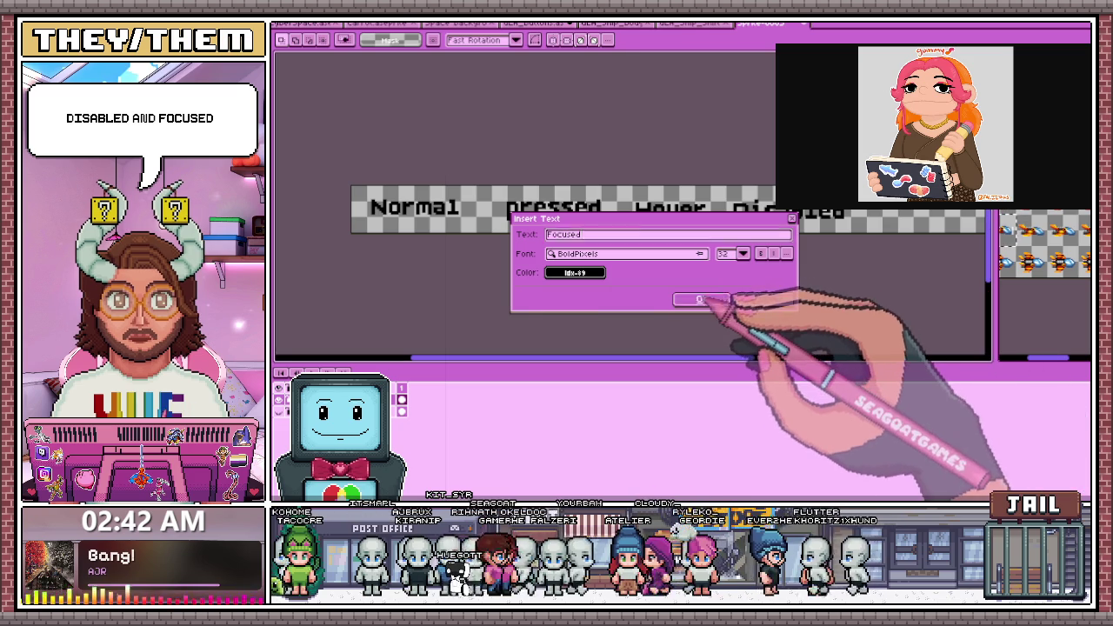
click(701, 298)
drag(740, 218, 900, 222)
scroll(770, 231, down, 2)
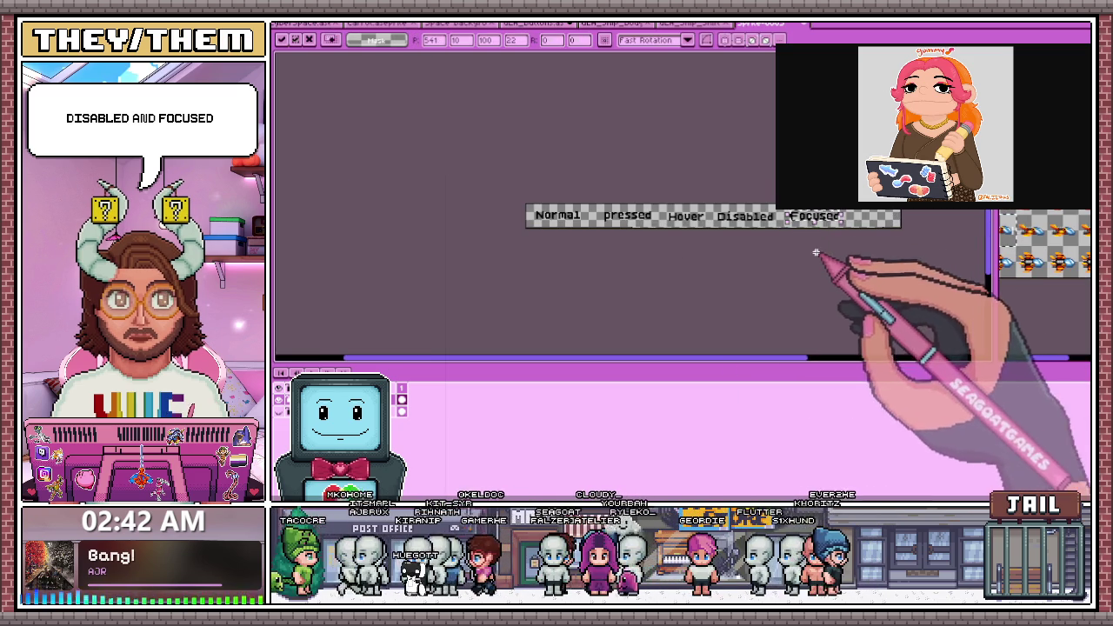
drag(527, 205, 619, 228)
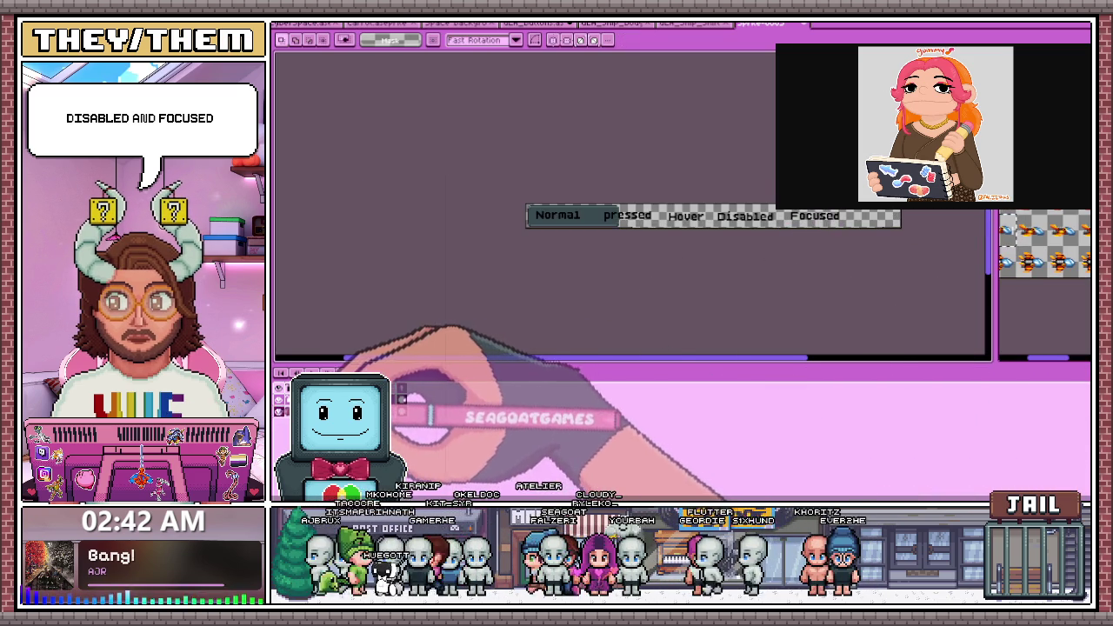
Zoom in and touch up the Normal button's border with the pixel-perfect Pencil
scroll(591, 269, up, 2)
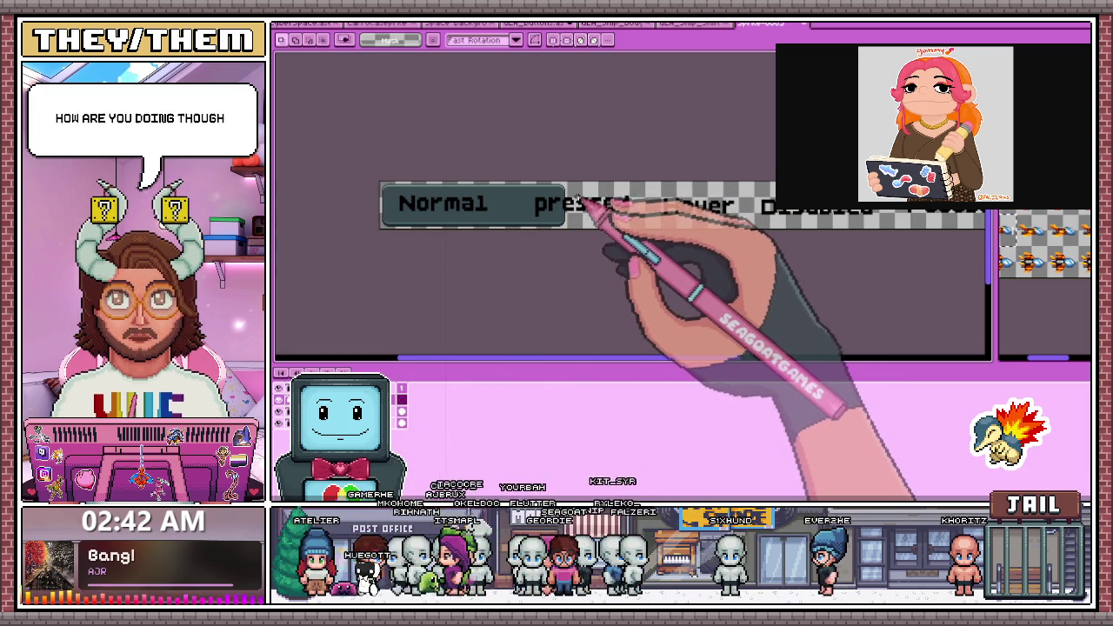
key(b)
scroll(577, 209, up, 2)
scroll(574, 226, up, 2)
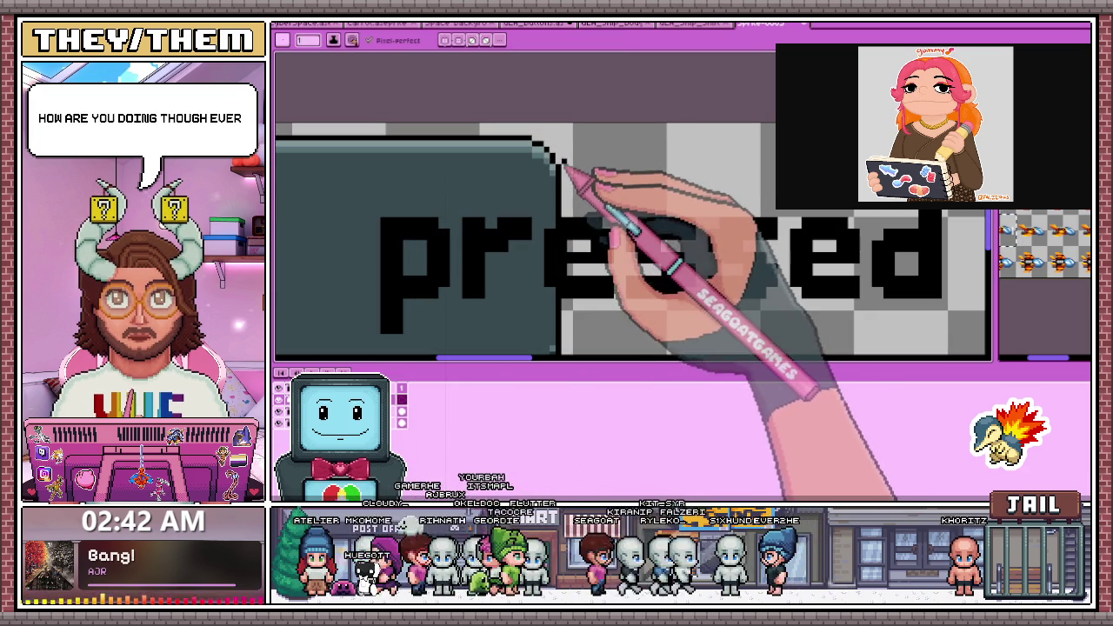
scroll(561, 137, down, 2)
scroll(565, 131, down, 2)
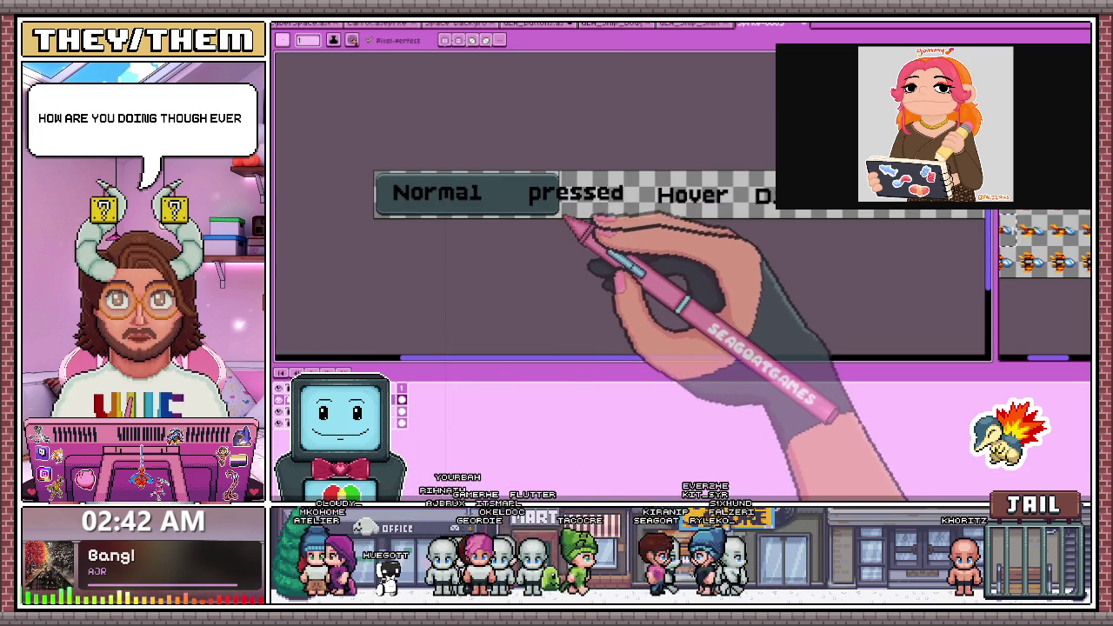
scroll(567, 195, up, 1)
scroll(566, 179, up, 1)
scroll(571, 164, up, 1)
scroll(566, 162, down, 1)
key(e)
scroll(554, 155, up, 1)
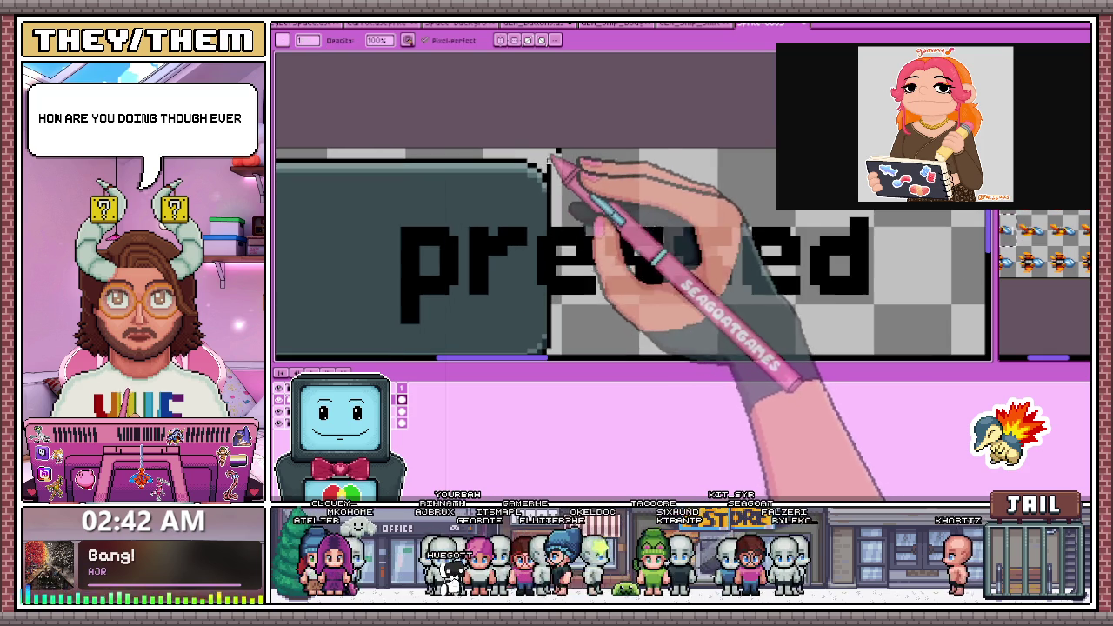
key(b)
scroll(554, 158, up, 1)
scroll(558, 151, down, 2)
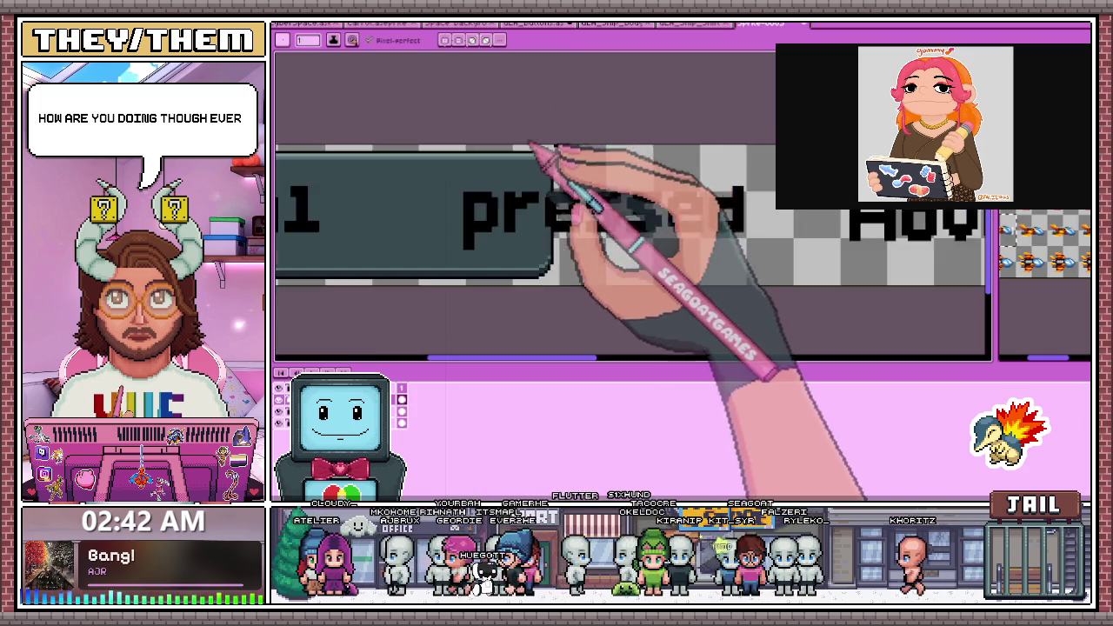
scroll(534, 148, down, 1)
scroll(447, 136, up, 3)
scroll(347, 157, down, 2)
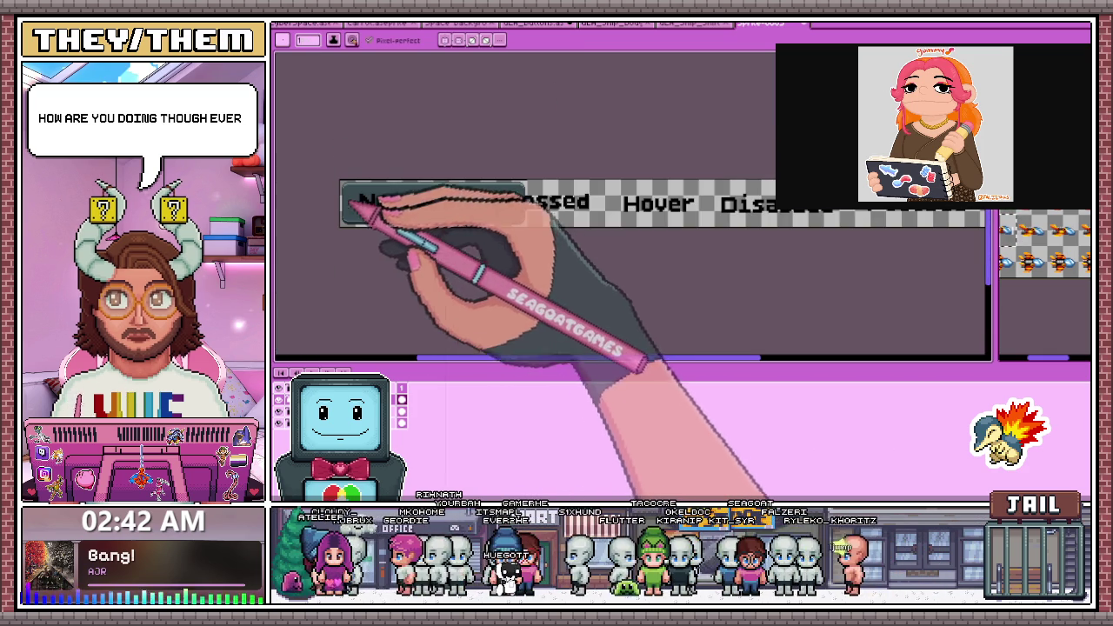
Move the dark Normal button block up against the pressed label
key(m)
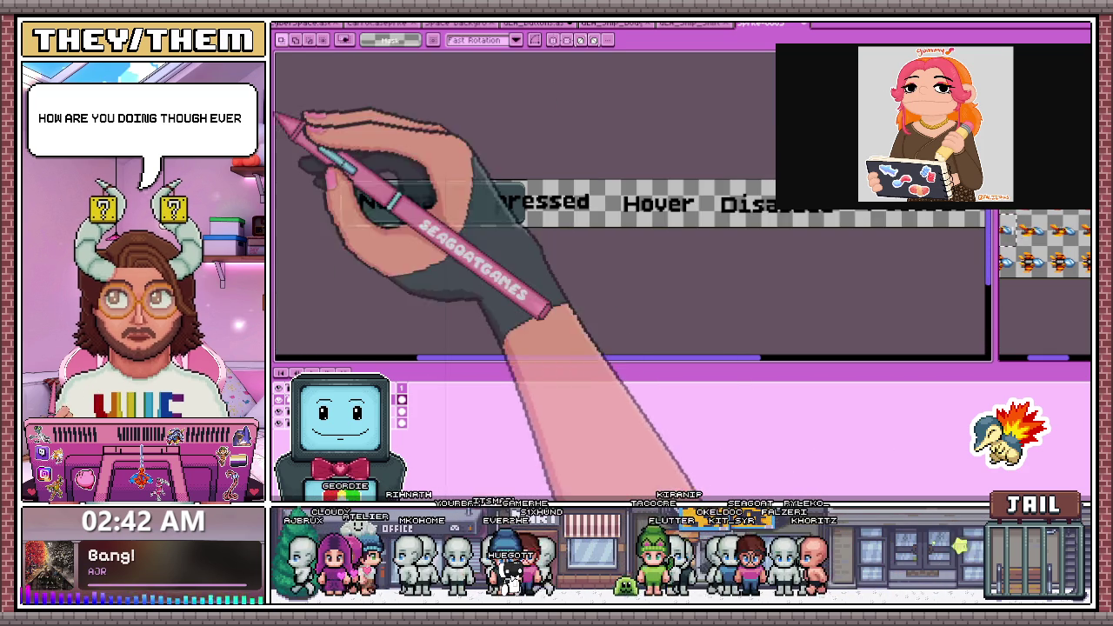
drag(276, 201, 480, 177)
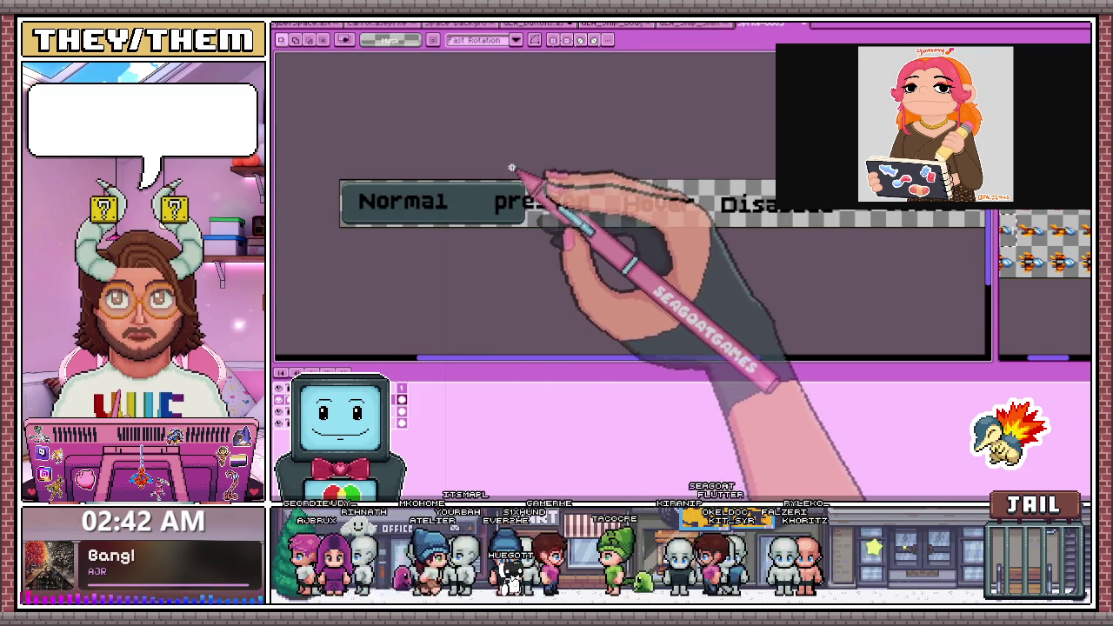
scroll(513, 167, up, 2)
scroll(539, 179, up, 2)
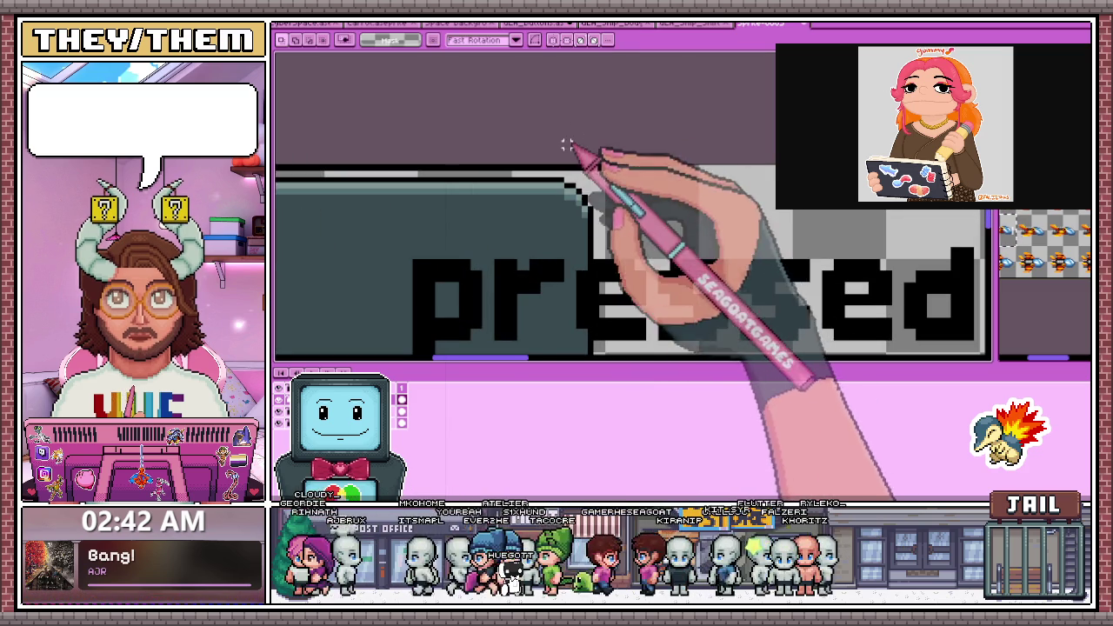
scroll(606, 179, down, 2)
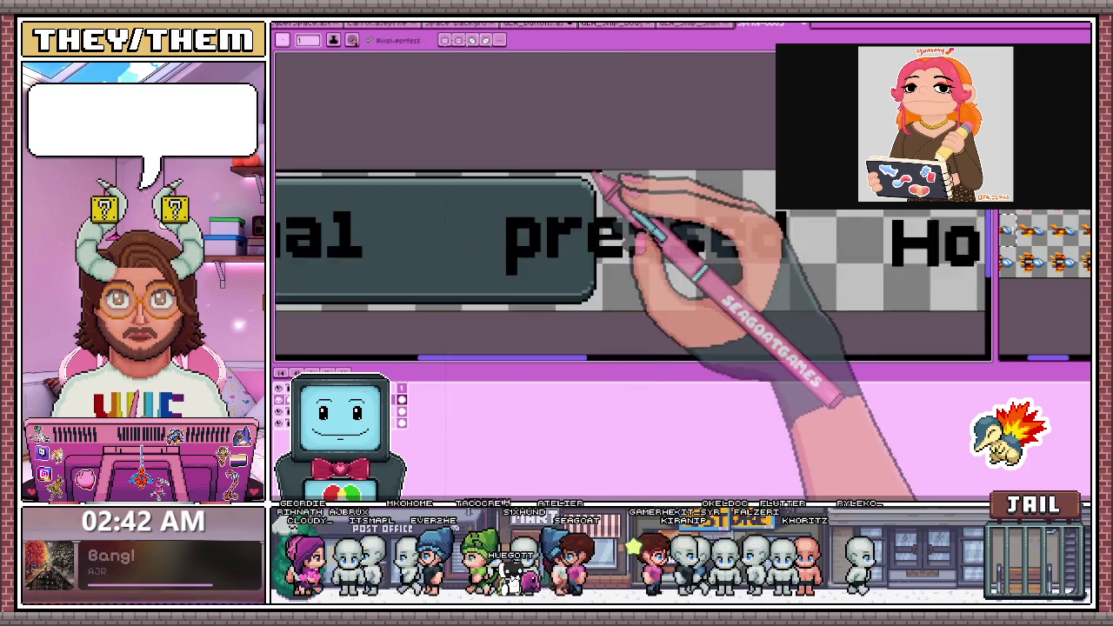
scroll(534, 183, down, 1)
scroll(383, 167, up, 3)
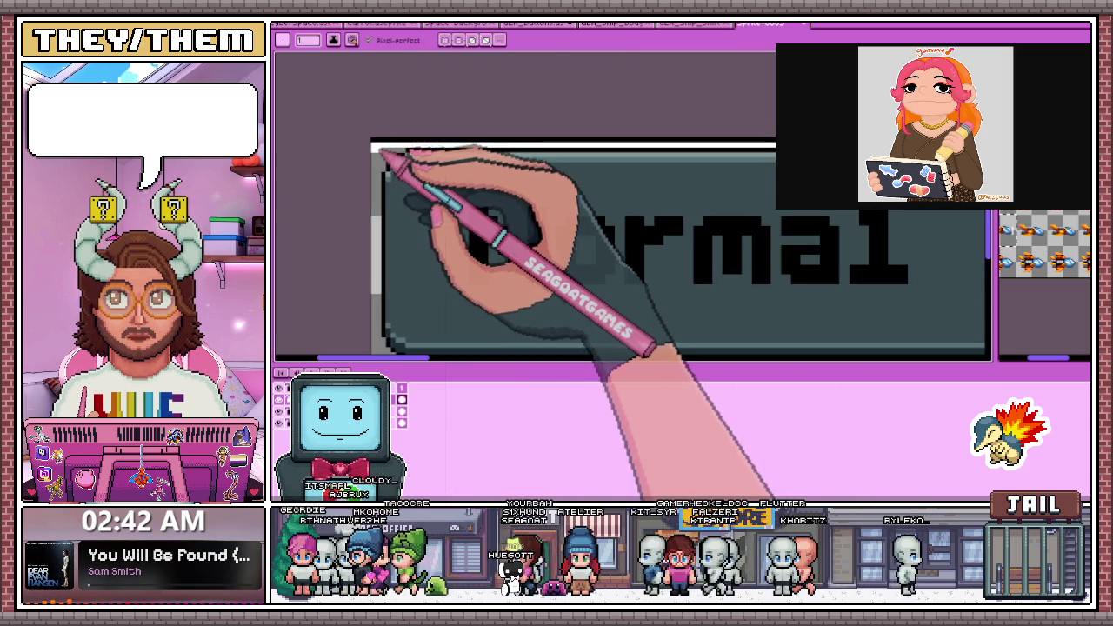
scroll(382, 154, down, 1)
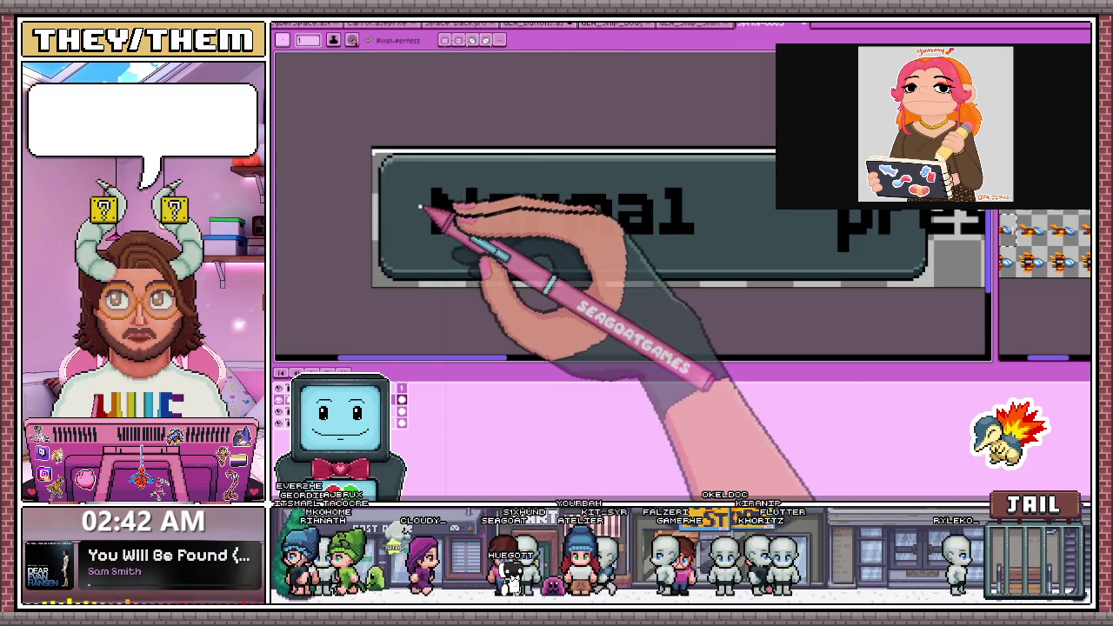
scroll(409, 169, down, 1)
key(b)
scroll(313, 172, up, 2)
scroll(314, 166, down, 1)
scroll(331, 174, down, 1)
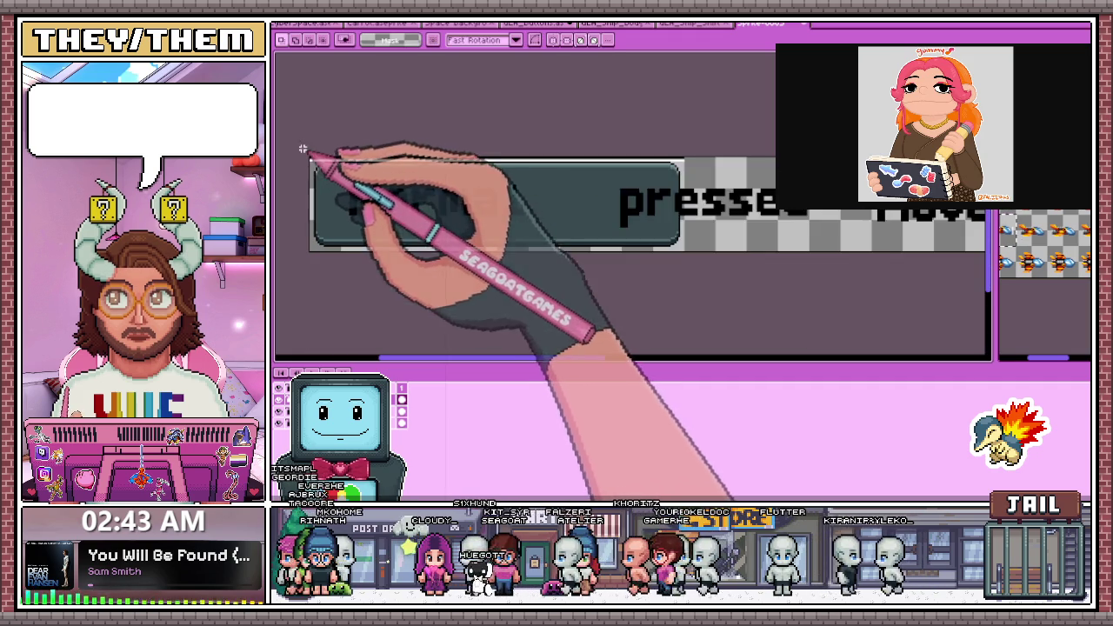
key(m)
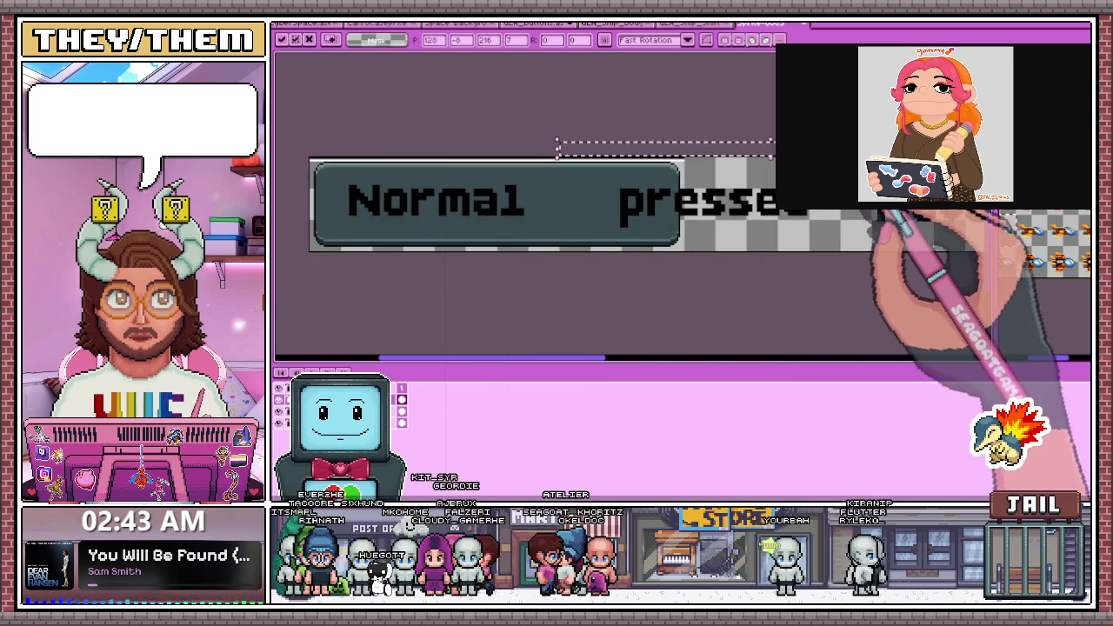
Shift the selected top-edge line piece further right and commit it
scroll(621, 169, down, 1)
scroll(548, 152, down, 1)
scroll(548, 152, up, 1)
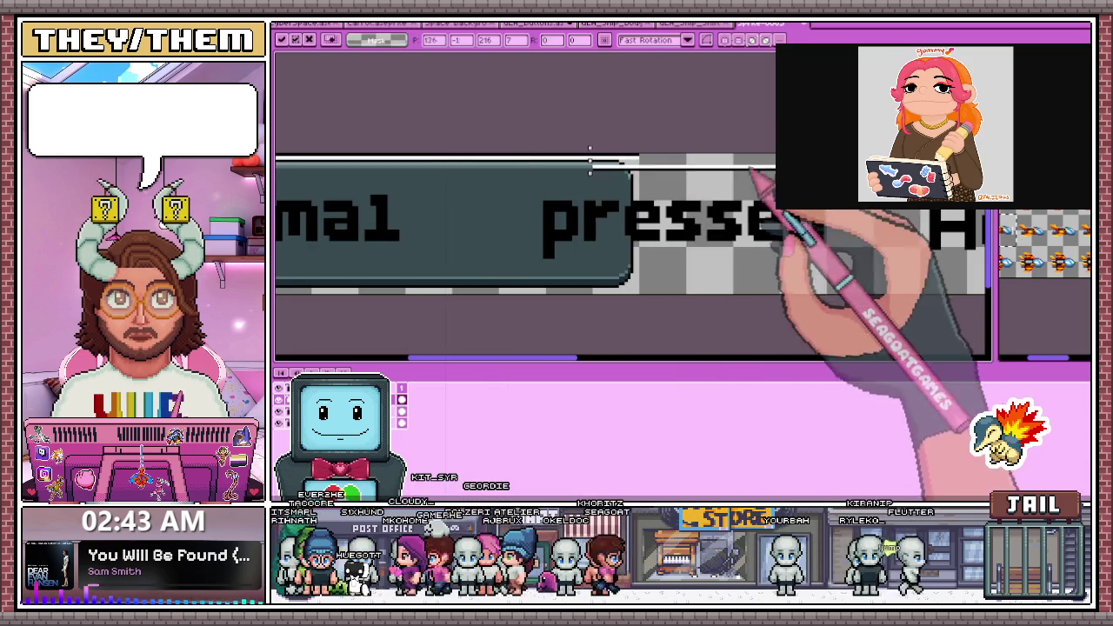
scroll(521, 154, up, 2)
scroll(632, 158, down, 1)
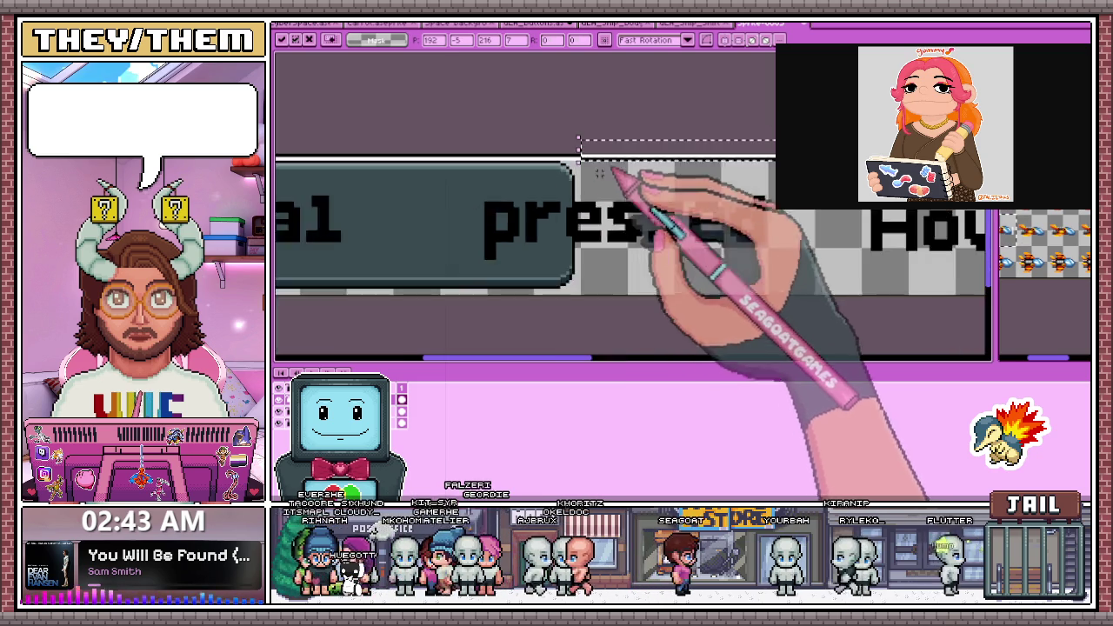
scroll(621, 174, down, 1)
scroll(856, 223, up, 2)
scroll(835, 228, right, 3)
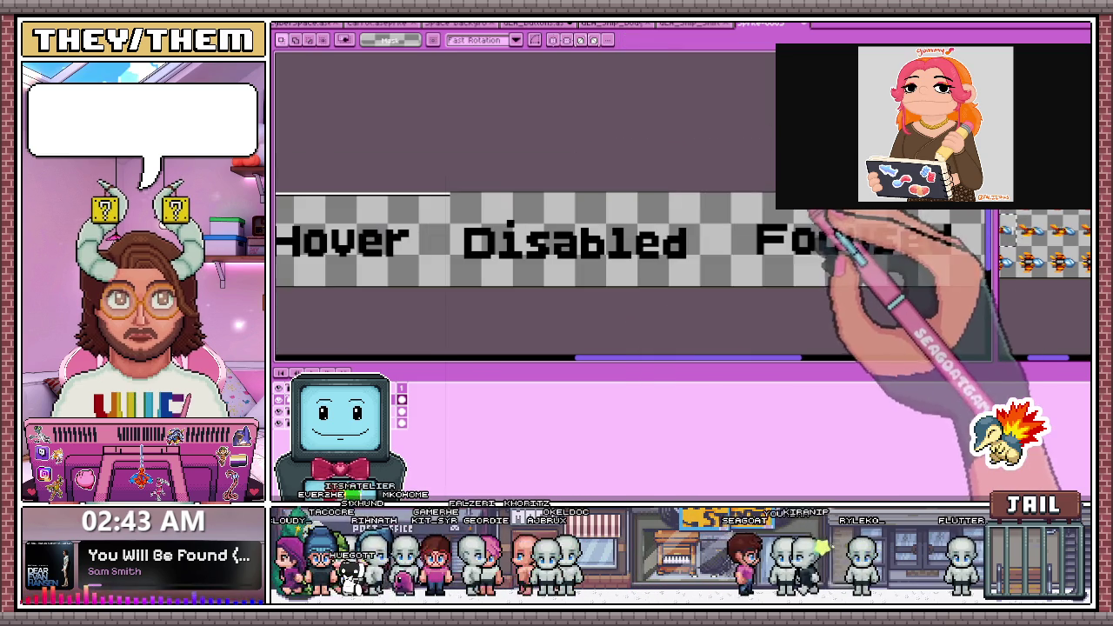
click(700, 208)
scroll(522, 211, up, 1)
scroll(511, 212, up, 1)
drag(509, 213, 581, 210)
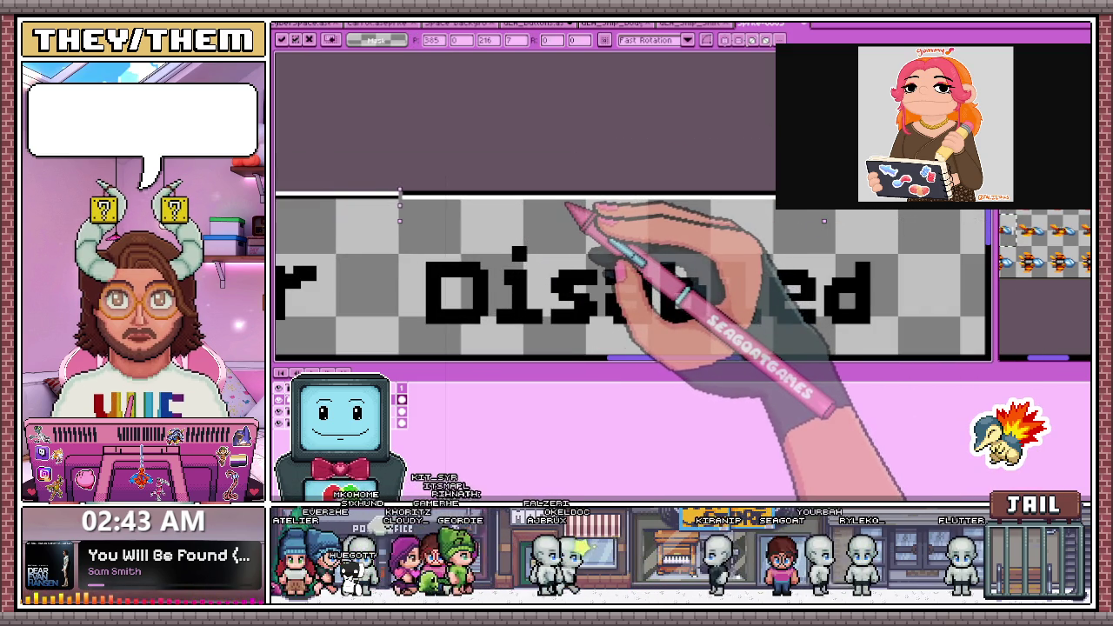
scroll(565, 213, down, 3)
key(Return)
Move the remaining line piece up off the Focused label
scroll(746, 243, up, 3)
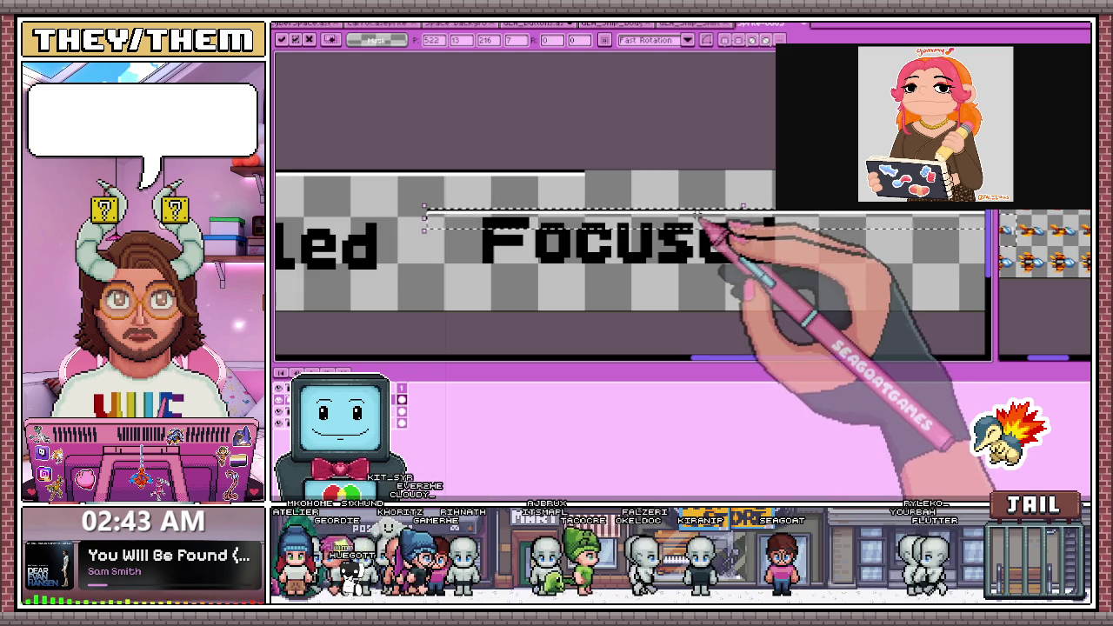
drag(742, 206, 826, 182)
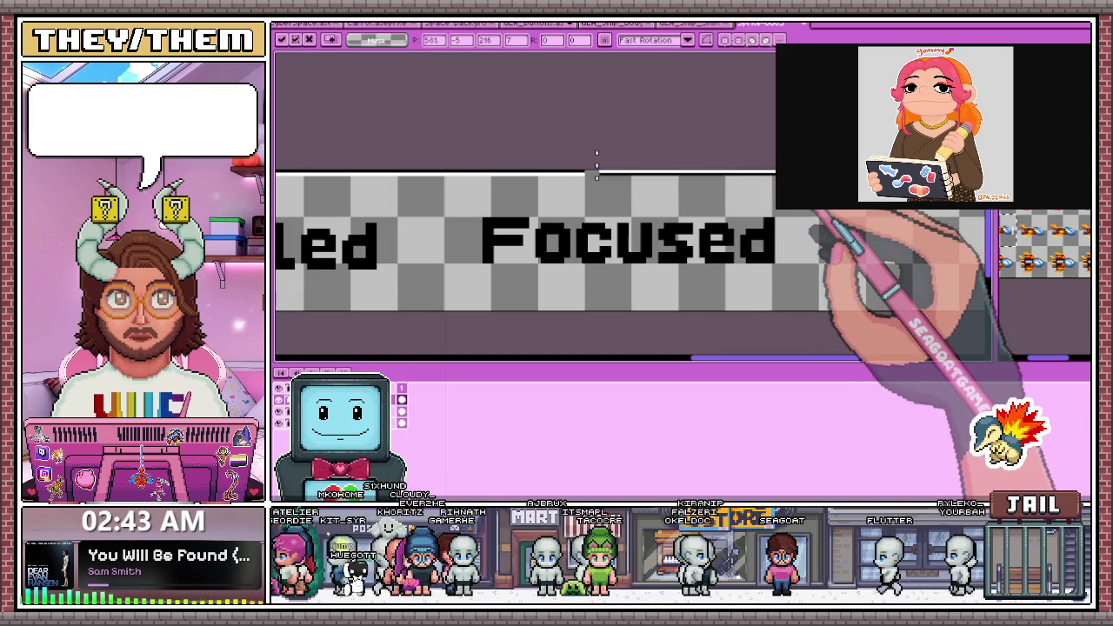
scroll(583, 165, down, 2)
scroll(582, 165, down, 2)
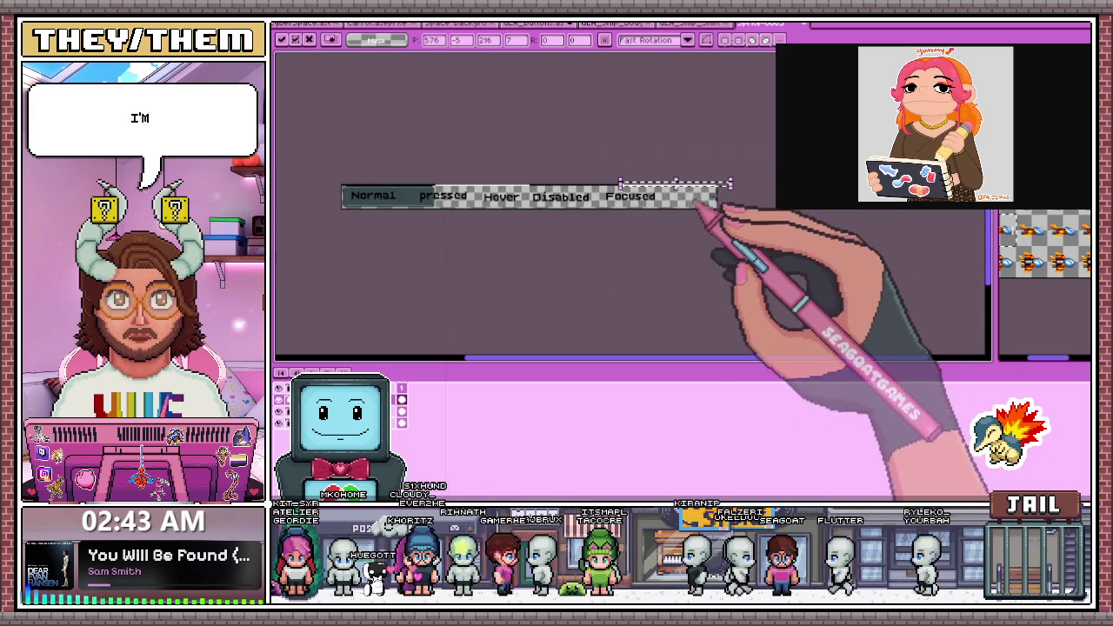
scroll(725, 192, up, 4)
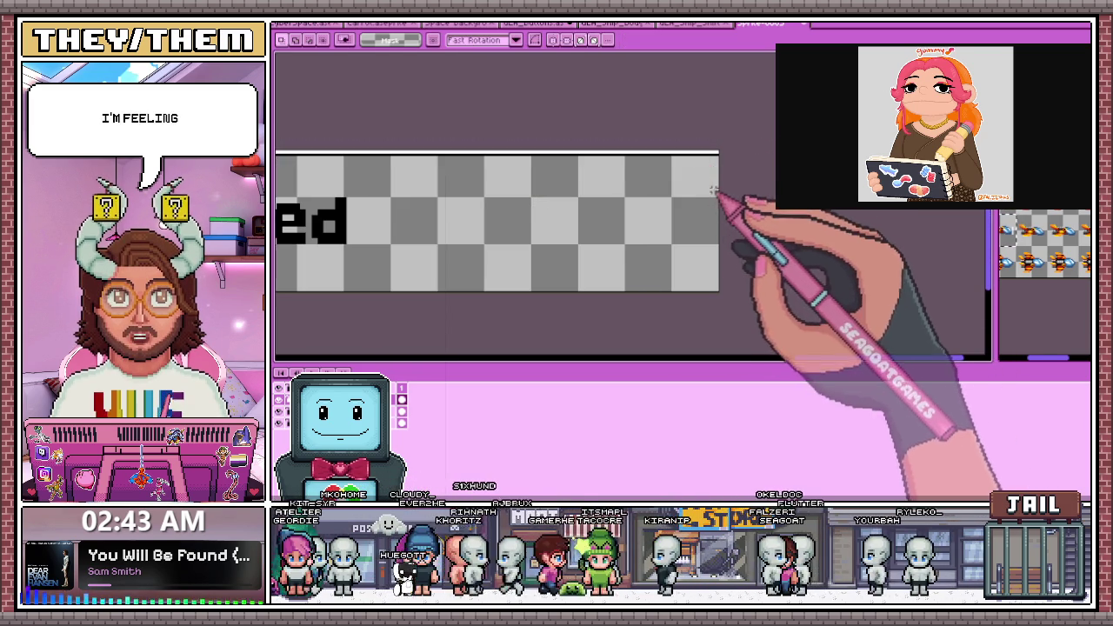
key(ctrl+alt+c)
Add 35 px of canvas on the right side of the button strip
drag(728, 234, 821, 234)
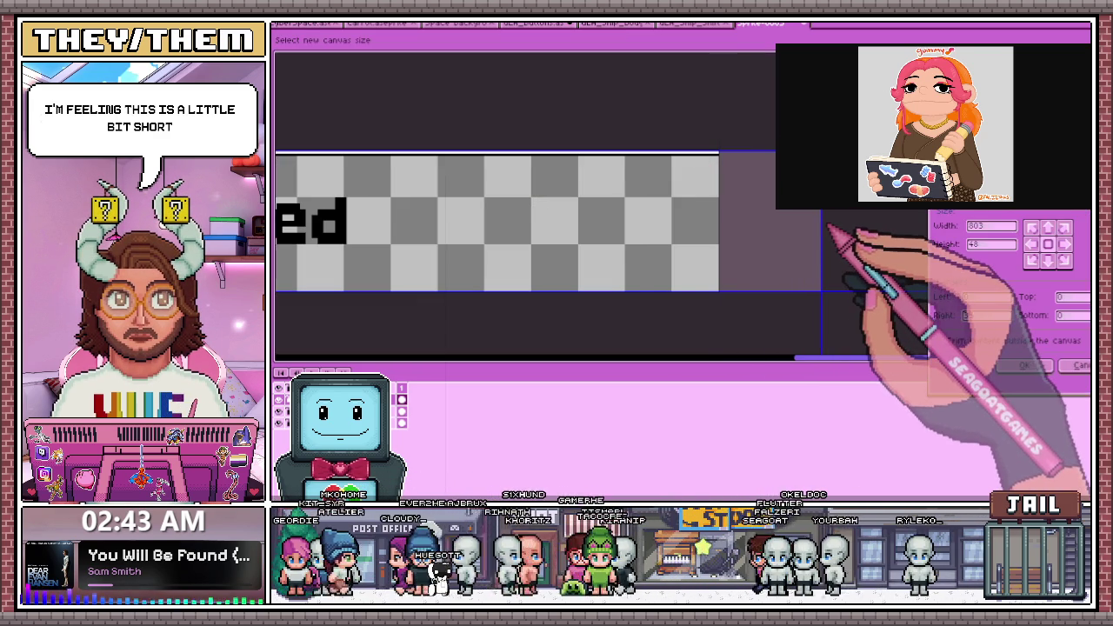
key(Return)
scroll(661, 263, down, 2)
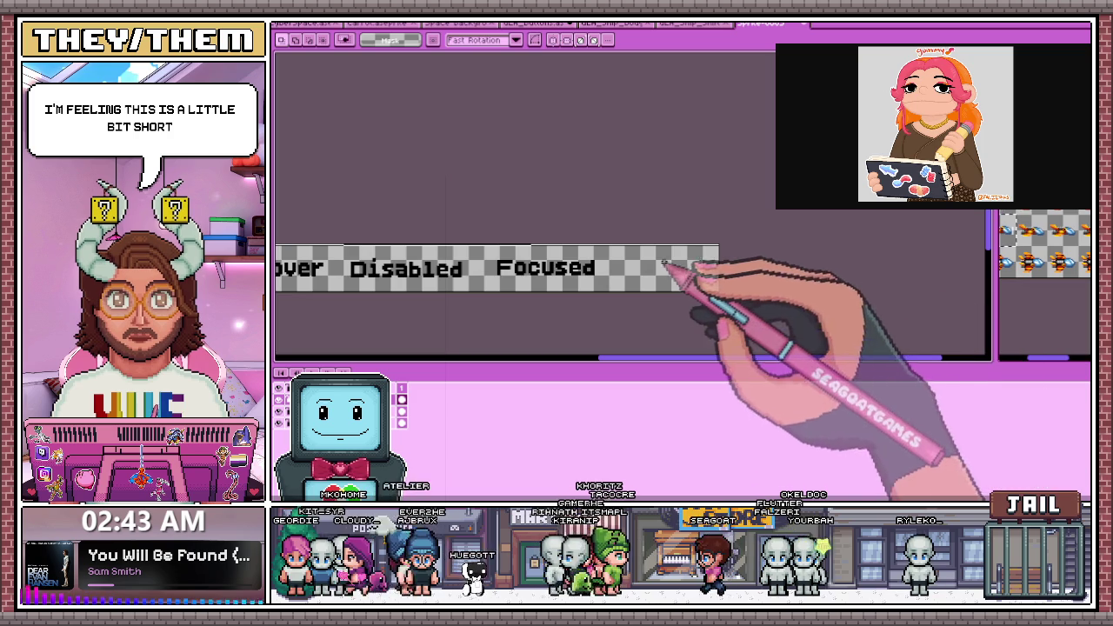
scroll(624, 264, down, 1)
scroll(473, 261, up, 1)
scroll(485, 265, up, 1)
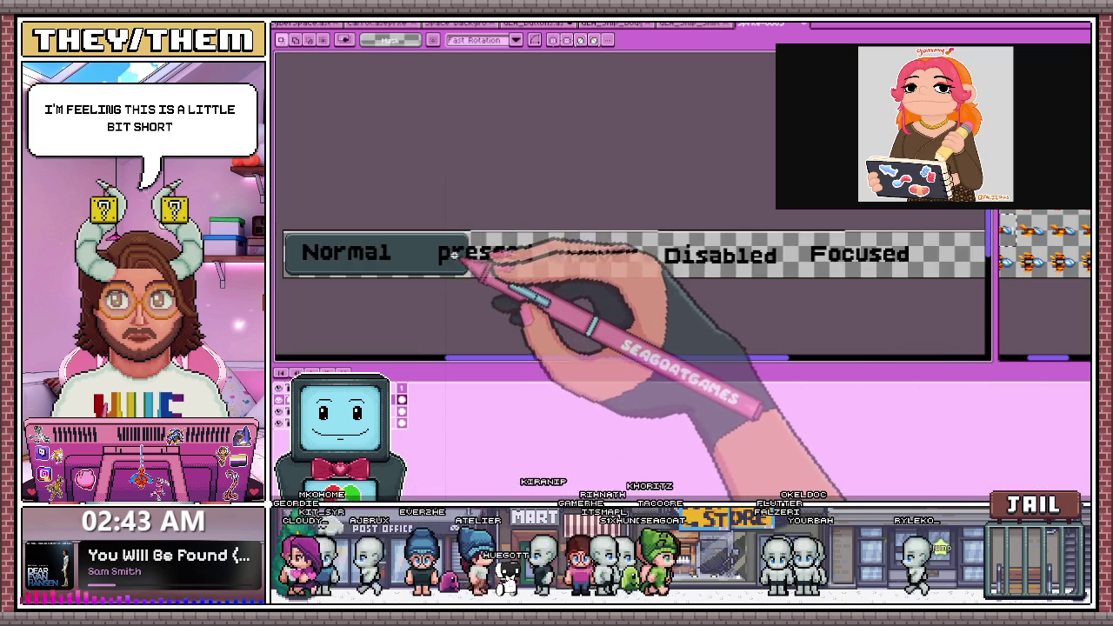
scroll(451, 243, up, 2)
scroll(451, 244, down, 1)
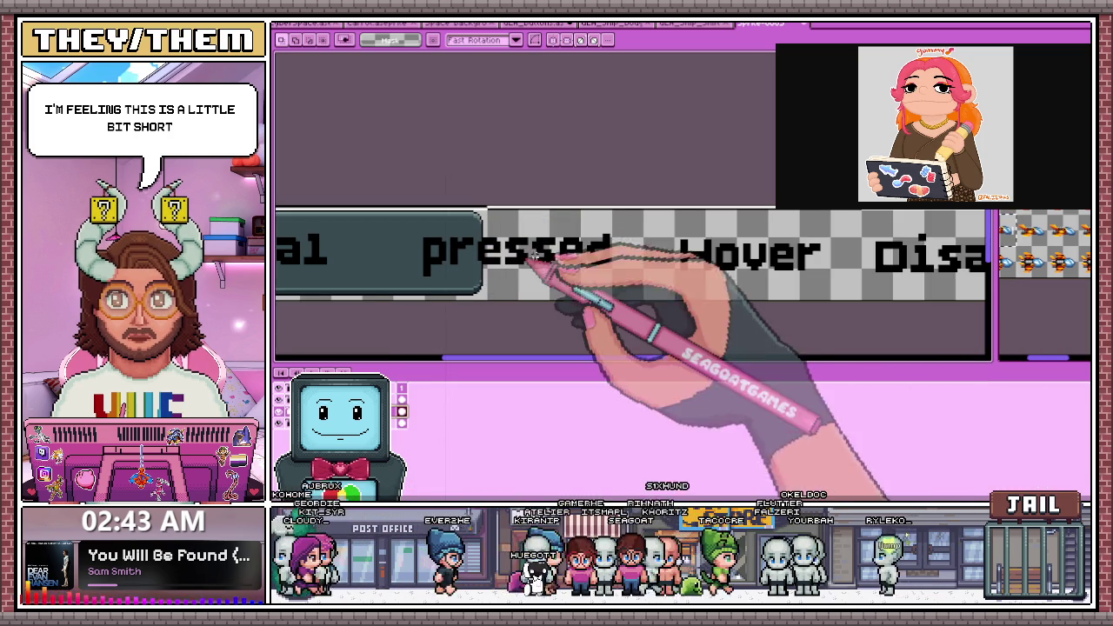
Move the pressed label further right and commit it
mouse_move(418, 218)
mouse_down()
mouse_move(608, 286)
mouse_move(684, 249)
mouse_up()
scroll(658, 249, down, 2)
key(Return)
scroll(648, 234, up, 2)
scroll(609, 231, down, 2)
scroll(435, 235, down, 1)
scroll(426, 213, up, 2)
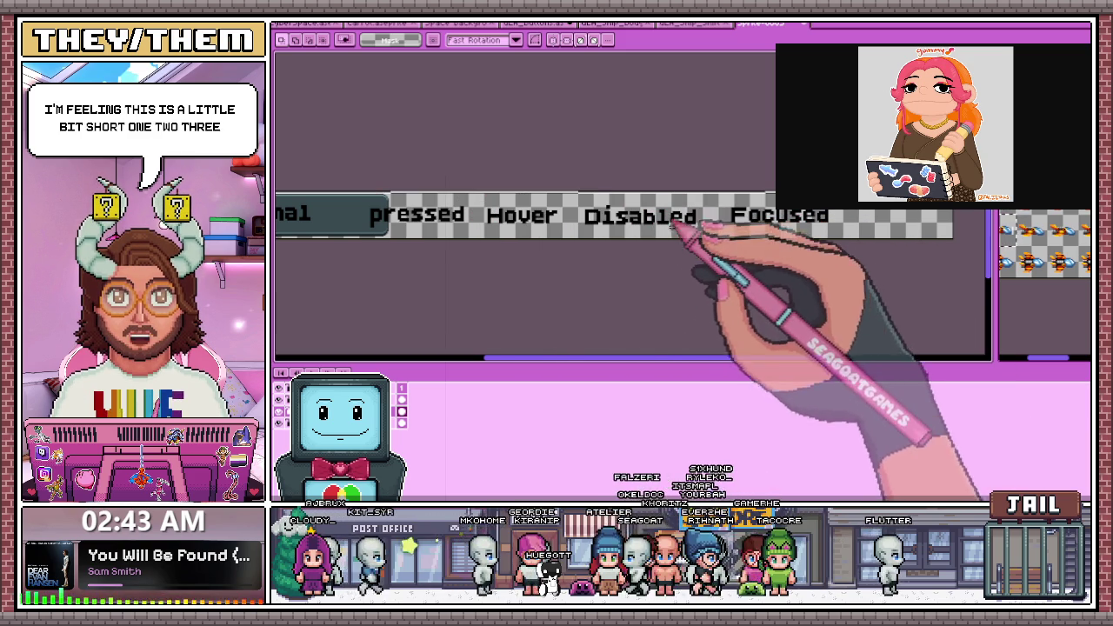
Extend the canvas on the right to a 960-pixel width
key(ctrl+alt+c)
click(969, 315)
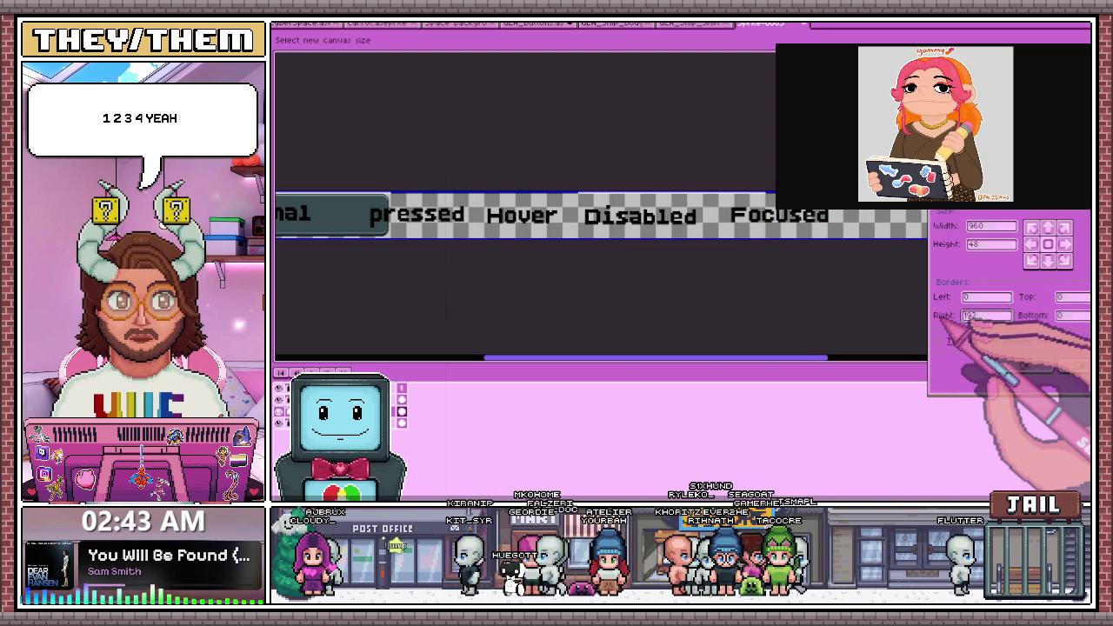
click(1024, 365)
scroll(748, 260, down, 2)
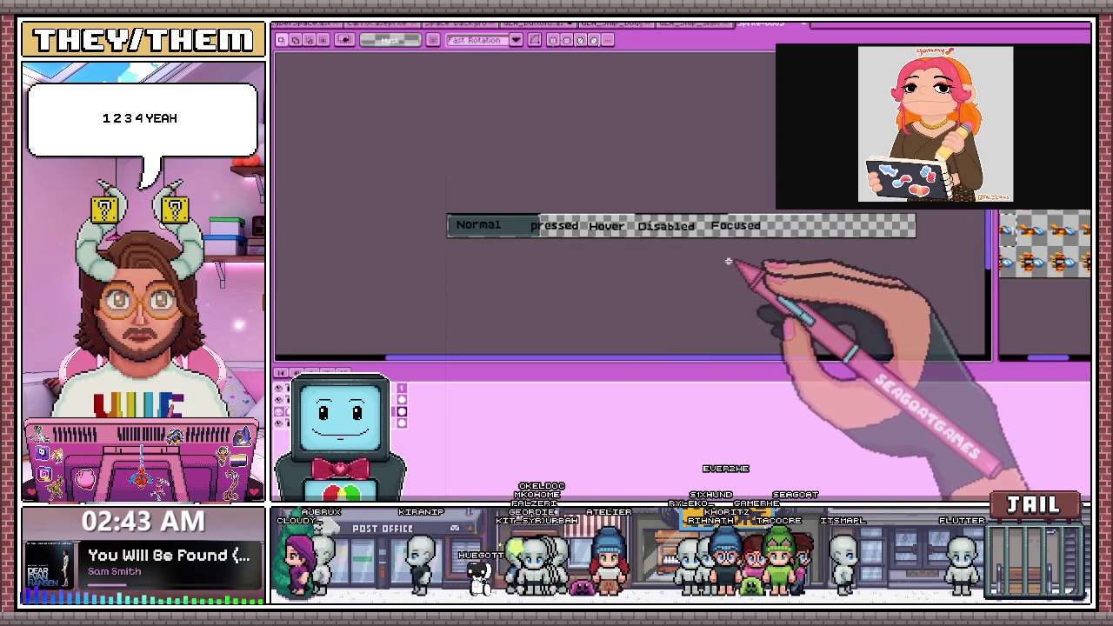
scroll(624, 241, up, 1)
scroll(661, 226, up, 1)
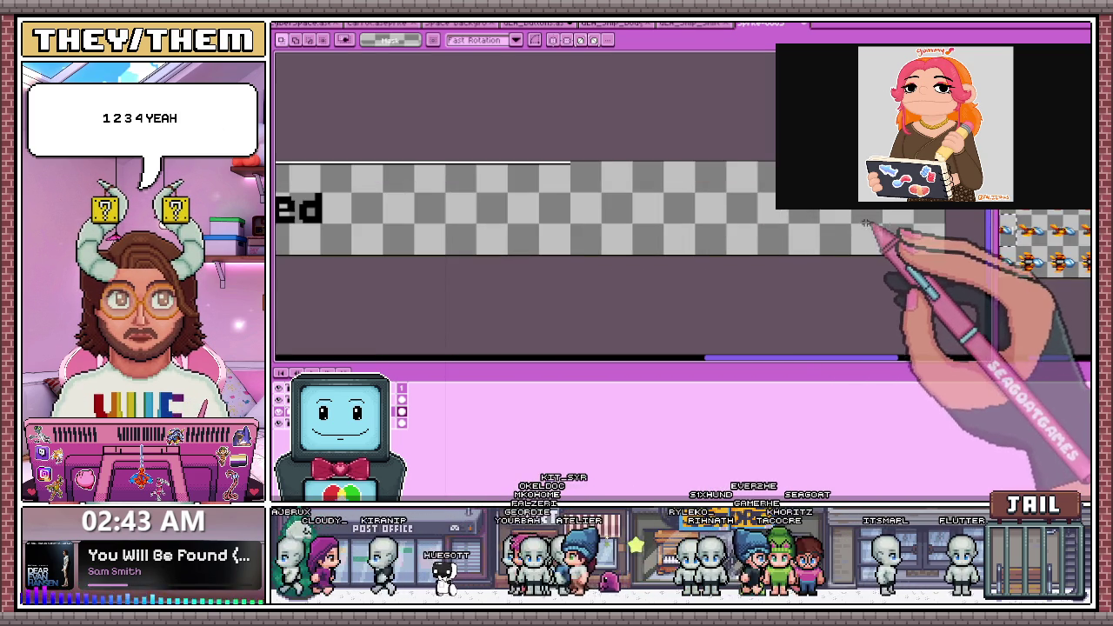
Move the Focused label into the new space at the right, away from Disabled
drag(738, 205, 882, 213)
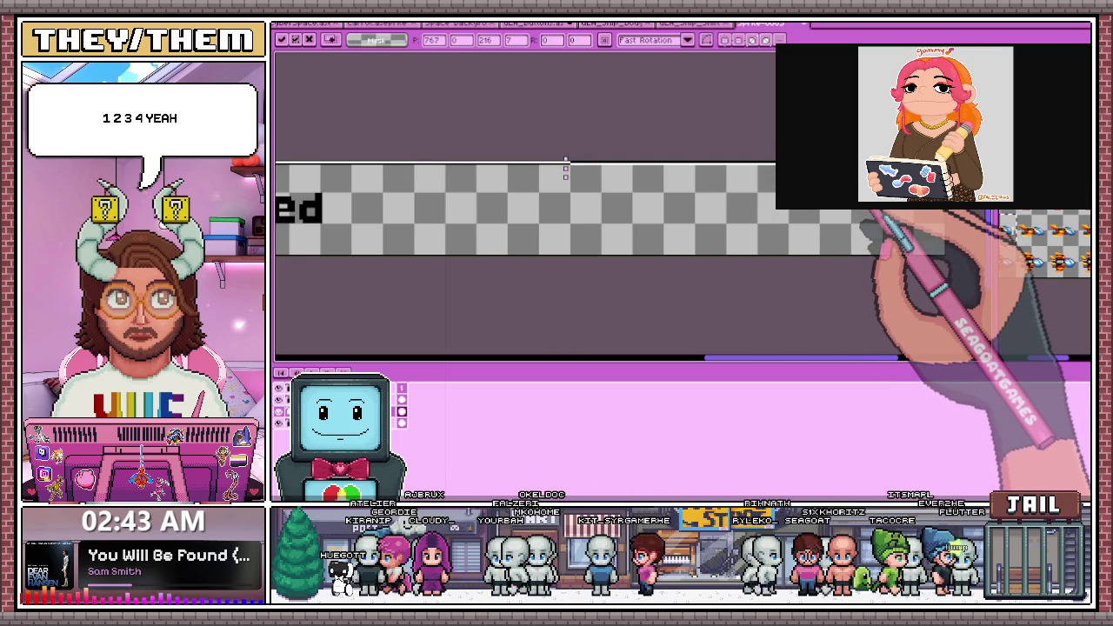
scroll(521, 200, down, 1)
scroll(452, 195, up, 1)
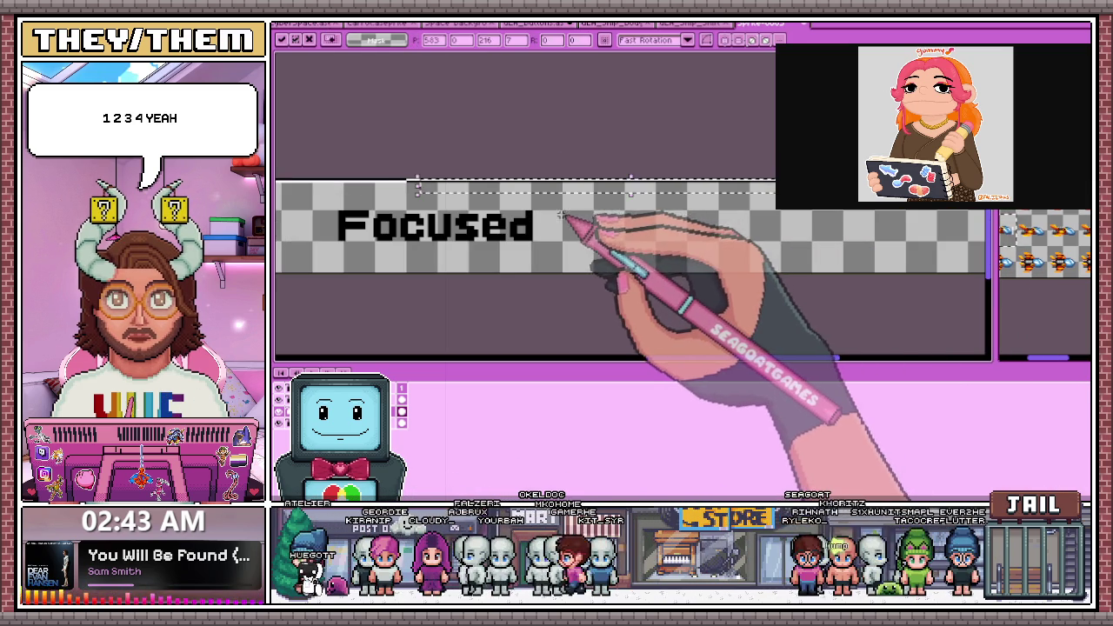
drag(577, 186, 569, 197)
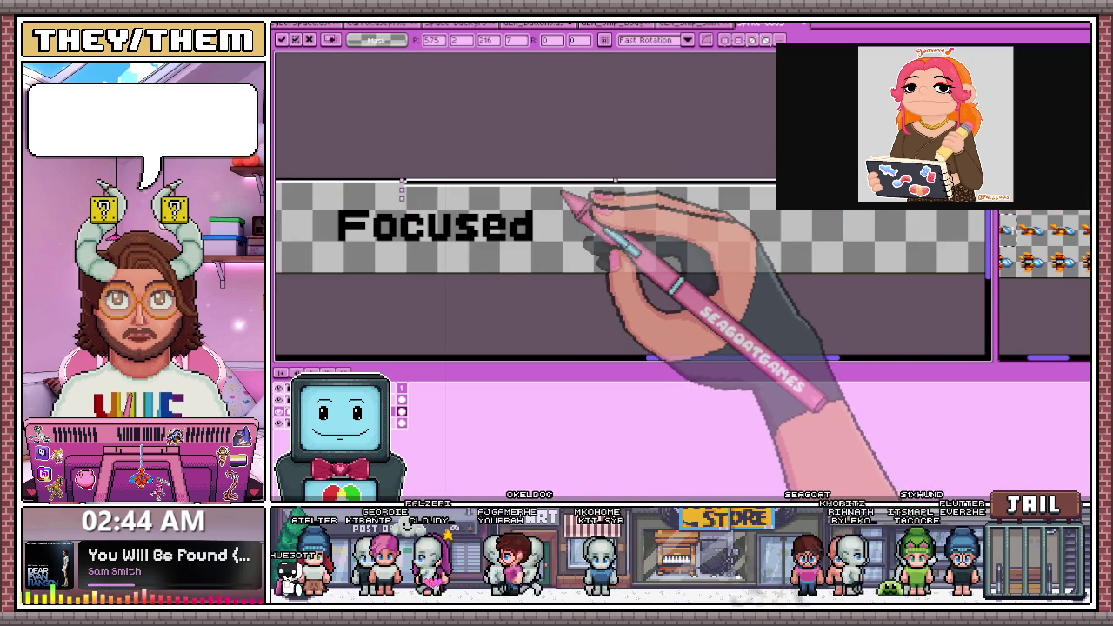
key(Return)
scroll(704, 248, down, 1)
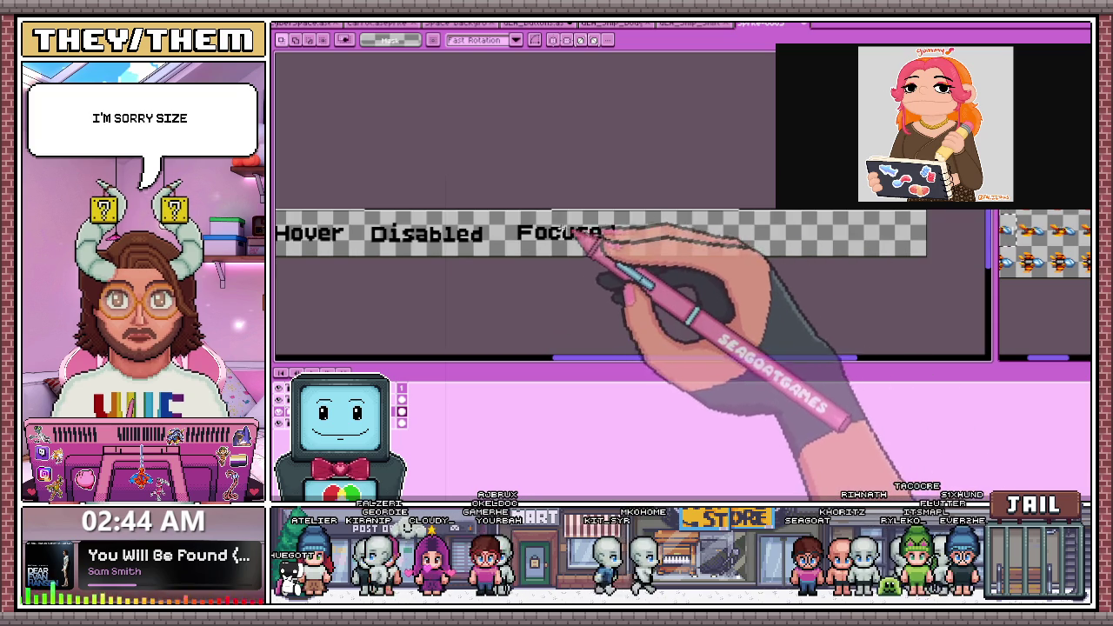
drag(534, 238, 852, 233)
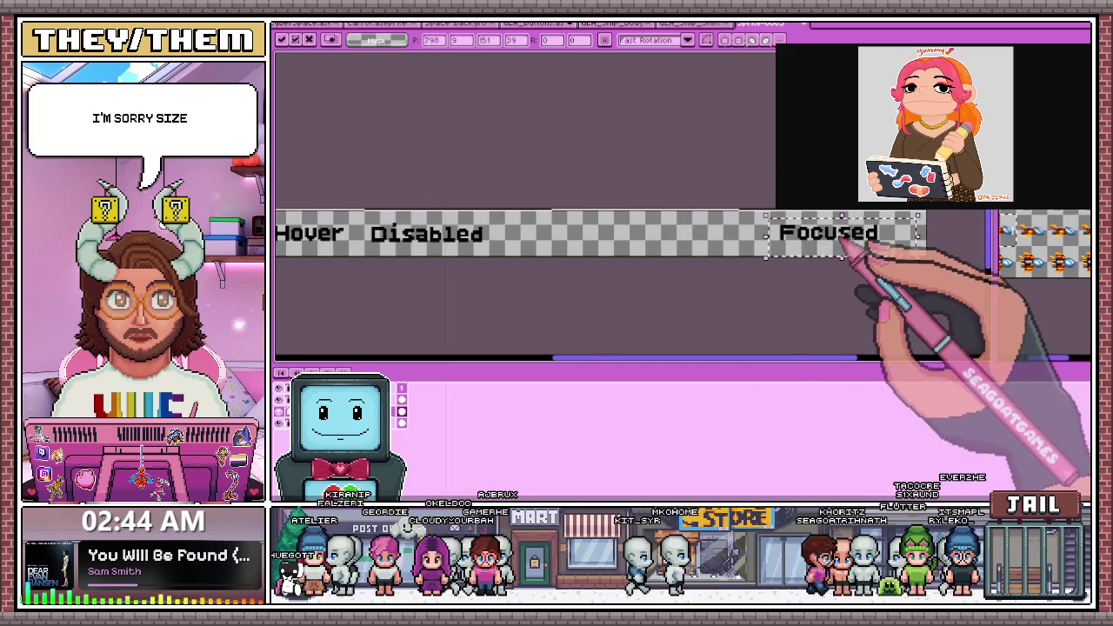
scroll(684, 249, down, 1)
scroll(663, 247, up, 1)
Select the Disabled label and shift it right toward Focused
drag(426, 259, 585, 218)
drag(532, 246, 744, 247)
scroll(745, 249, up, 2)
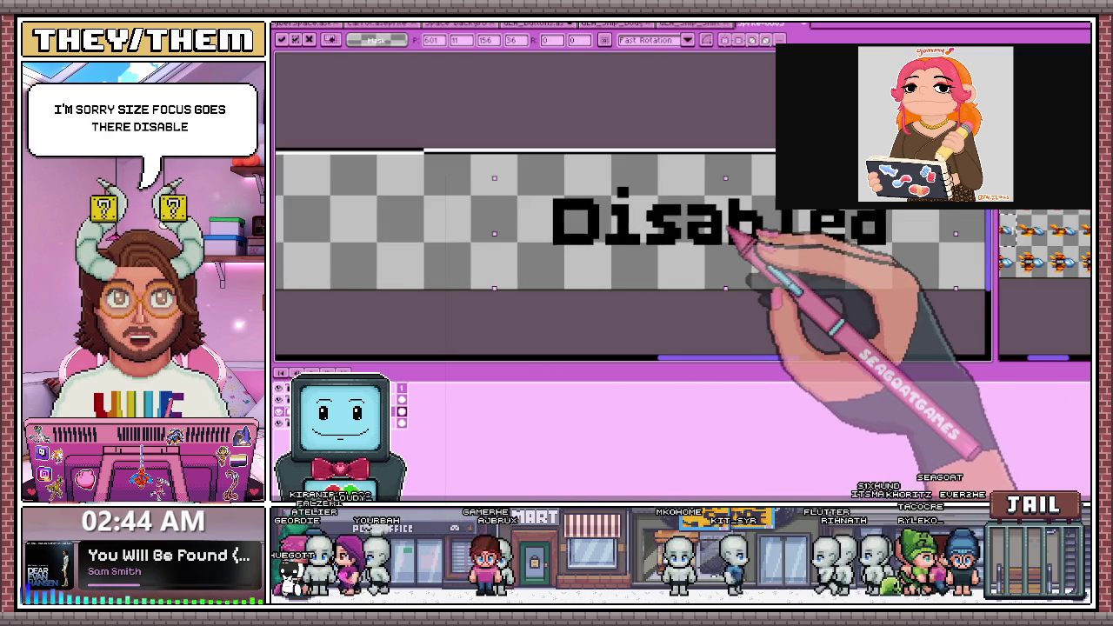
scroll(711, 246, down, 2)
scroll(695, 240, up, 1)
scroll(617, 244, down, 1)
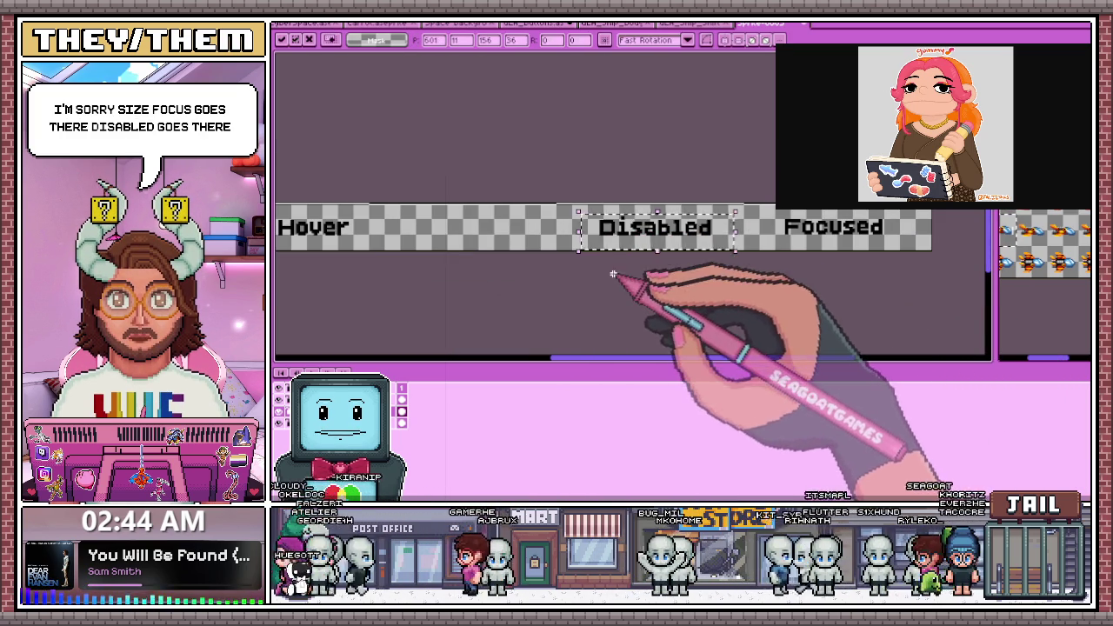
scroll(383, 241, up, 2)
Select the Hover label, then move the pressed label further right
drag(379, 203, 561, 265)
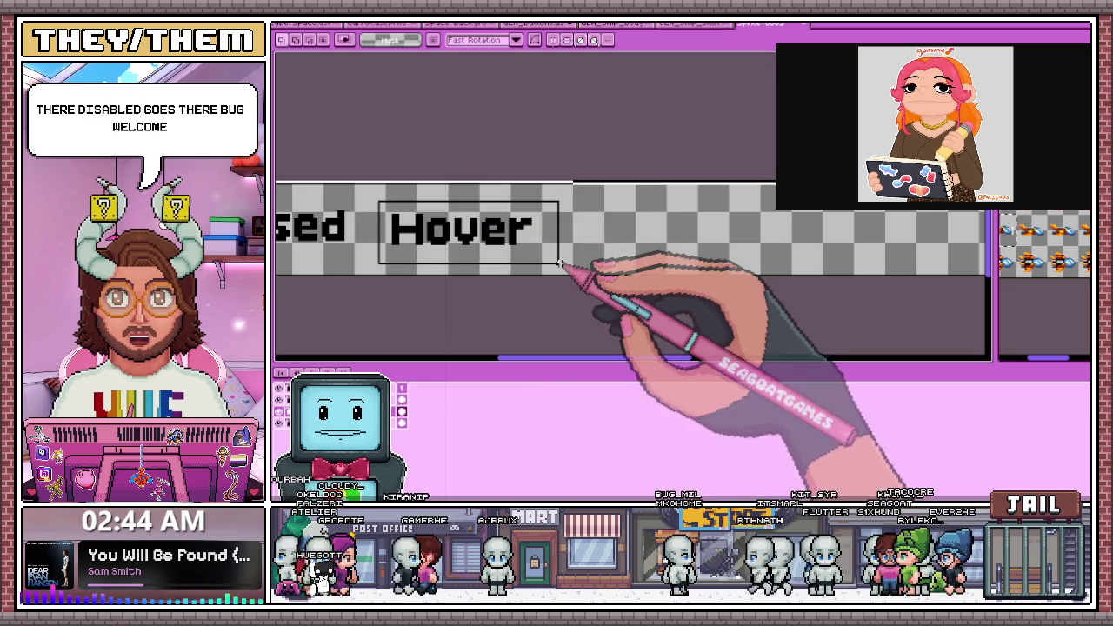
scroll(507, 243, down, 2)
scroll(491, 246, up, 2)
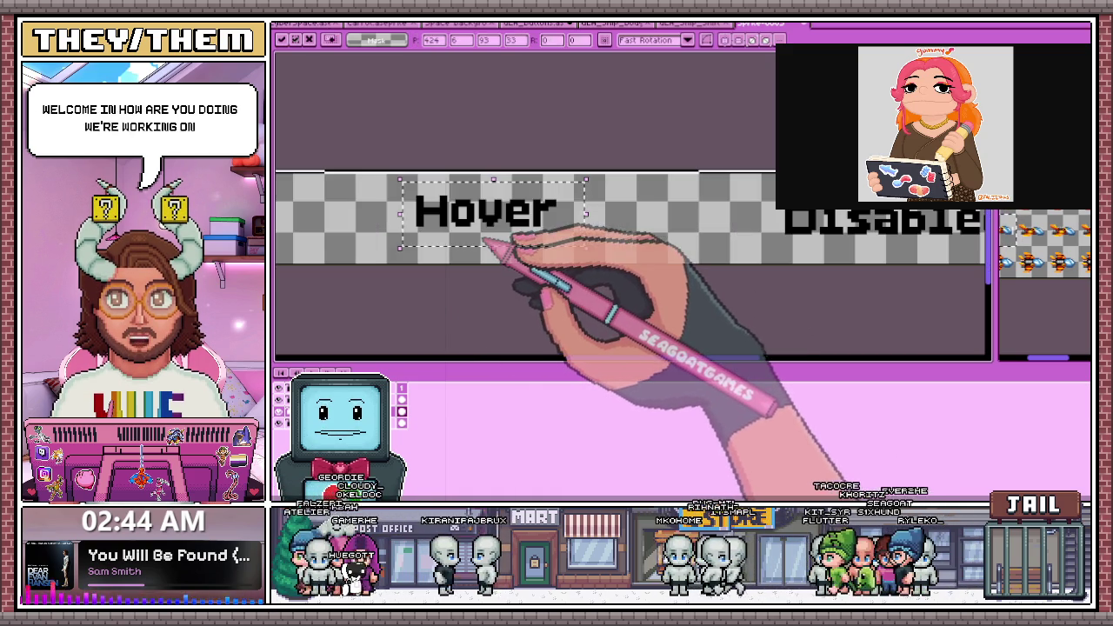
scroll(539, 243, down, 2)
scroll(410, 236, up, 1)
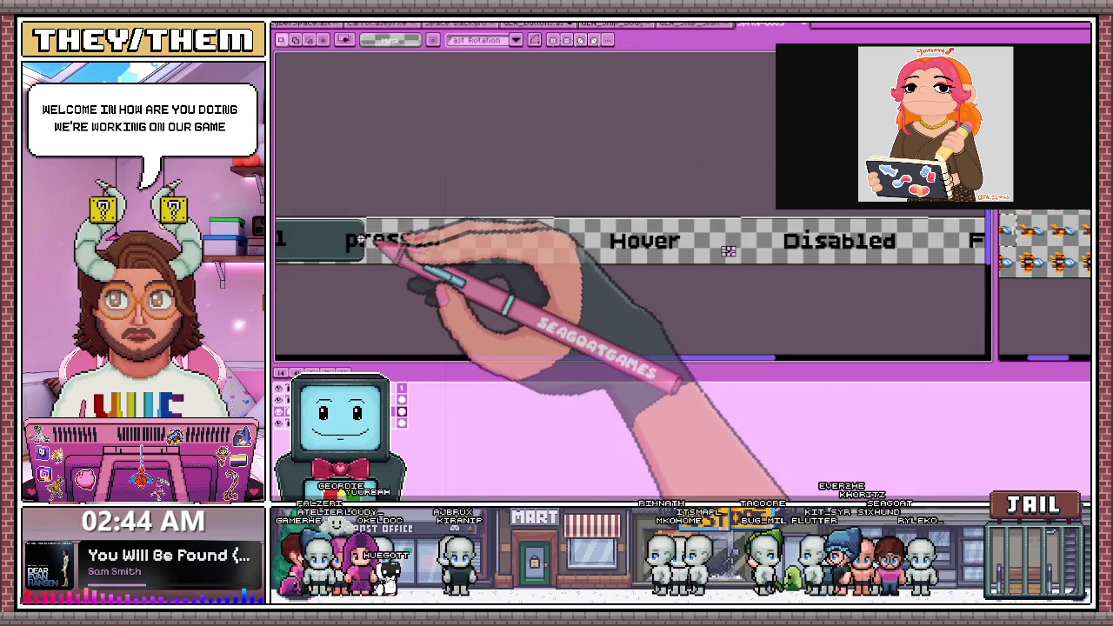
scroll(397, 235, up, 1)
drag(343, 221, 634, 298)
drag(491, 261, 665, 264)
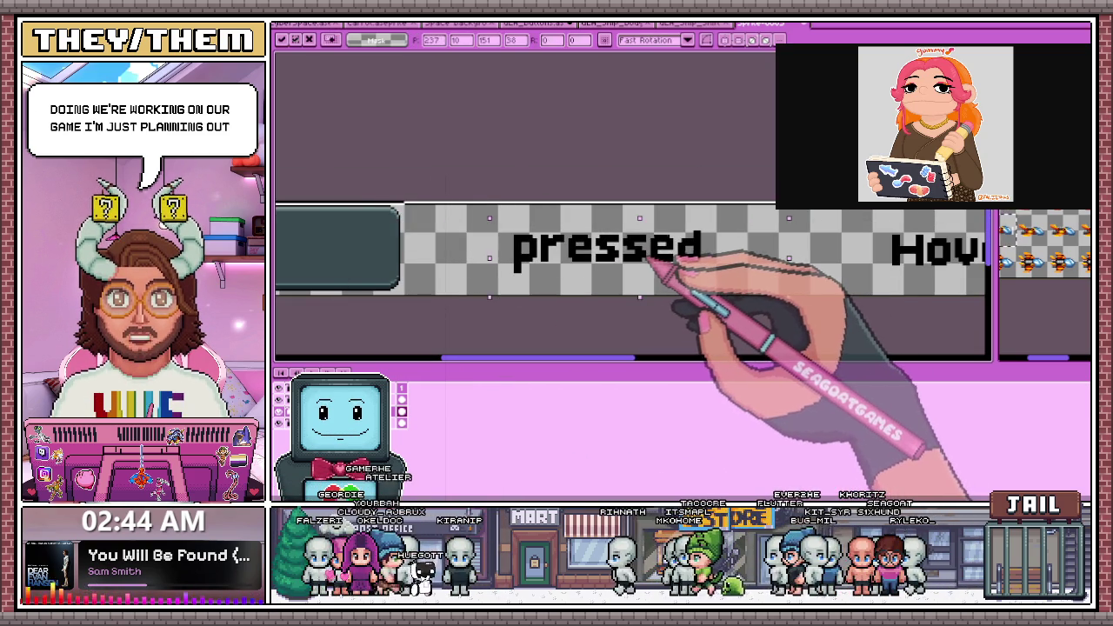
click(869, 291)
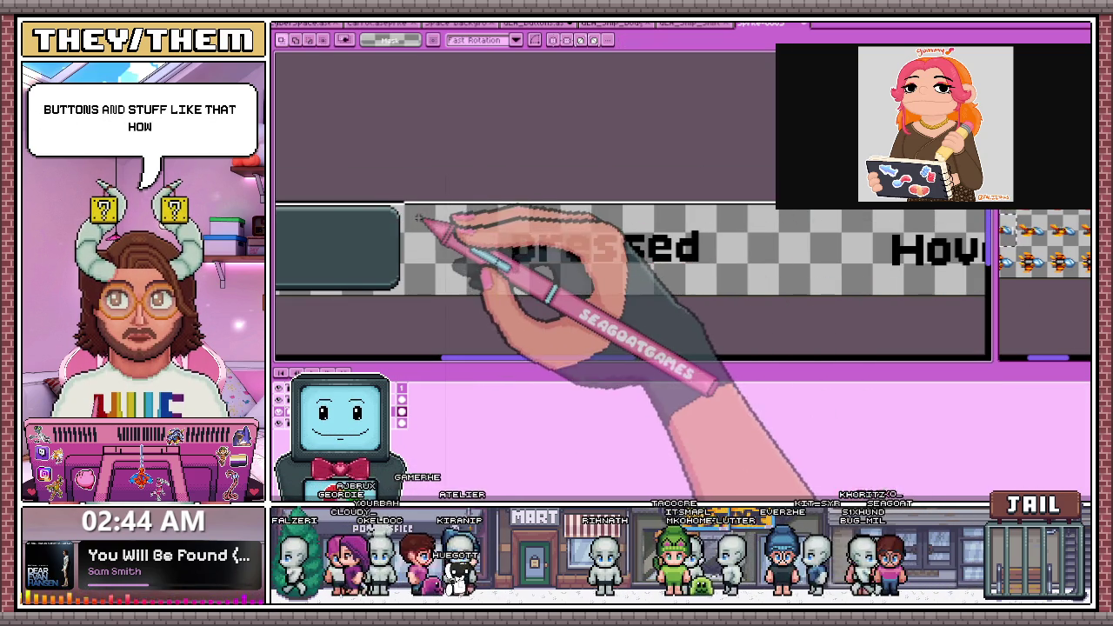
Reselect the pressed label on the strip
drag(448, 226, 750, 288)
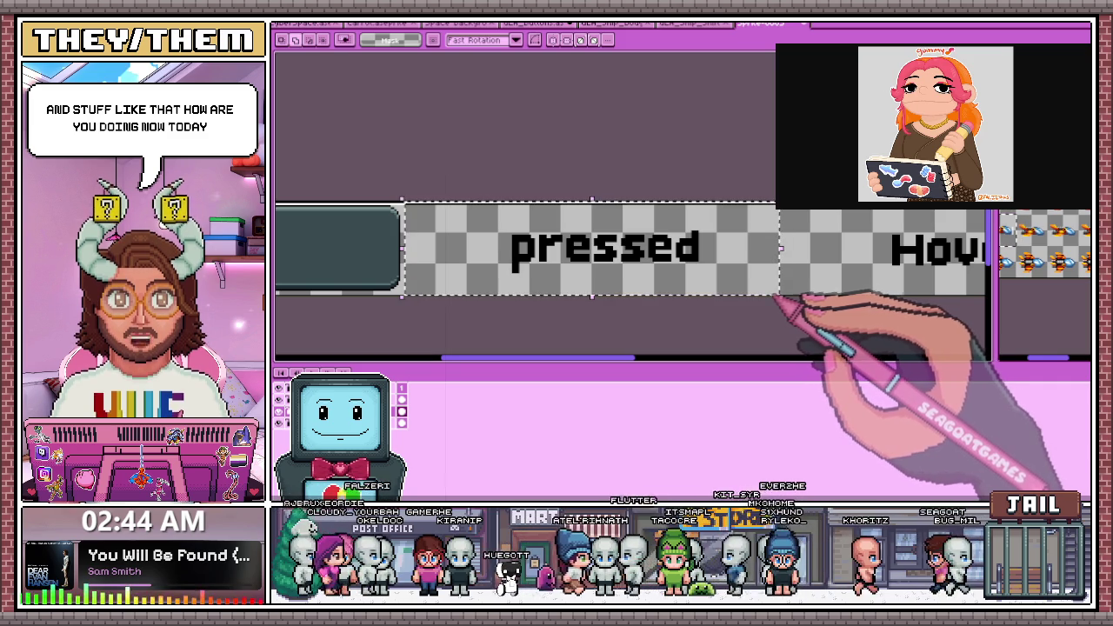
scroll(678, 304, down, 3)
scroll(478, 300, up, 3)
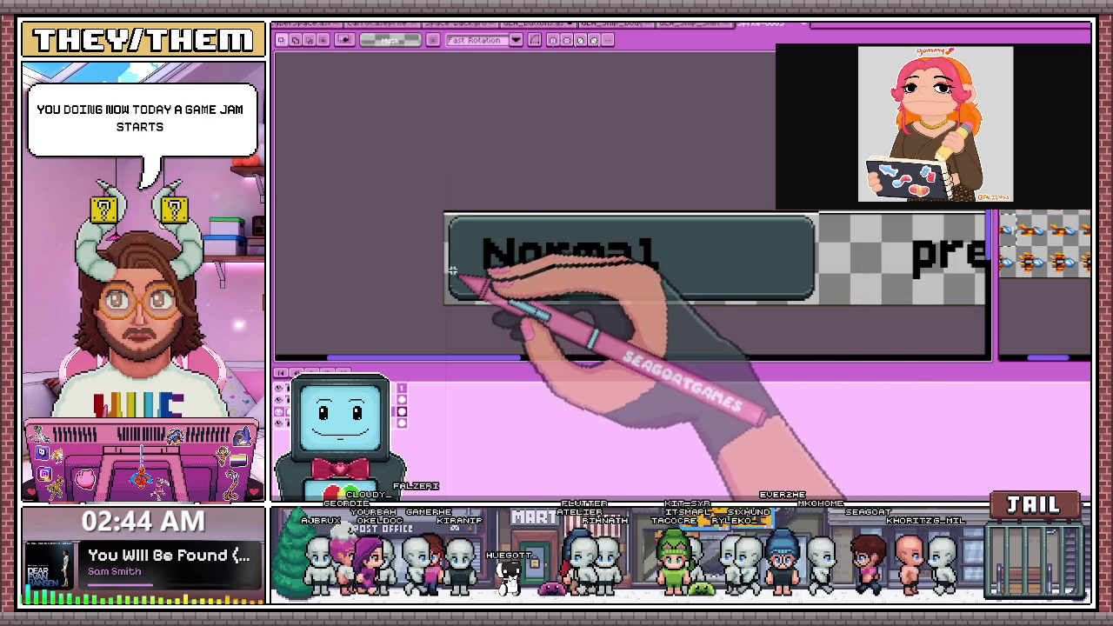
scroll(739, 309, up, 1)
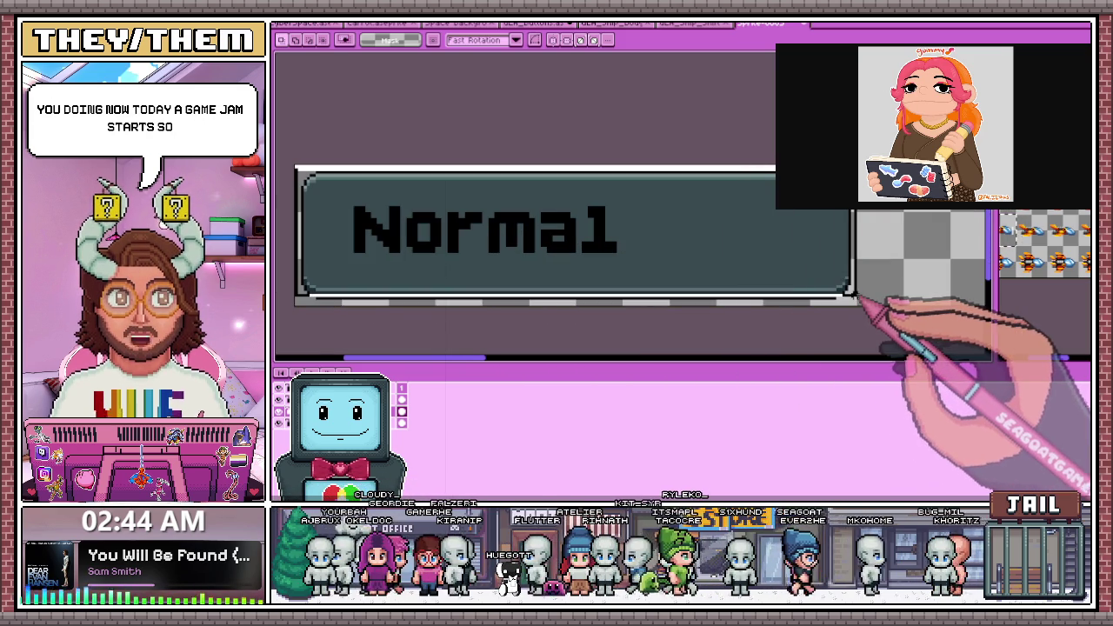
scroll(856, 305, up, 1)
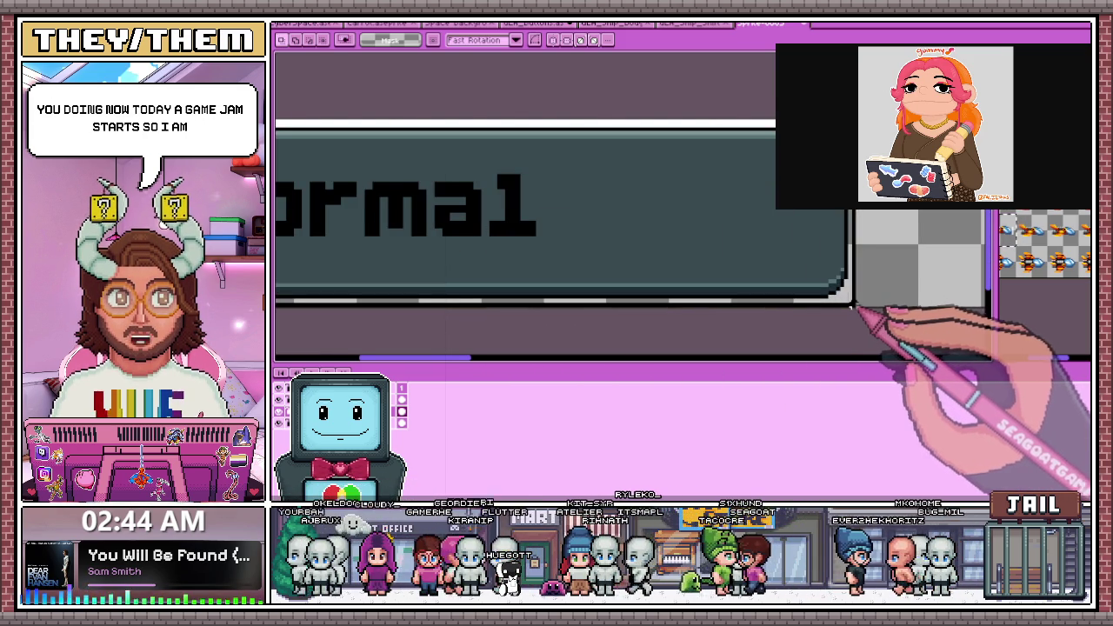
scroll(852, 304, down, 1)
scroll(739, 313, down, 4)
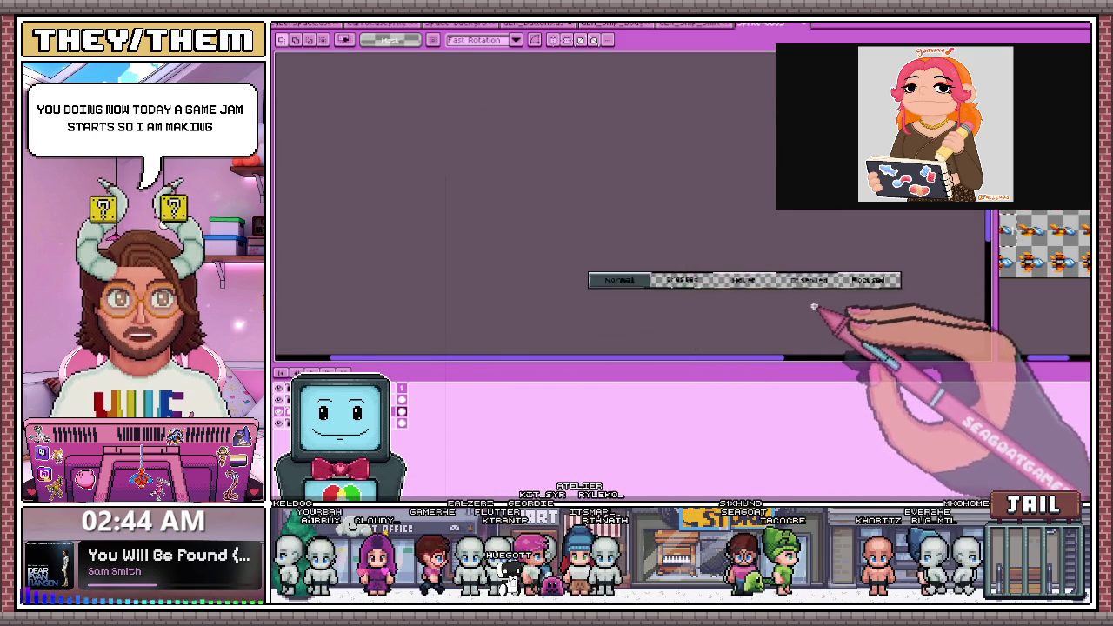
Zoom to the strip's right end and marquee-select the Focused label's cell
scroll(813, 306, up, 4)
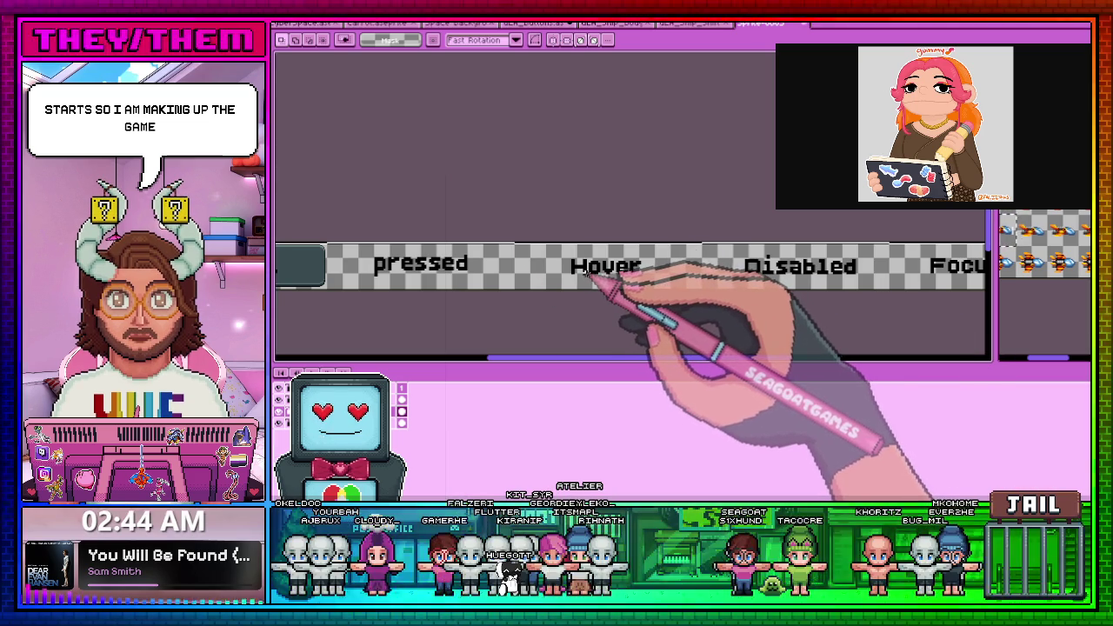
scroll(565, 261, up, 2)
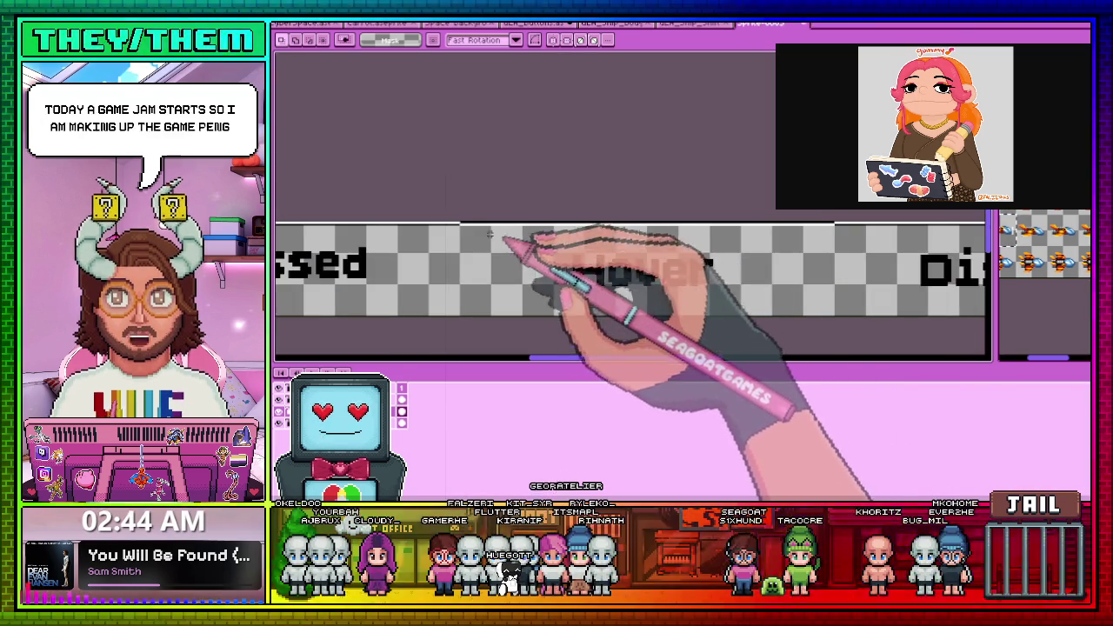
scroll(583, 315, down, 5)
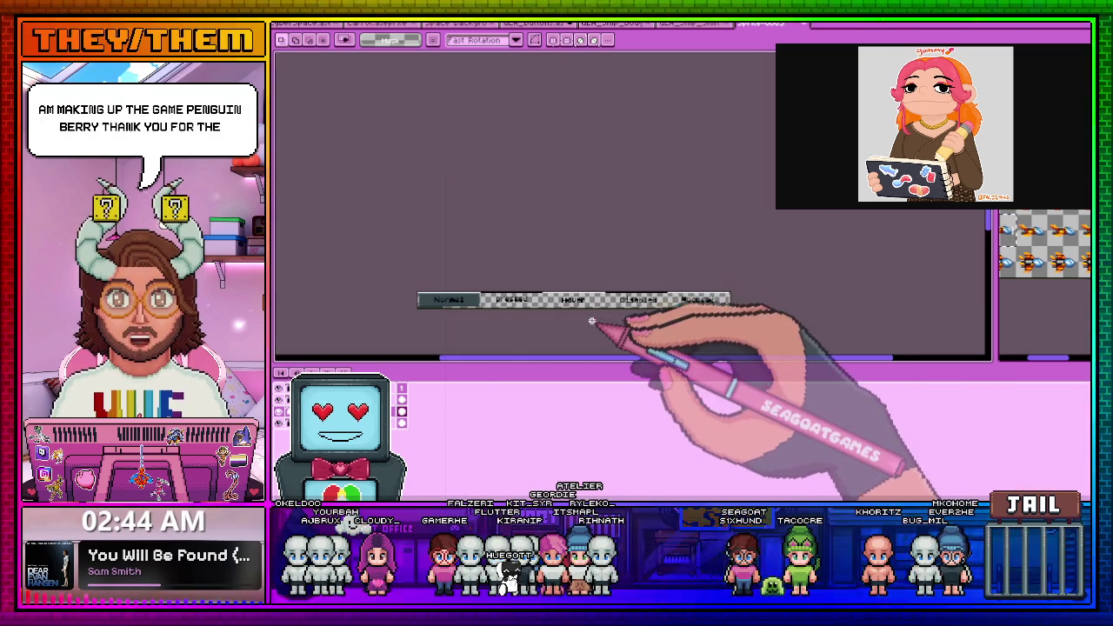
scroll(600, 320, up, 3)
scroll(643, 319, up, 2)
scroll(678, 313, up, 1)
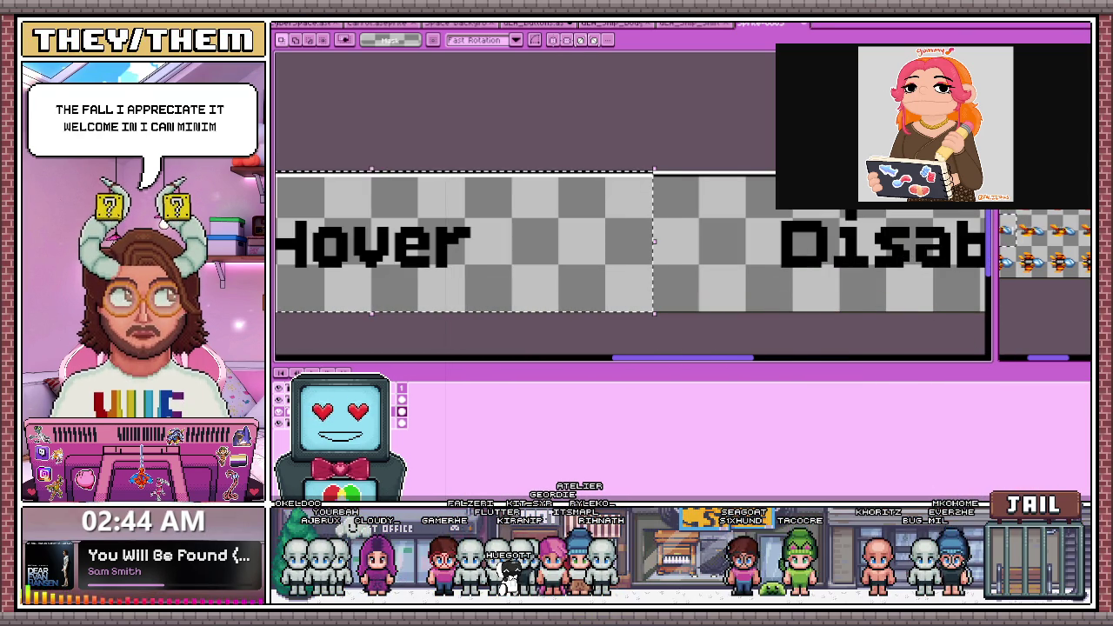
scroll(661, 272, down, 2)
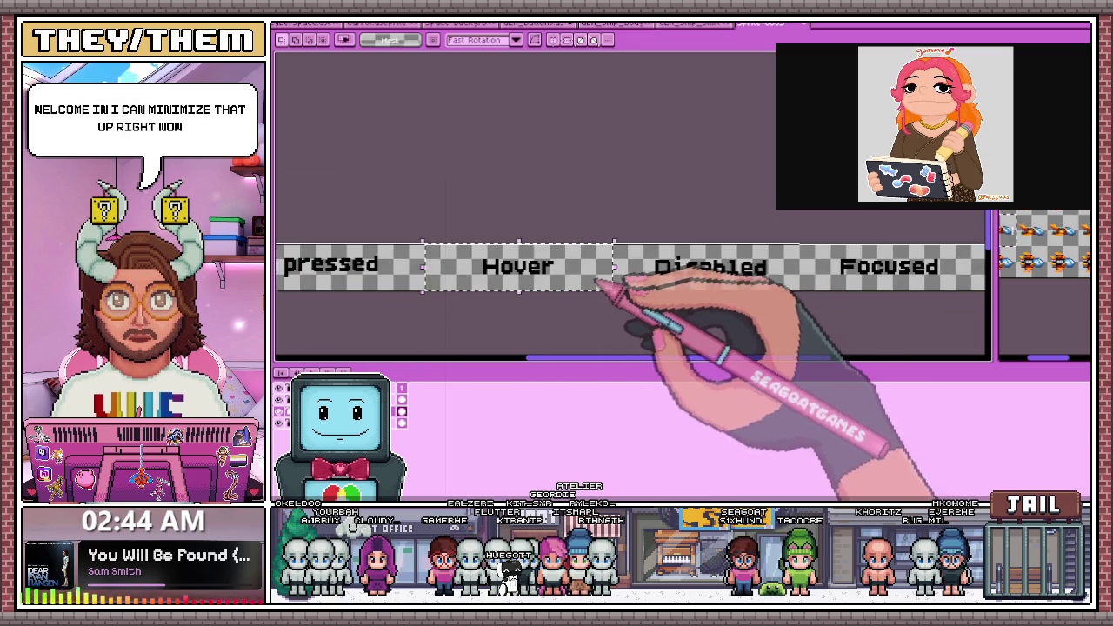
scroll(677, 293, up, 3)
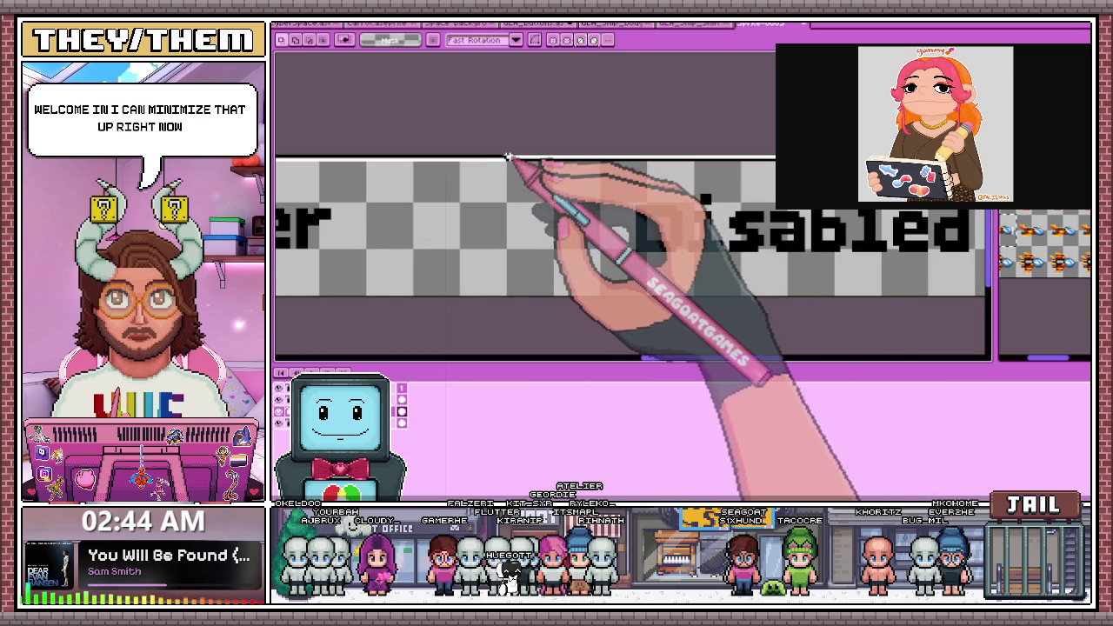
scroll(641, 303, down, 2)
scroll(774, 303, right, 2)
scroll(770, 291, up, 3)
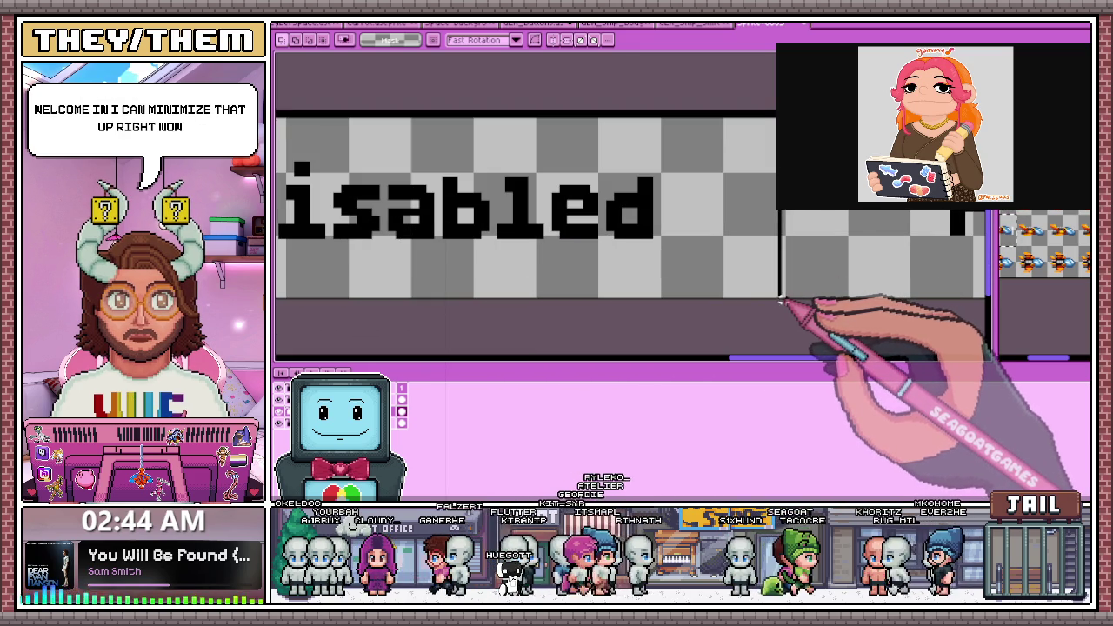
scroll(726, 296, down, 2)
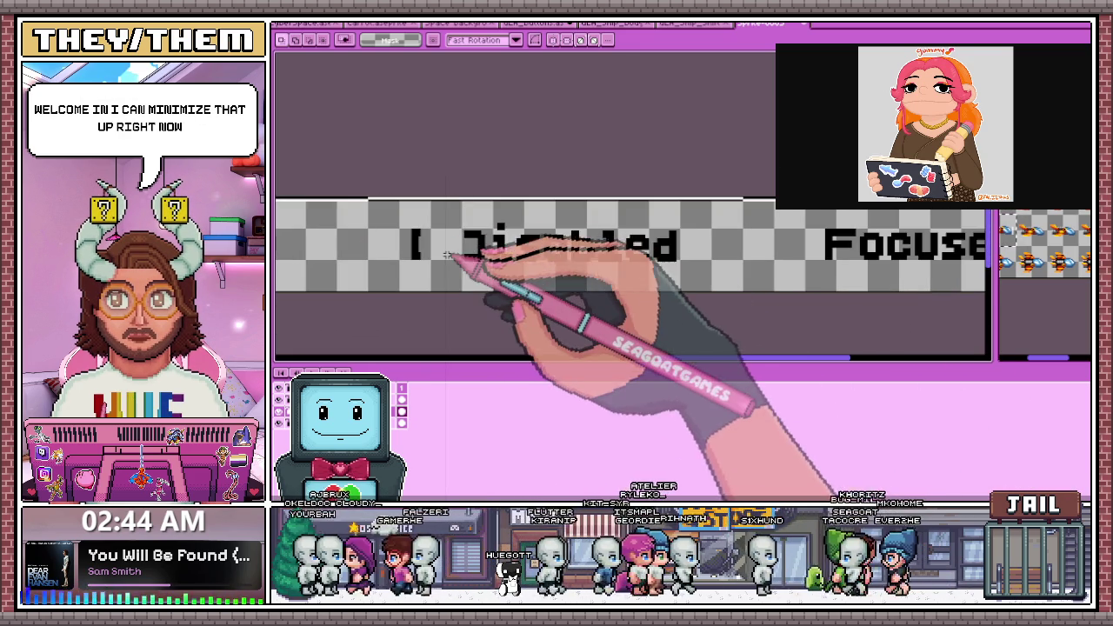
scroll(487, 248, down, 1)
scroll(487, 250, up, 3)
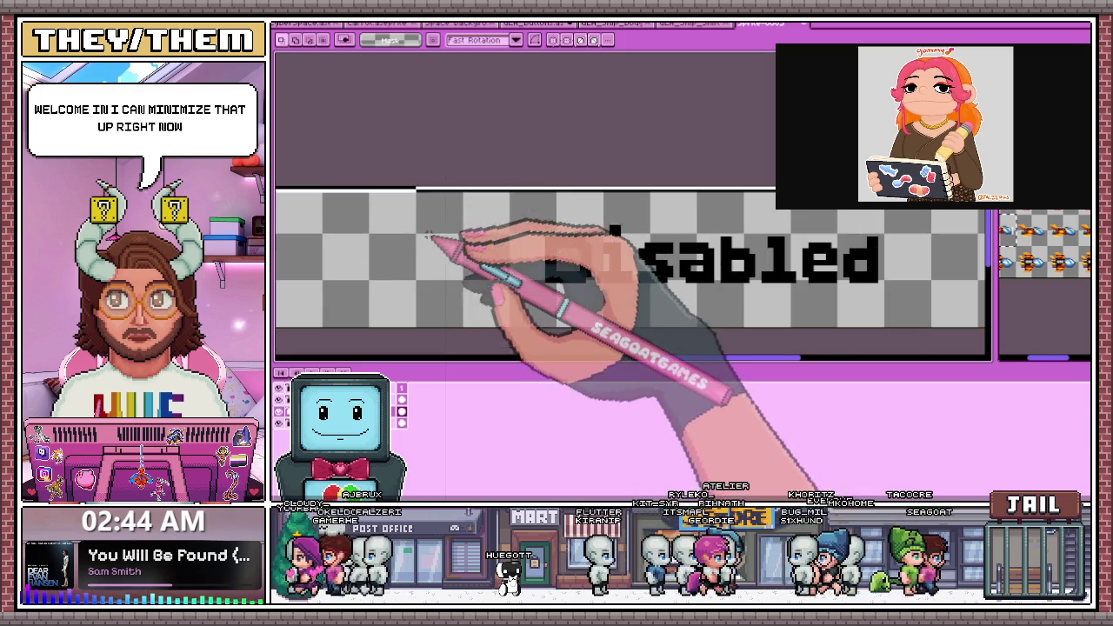
scroll(522, 261, down, 2)
scroll(661, 279, up, 2)
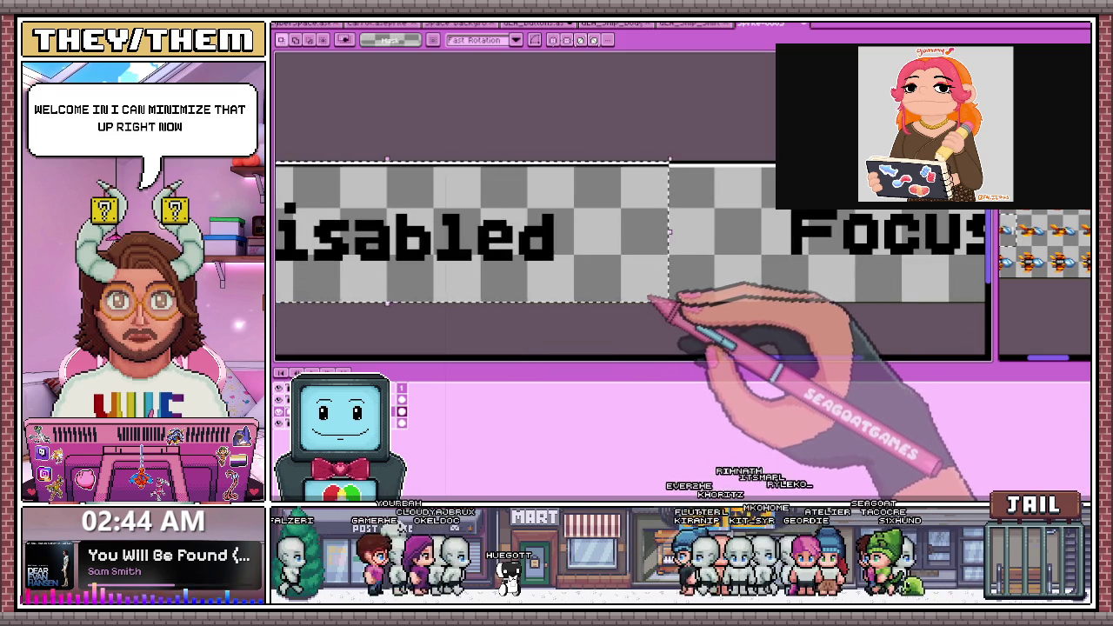
scroll(722, 298, down, 2)
scroll(721, 298, up, 1)
scroll(597, 223, up, 1)
scroll(389, 202, up, 1)
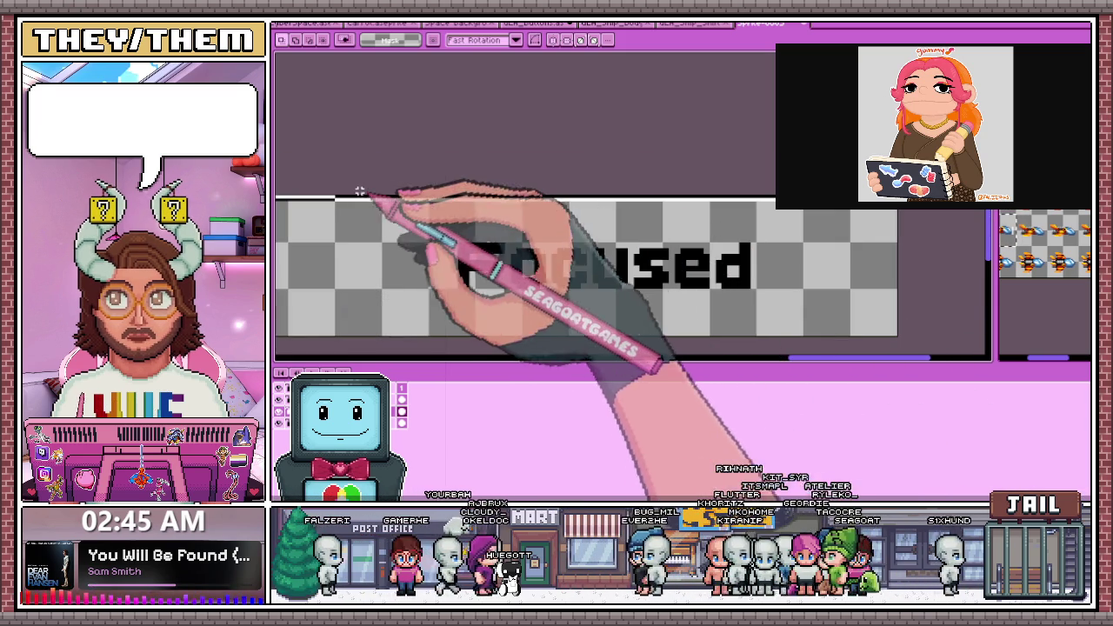
scroll(452, 252, down, 1)
scroll(661, 300, down, 1)
drag(415, 230, 798, 323)
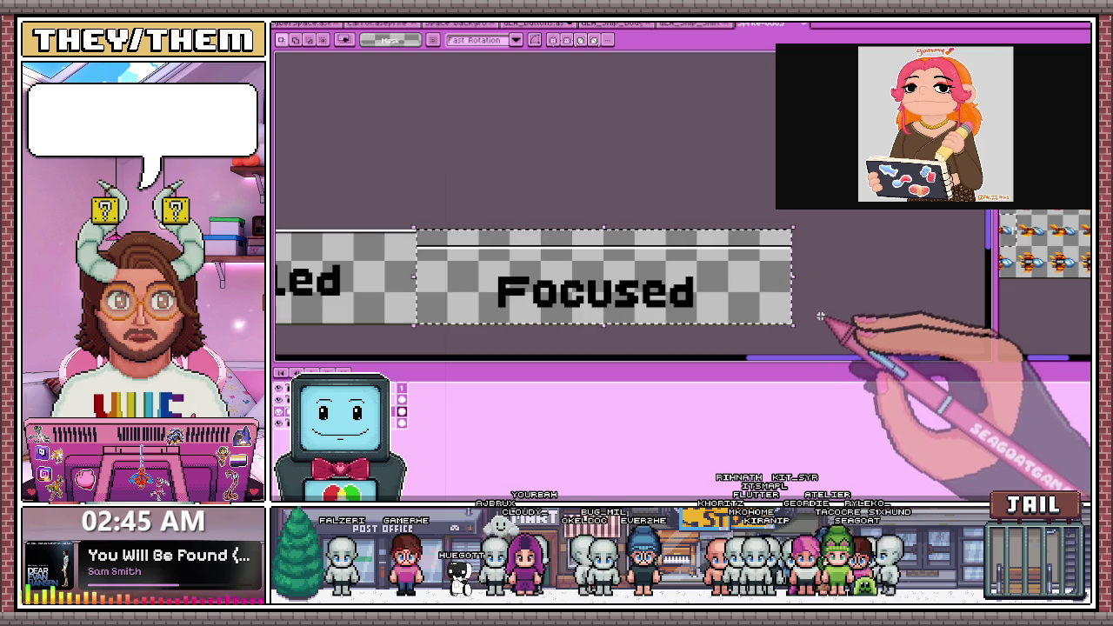
Nudge the Focused text up, then select a thin band along the strip's top
key(Up)
key(Up)
key(Up)
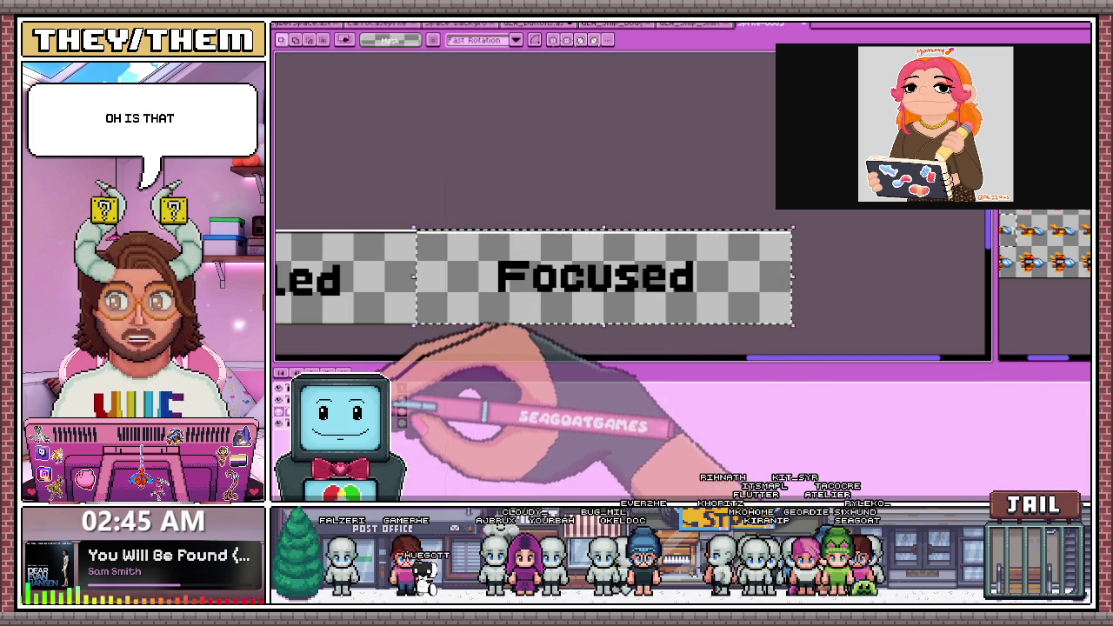
drag(396, 231, 793, 249)
click(439, 246)
drag(409, 223, 800, 235)
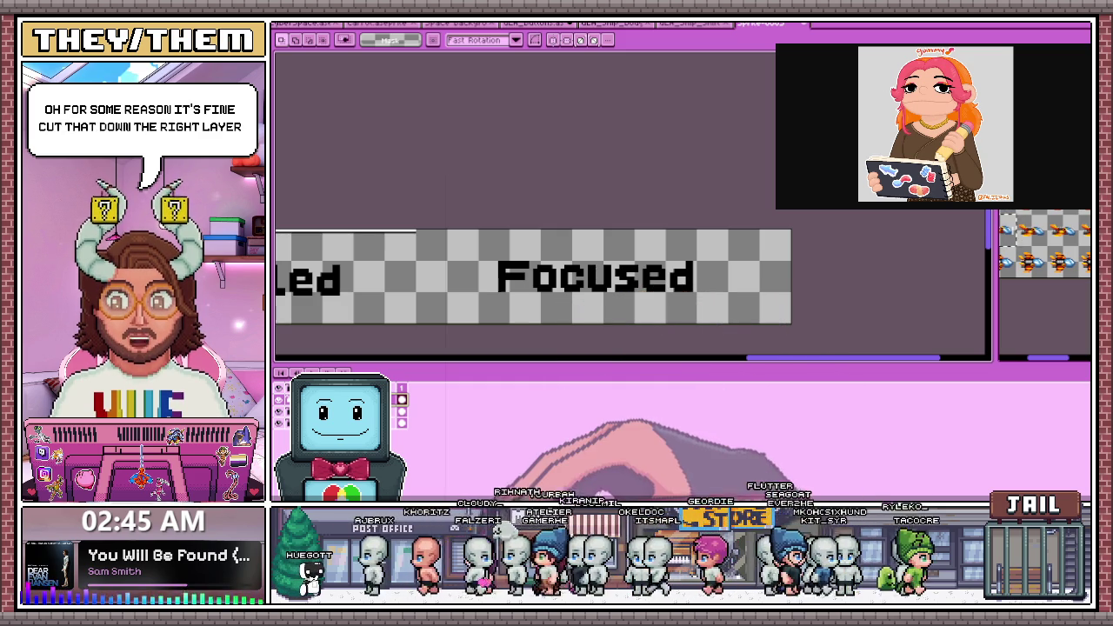
scroll(417, 237, up, 1)
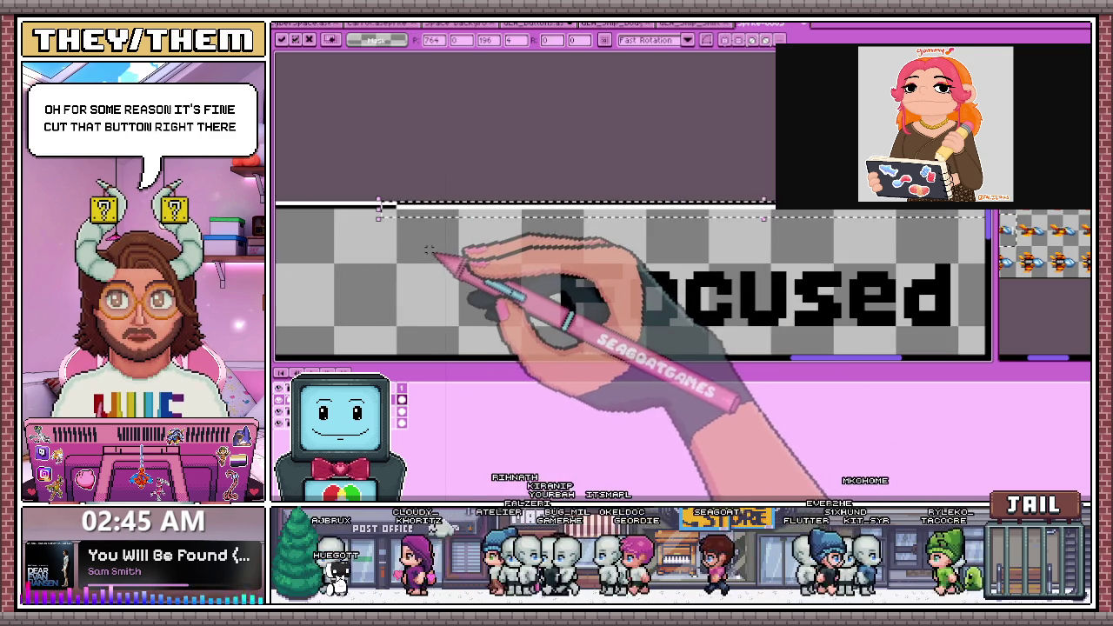
scroll(418, 237, down, 1)
scroll(439, 228, up, 1)
scroll(448, 222, down, 2)
scroll(470, 204, up, 2)
scroll(513, 186, down, 1)
scroll(522, 186, up, 1)
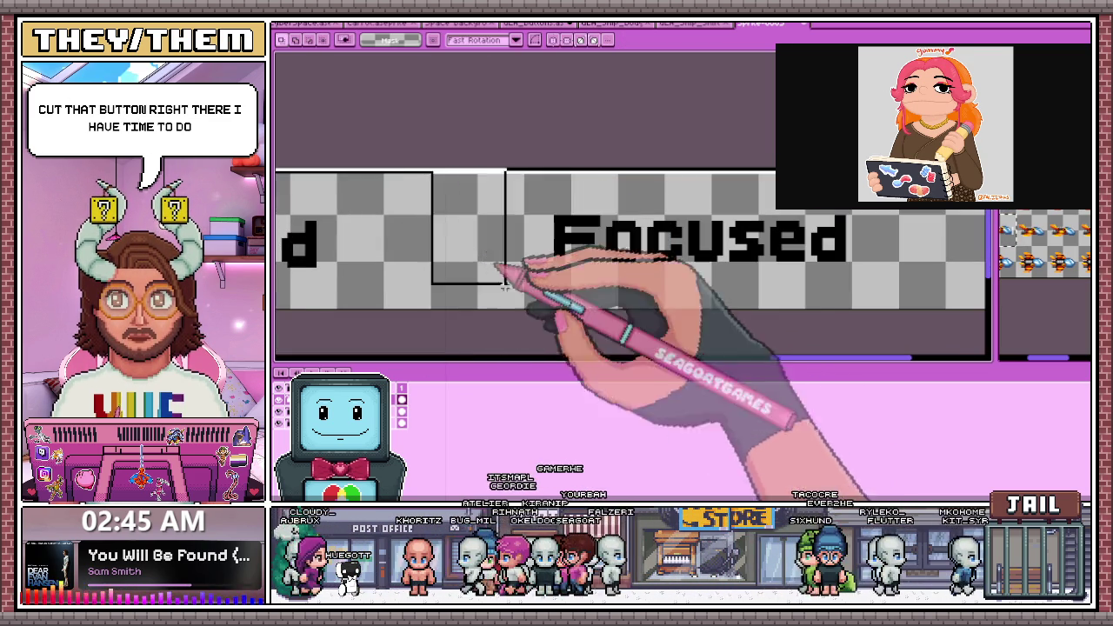
scroll(753, 324, down, 1)
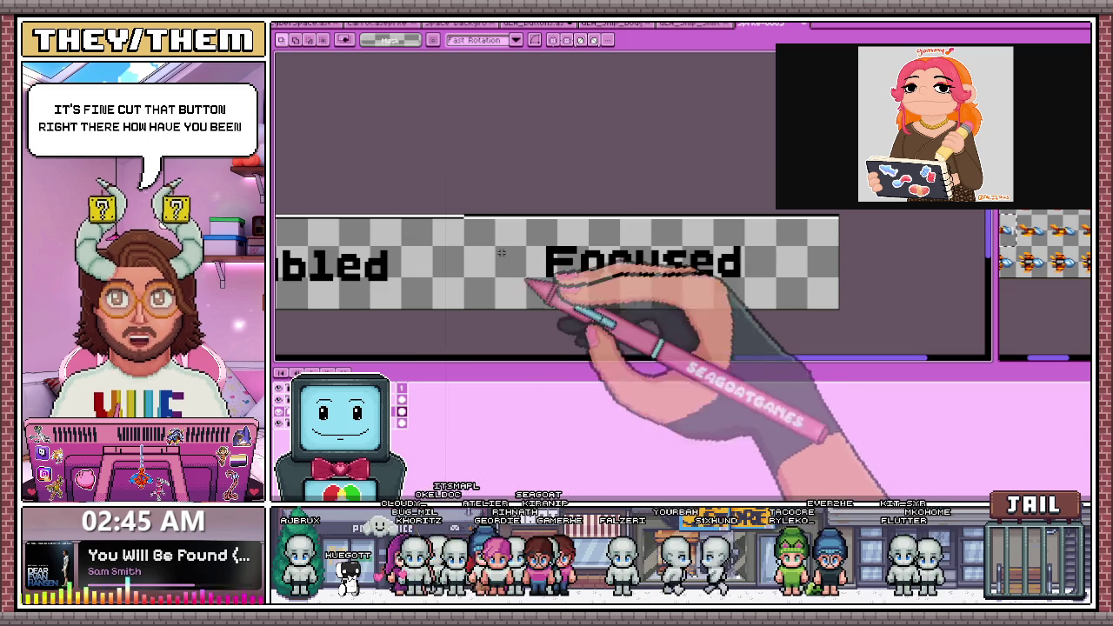
scroll(474, 218, up, 1)
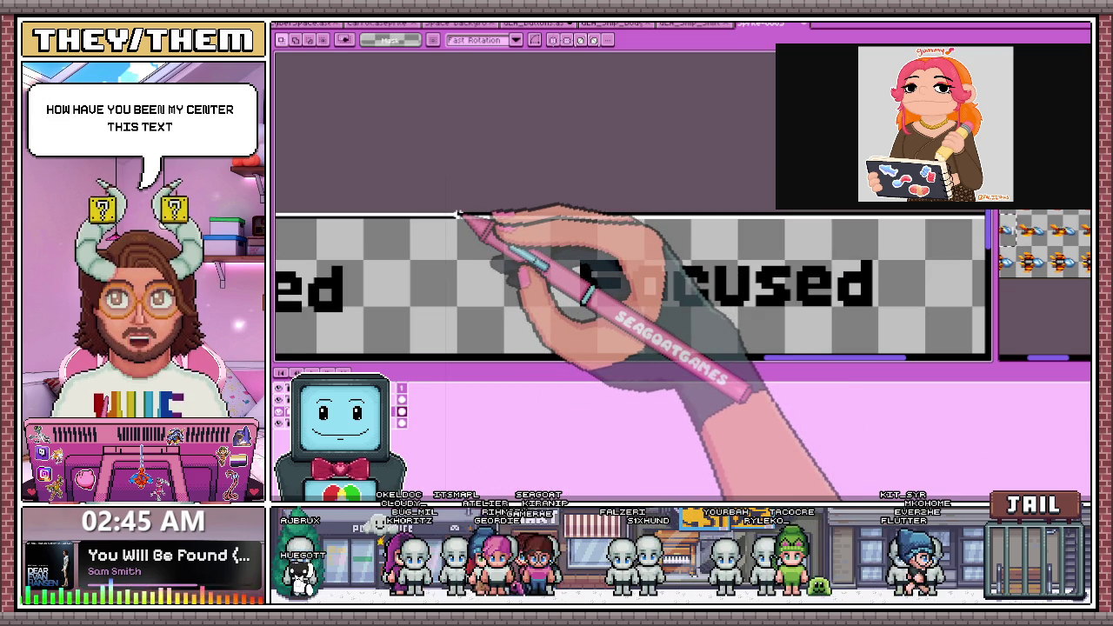
scroll(458, 213, down, 2)
scroll(434, 200, up, 1)
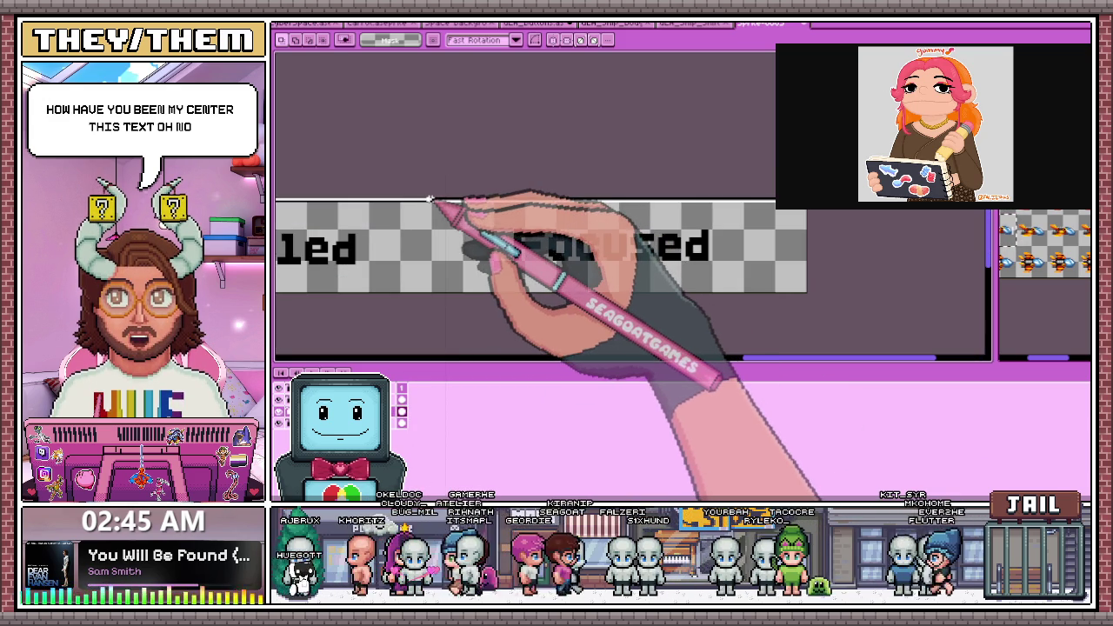
Reselect the Focused cell, nudge its text right to centre it, and deselect
drag(432, 199, 808, 295)
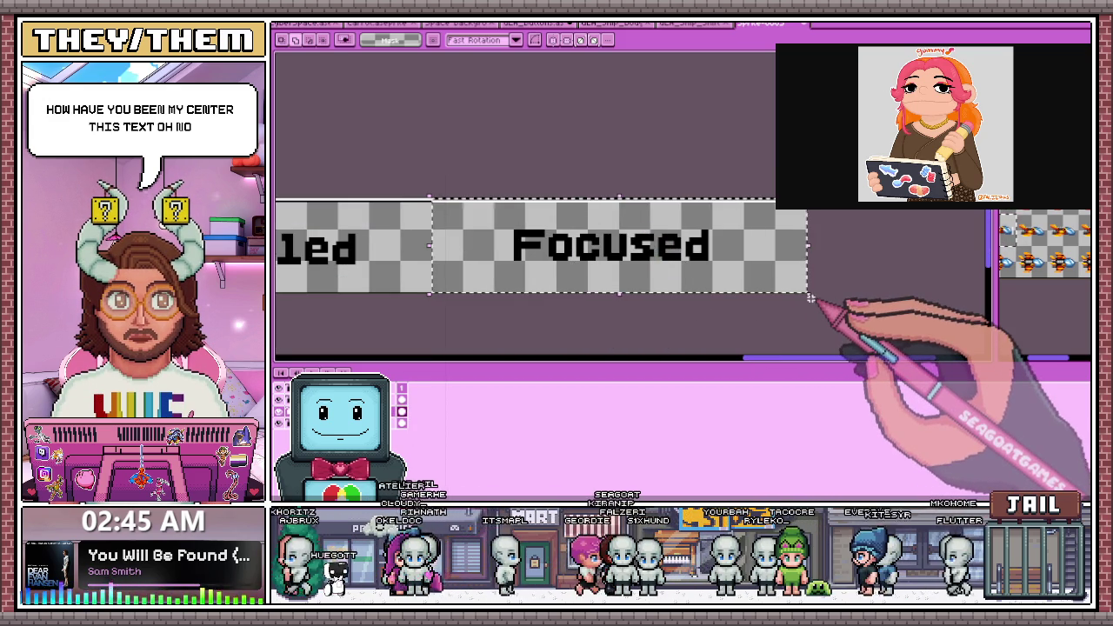
key(Right)
key(Right)
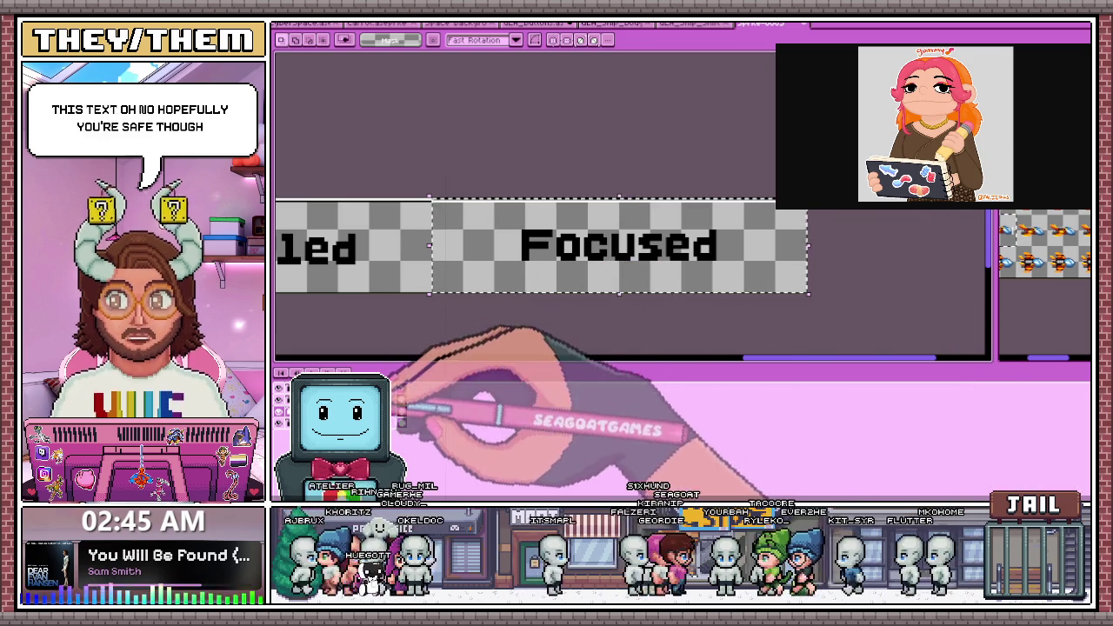
scroll(721, 321, down, 3)
scroll(641, 315, up, 1)
scroll(614, 299, up, 1)
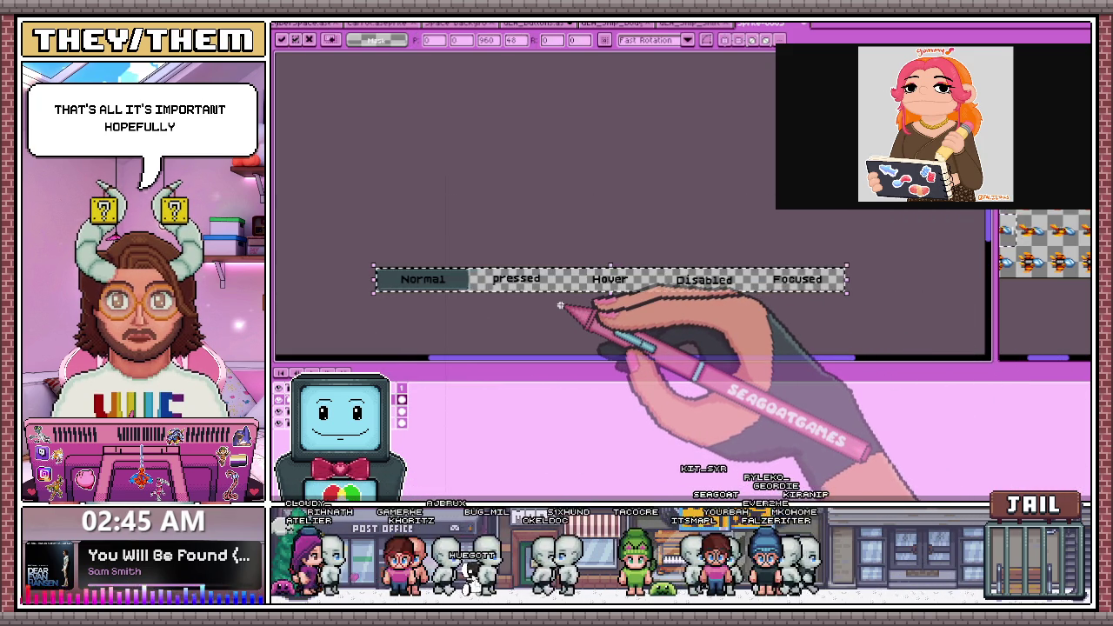
scroll(530, 311, up, 2)
key(ctrl+d)
scroll(502, 318, down, 1)
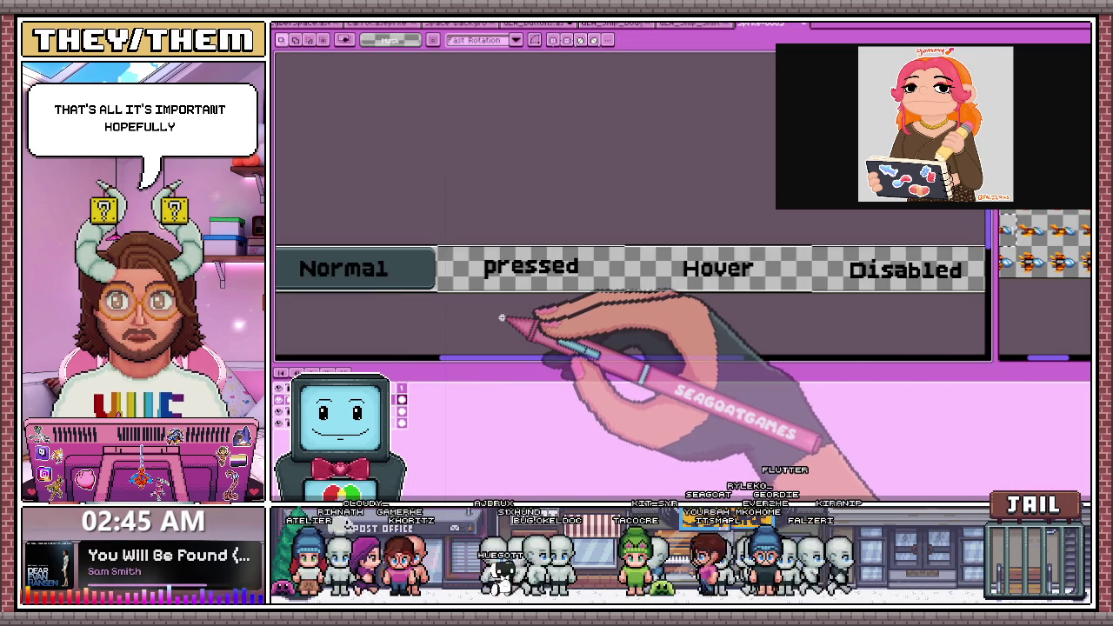
scroll(502, 318, down, 1)
scroll(522, 287, down, 1)
scroll(571, 291, up, 1)
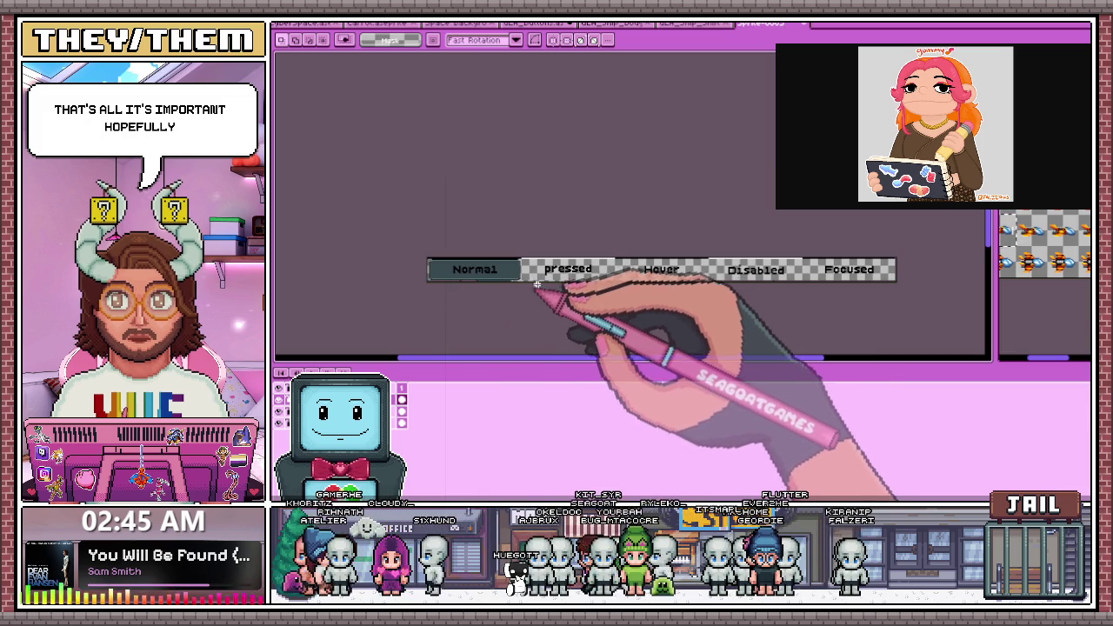
Keep the canvas width at 960 and change the height from 48 to 480
key(ctrl+alt+c)
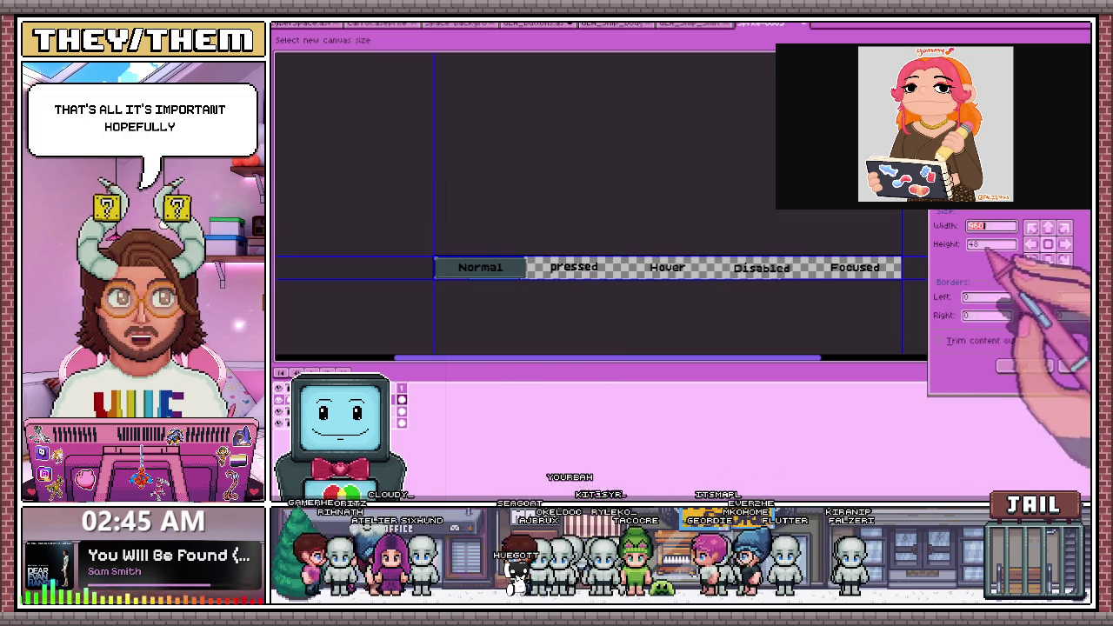
key(Tab)
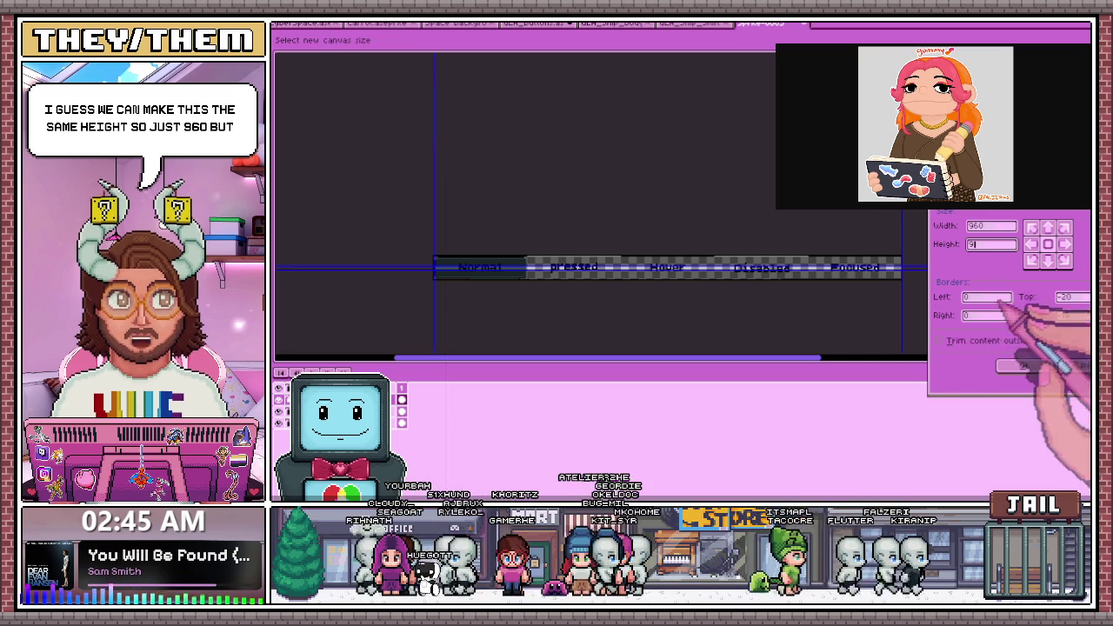
key(BackSpace)
text(48)
key(shift+Tab)
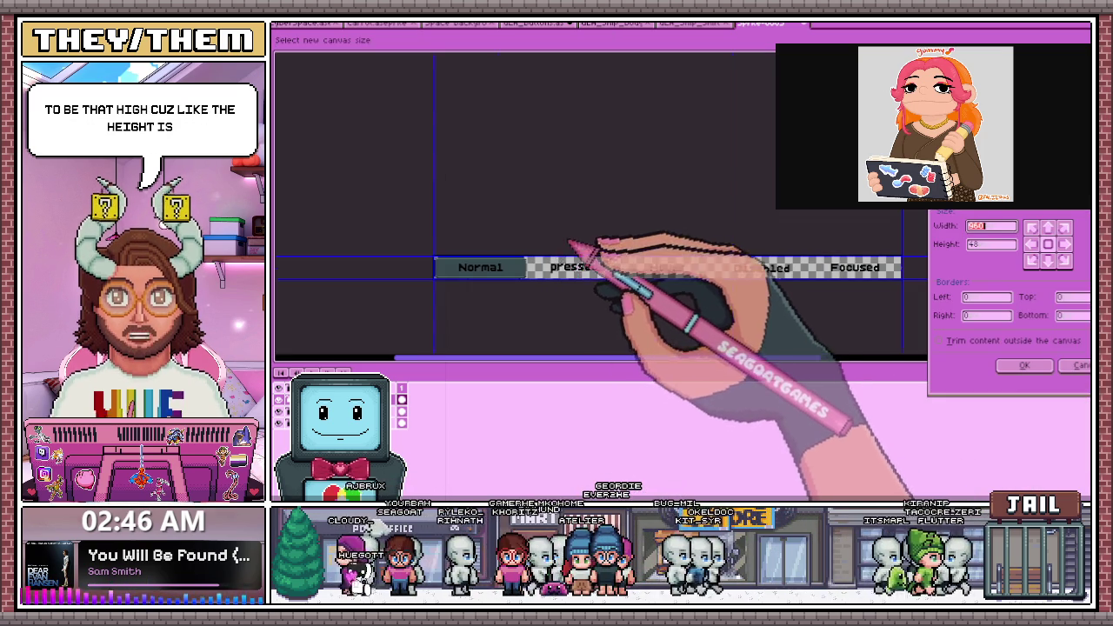
scroll(577, 261, down, 2)
click(989, 244)
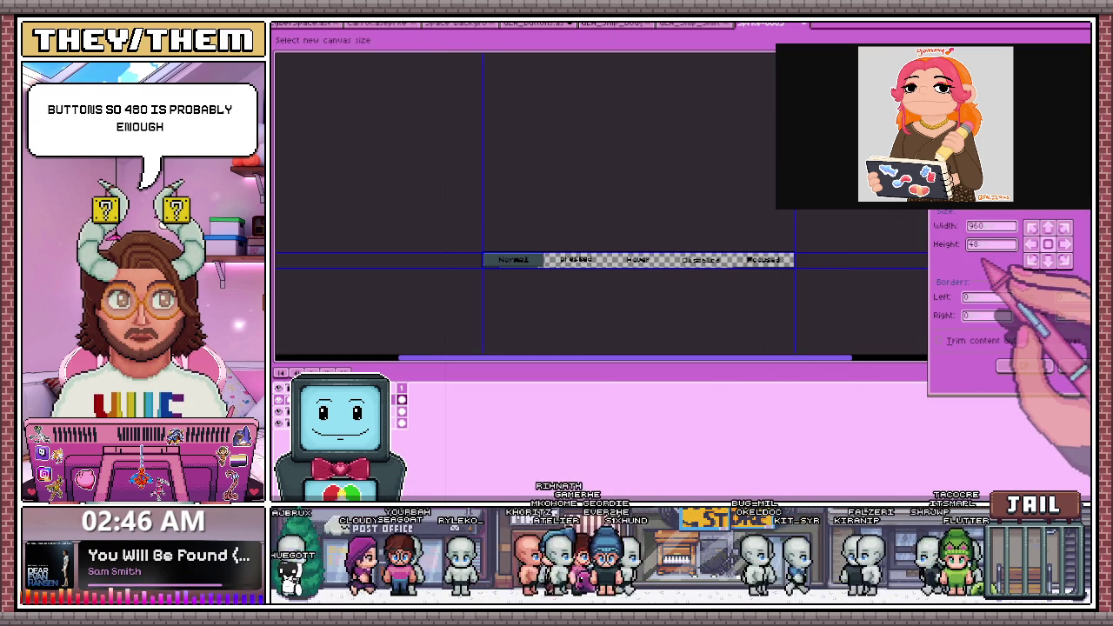
text(0)
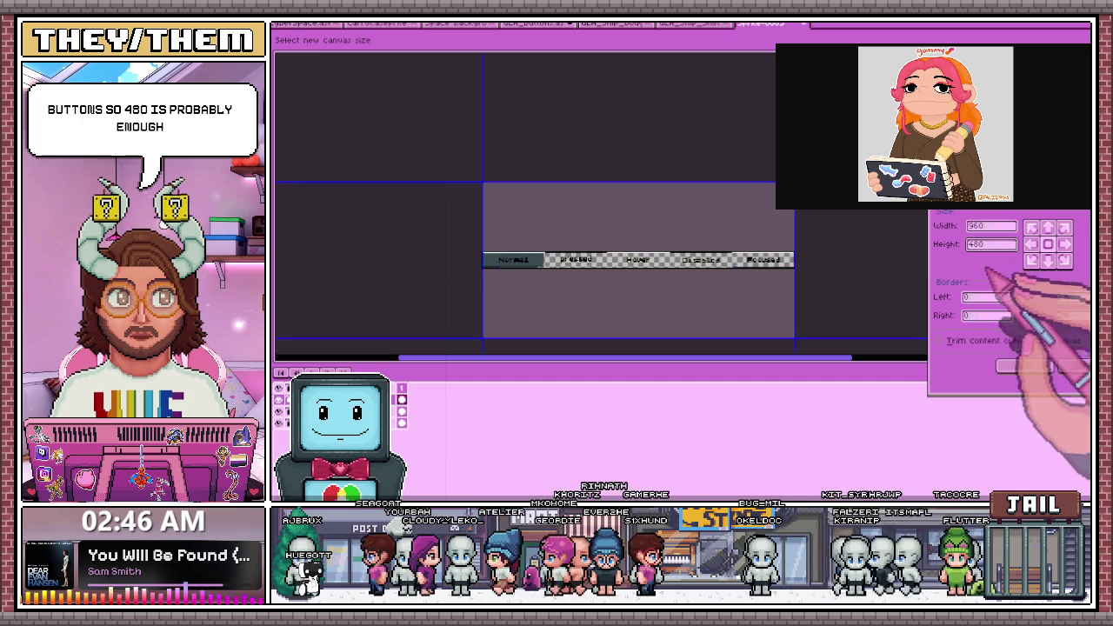
click(1026, 366)
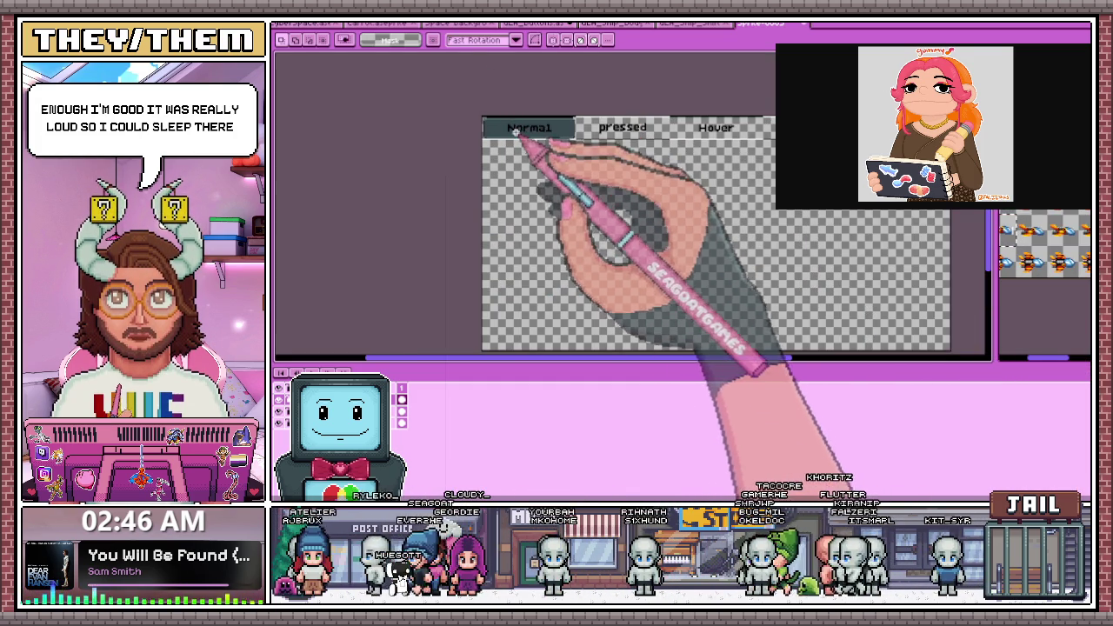
Switch to the GO LIVE Again In CYBERSPACE document
click(313, 25)
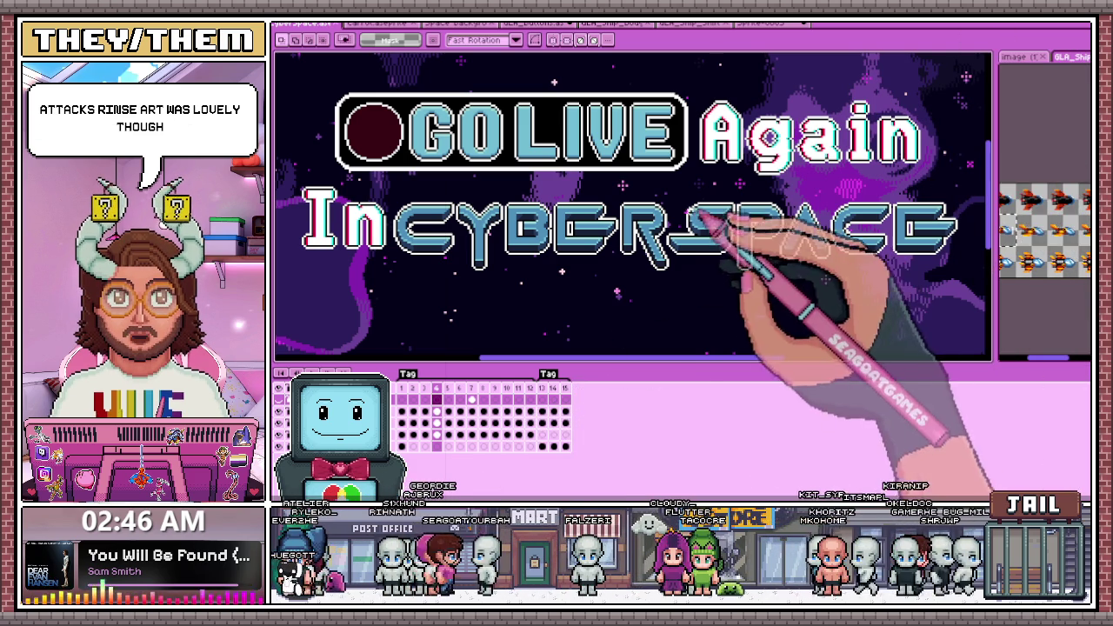
scroll(749, 219, down, 3)
scroll(658, 297, up, 3)
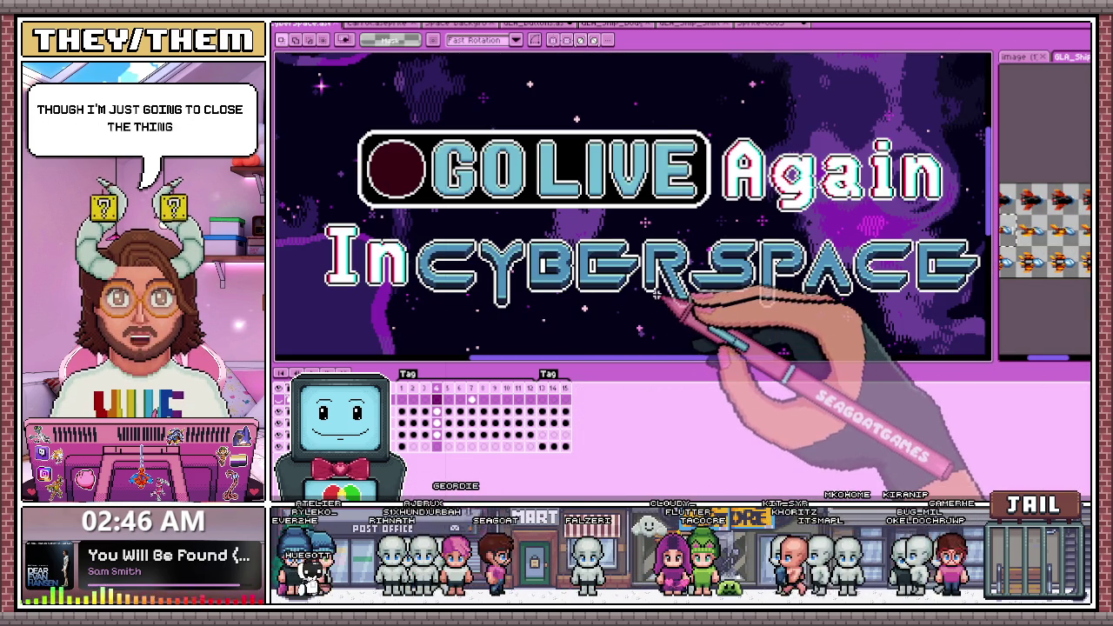